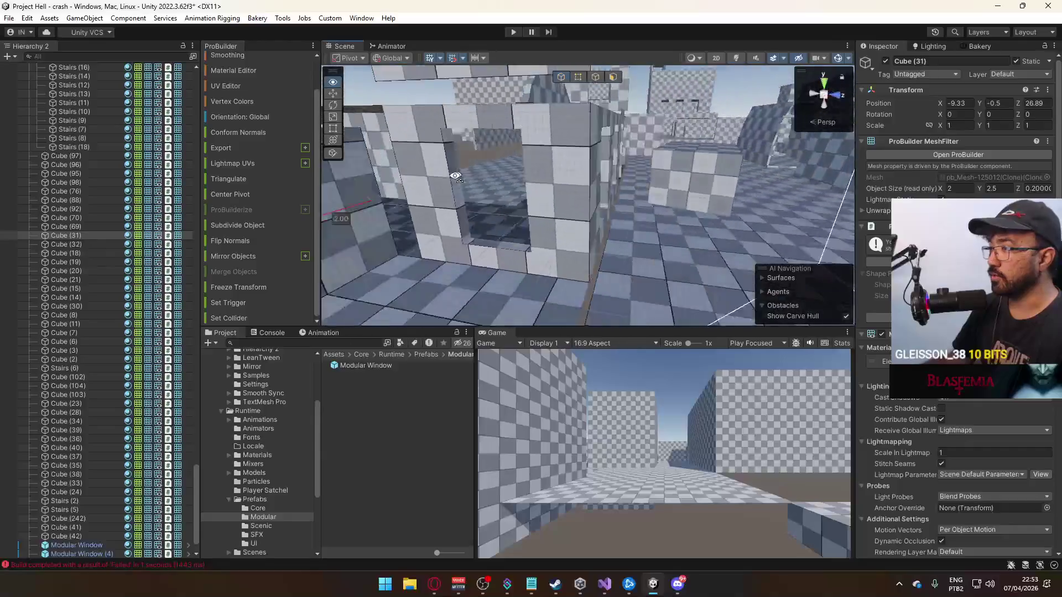
# Rename door frame Cube (31) to Modular Door and save it as a prefab in Prefabs/Modular.
pyautogui.click(588, 126)
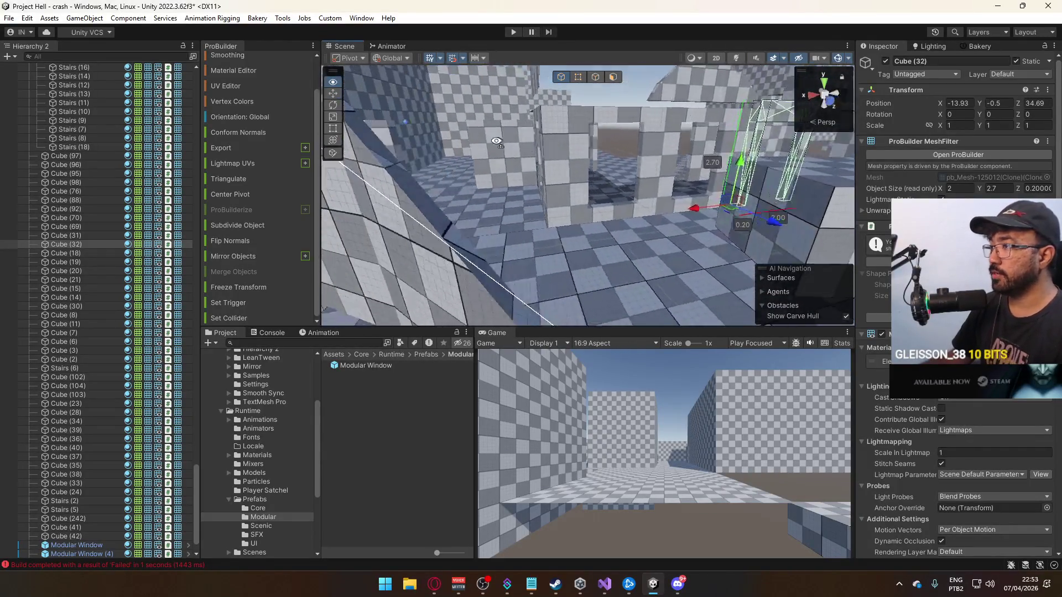
pyautogui.moveTo(781, 137); pyautogui.dragTo(607, 177)
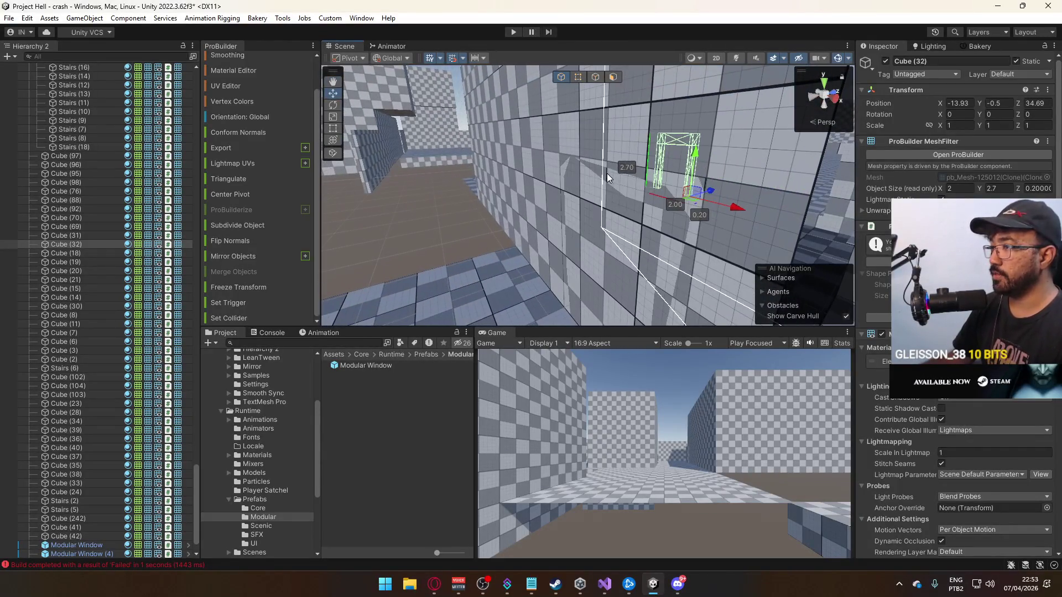
pyautogui.click(567, 166)
pyautogui.click(86, 234)
pyautogui.write('Modular Door')
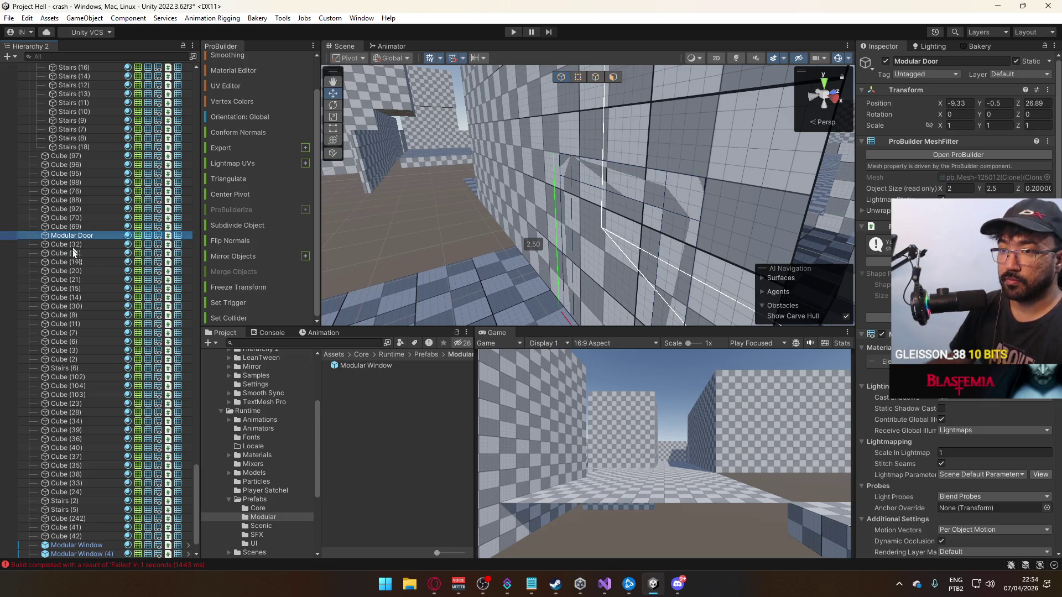
pyautogui.moveTo(80, 544); pyautogui.dragTo(79, 541)
pyautogui.moveTo(336, 451); pyautogui.dragTo(336, 451)
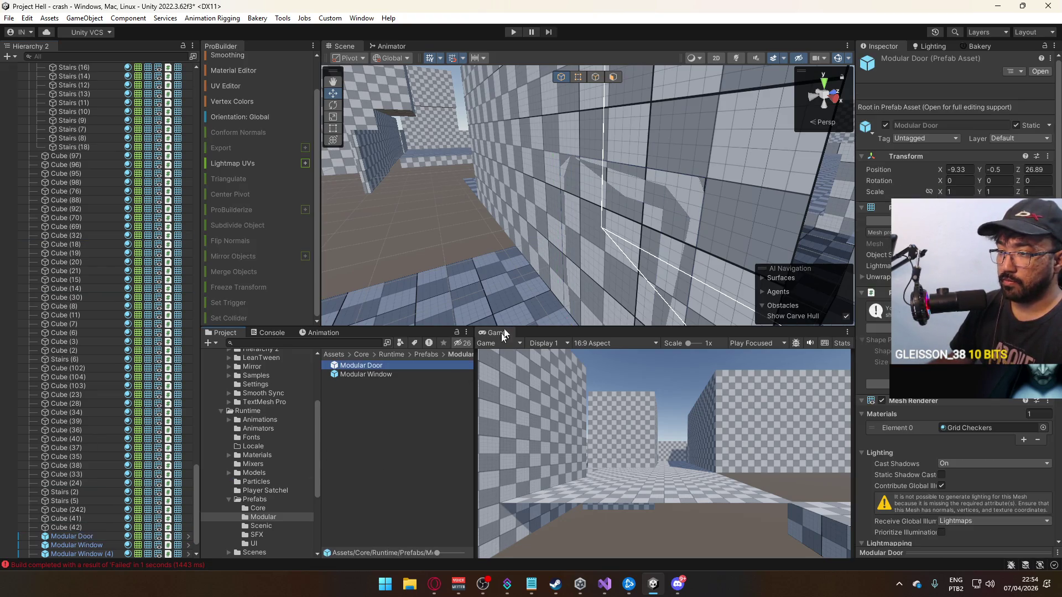
# Replace door frame Cube (32) with an instance of the Modular Door prefab.
pyautogui.scroll(3, 556, 218)
pyautogui.moveTo(625, 222); pyautogui.dragTo(505, 157)
pyautogui.click(505, 156)
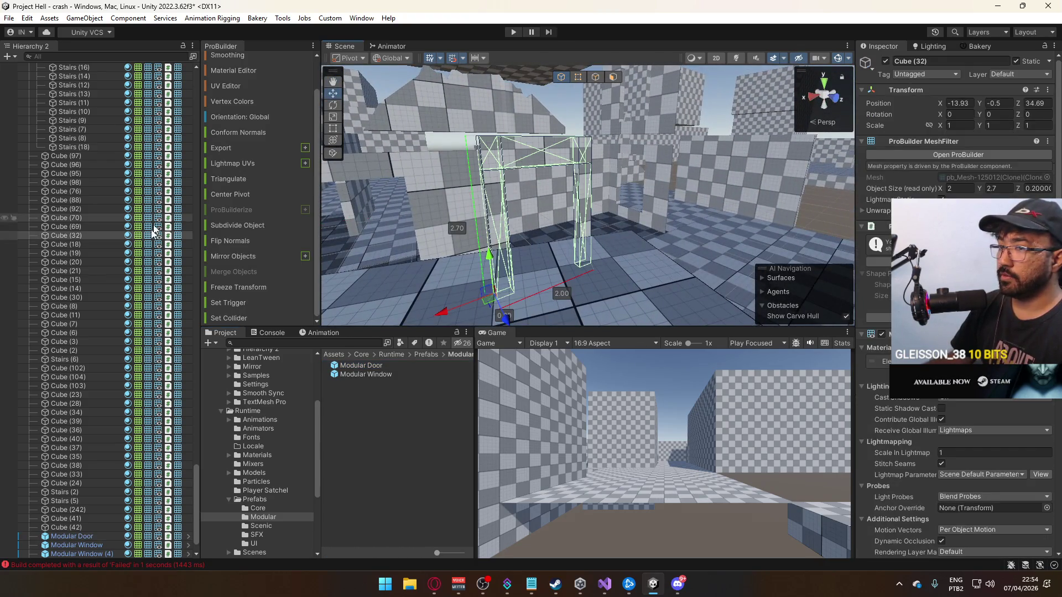
pyautogui.rightClick(121, 237)
pyautogui.moveTo(182, 237)
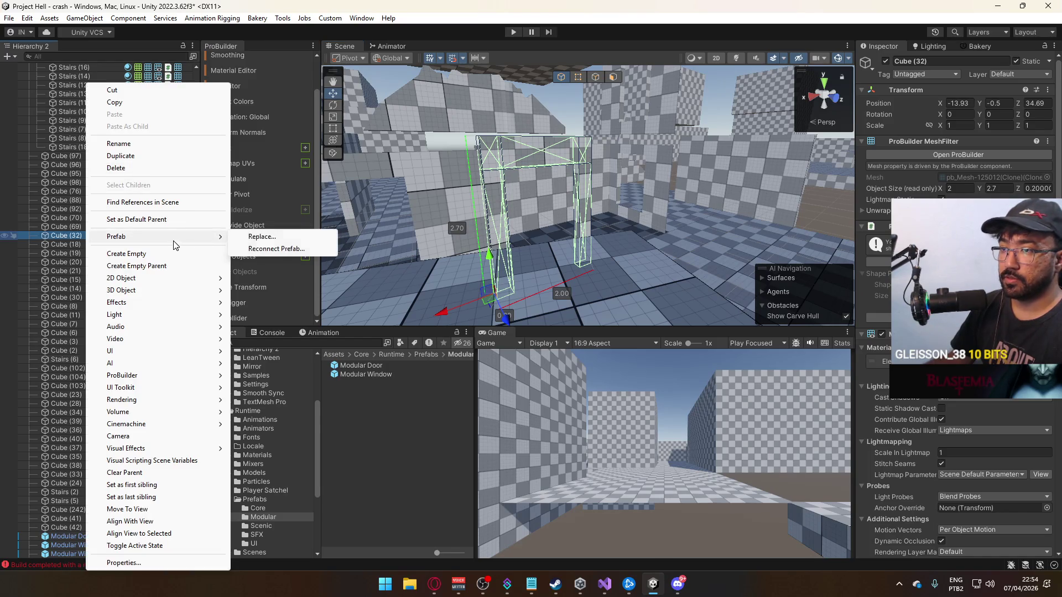
pyautogui.click(306, 236)
pyautogui.write('modular')
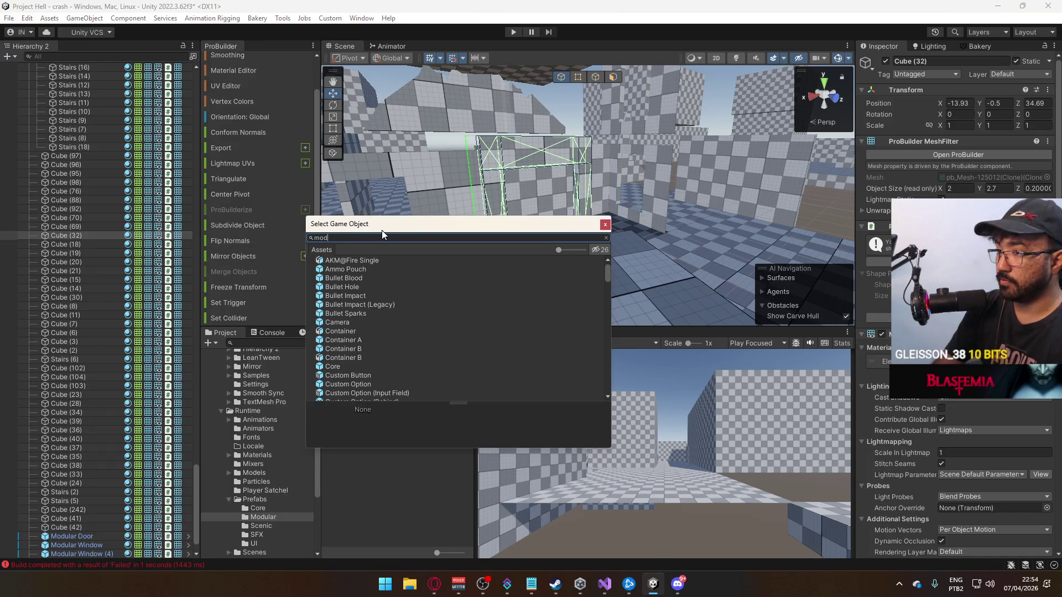
pyautogui.doubleClick(356, 263)
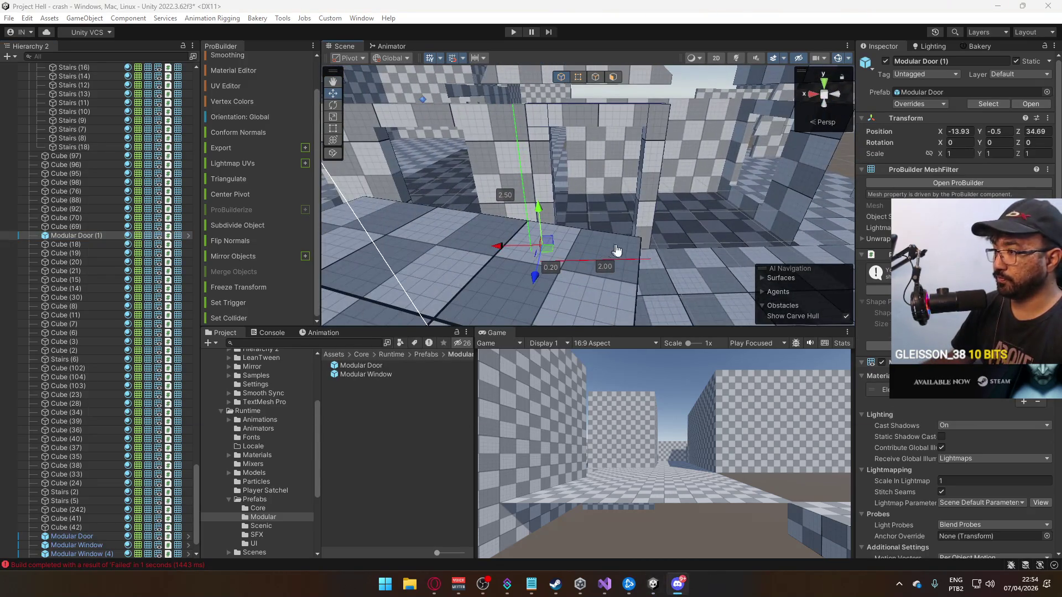
pyautogui.moveTo(665, 224)
pyautogui.mouseDown()
pyautogui.moveTo(606, 201)
pyautogui.moveTo(808, 159)
pyautogui.mouseUp()
# Detach the wall face of Cube (241) into its own panel.
pyautogui.moveTo(600, 187); pyautogui.dragTo(551, 176)
pyautogui.click(551, 175)
pyautogui.scroll(-5, 251, 234)
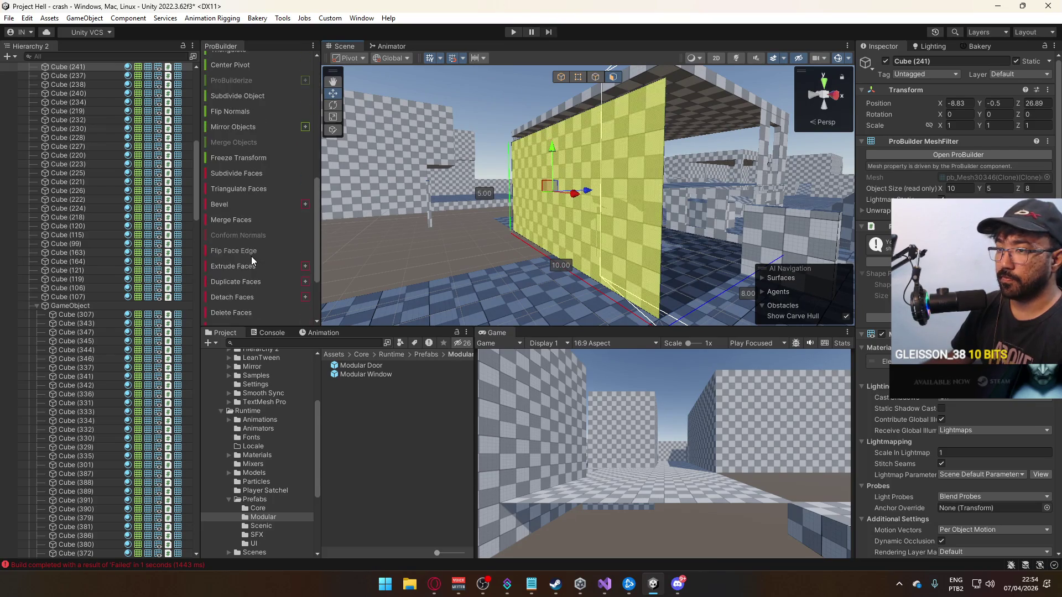
pyautogui.click(229, 210)
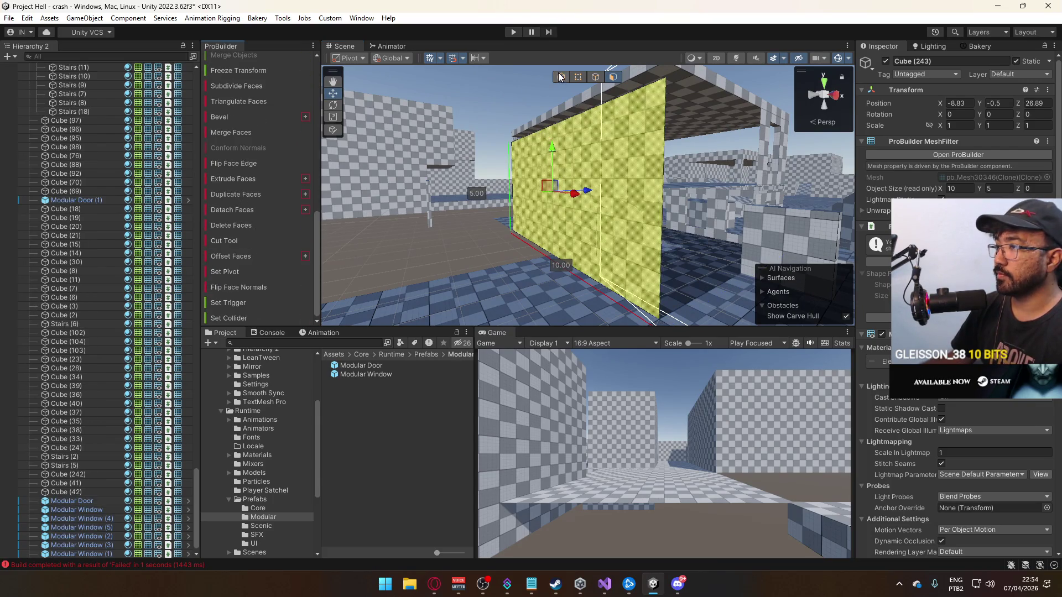
pyautogui.moveTo(481, 307)
pyautogui.mouseDown()
pyautogui.moveTo(464, 234)
pyautogui.moveTo(695, 258)
pyautogui.mouseUp()
# Duplicate the panel further along Z and pull its right edge in to make it 3 units wide.
pyautogui.hotkey('ctrl', 'd')
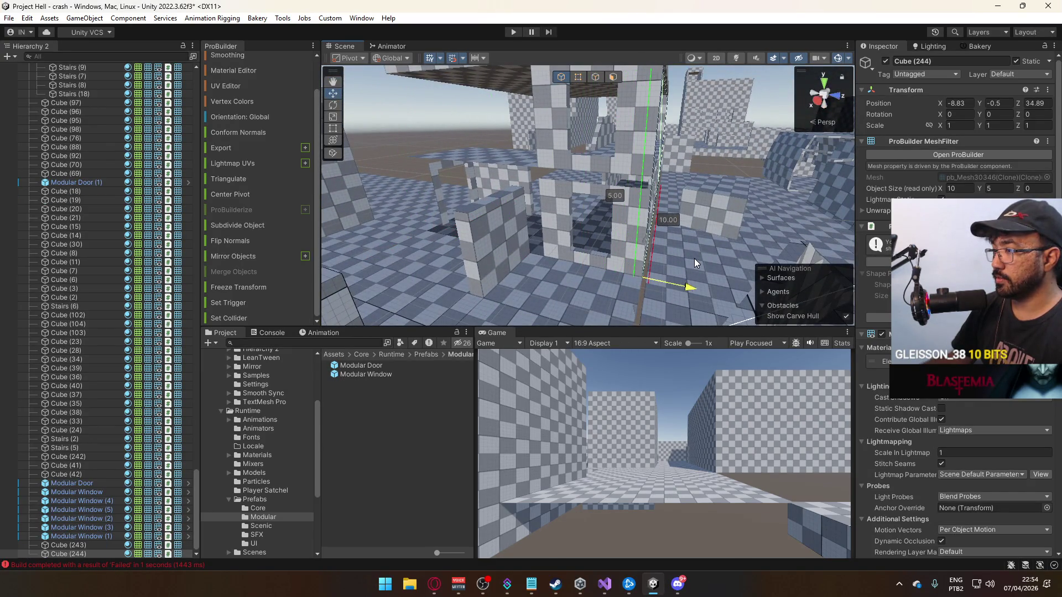
pyautogui.press('f')
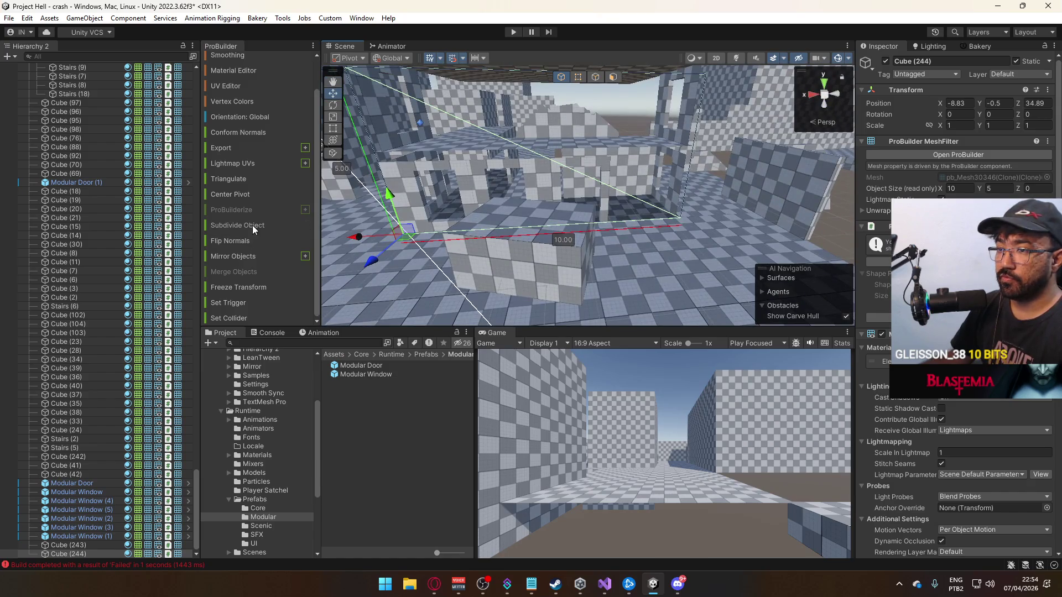
pyautogui.scroll(5, 399, 211)
pyautogui.moveTo(410, 220)
pyautogui.mouseDown()
pyautogui.moveTo(621, 220)
pyautogui.moveTo(585, 221)
pyautogui.moveTo(631, 204)
pyautogui.moveTo(618, 206)
pyautogui.mouseUp()
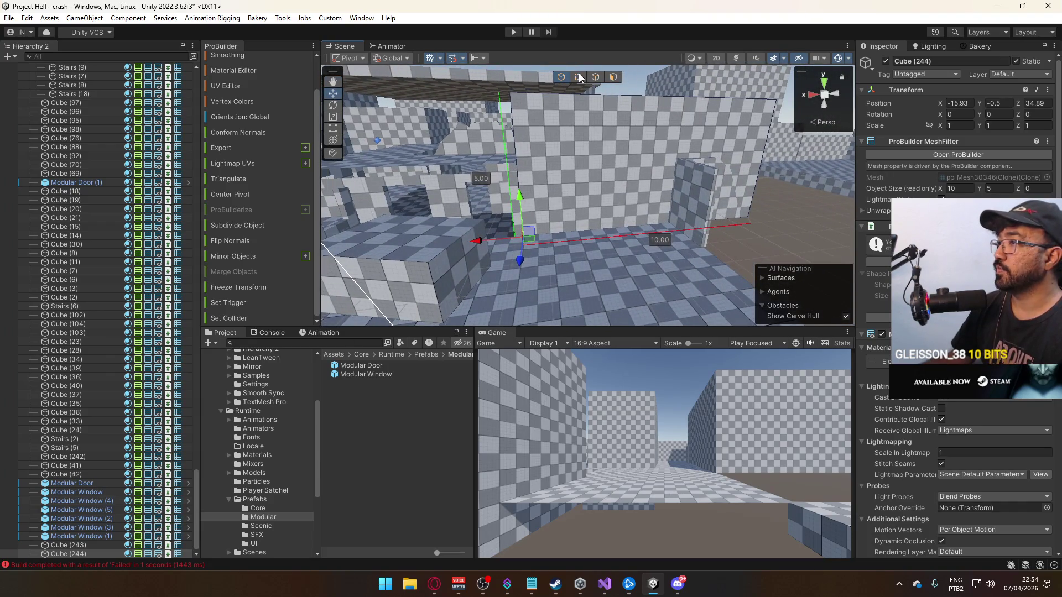
pyautogui.click(579, 77)
pyautogui.moveTo(718, 151)
pyautogui.mouseDown()
pyautogui.moveTo(481, 165)
pyautogui.moveTo(556, 164)
pyautogui.moveTo(552, 146)
pyautogui.mouseUp()
pyautogui.press('f')
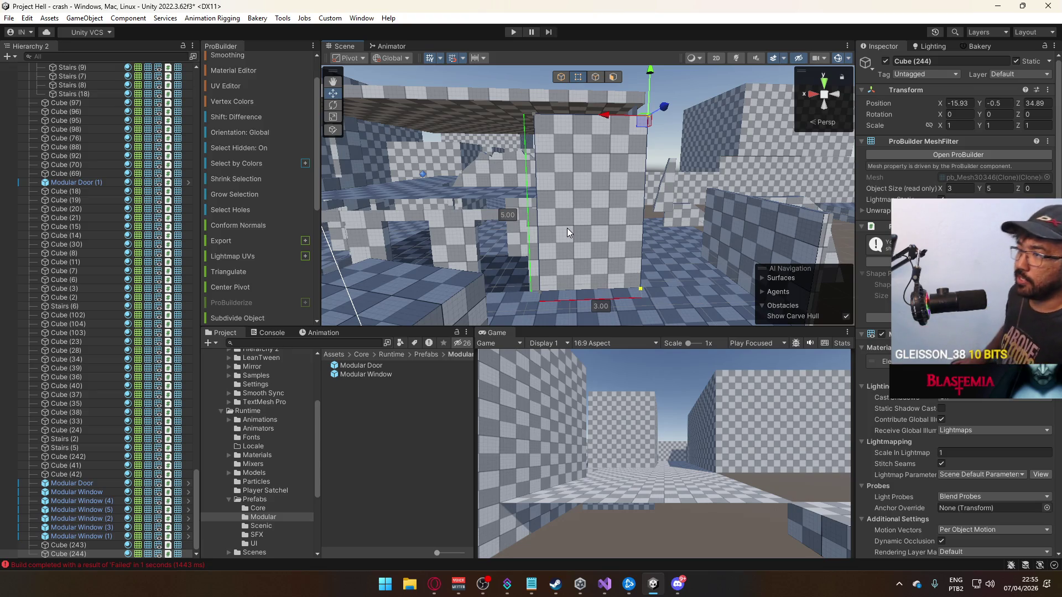
# Lower the narrow panel's top face so the panel is 2.5 units tall.
pyautogui.moveTo(622, 217)
pyautogui.mouseDown()
pyautogui.moveTo(609, 219)
pyautogui.moveTo(629, 220)
pyautogui.moveTo(646, 91)
pyautogui.mouseUp()
pyautogui.click(609, 80)
pyautogui.click(606, 103)
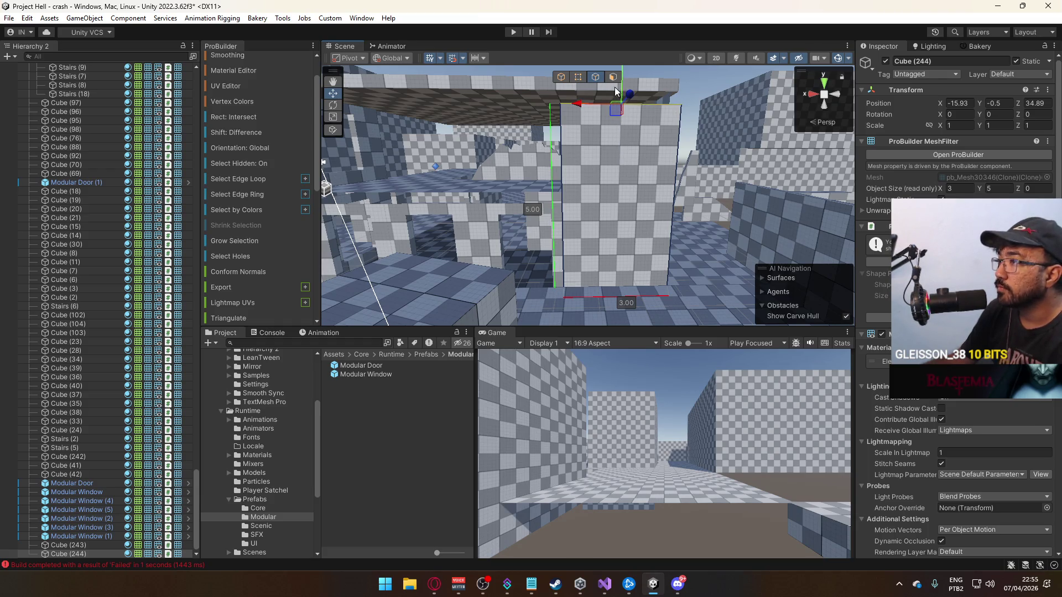
pyautogui.moveTo(618, 134); pyautogui.dragTo(609, 185)
pyautogui.press('g')
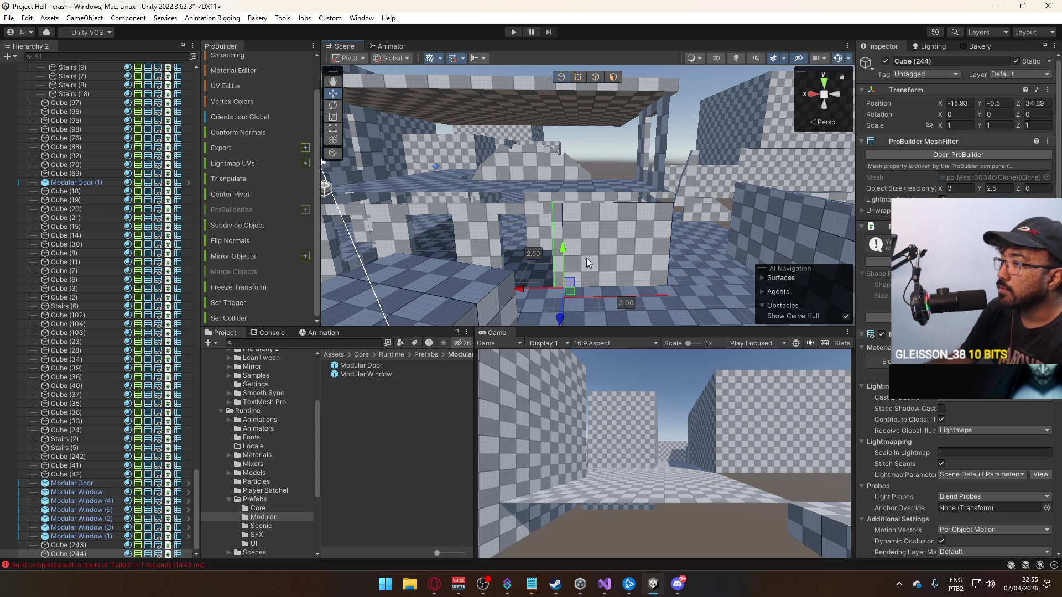
# Raise a copy of the panel, Cube (245), up along Y to Y 2.3.
pyautogui.click(578, 136)
pyautogui.click(579, 231)
pyautogui.moveTo(553, 211); pyautogui.dragTo(569, 146)
pyautogui.press('w')
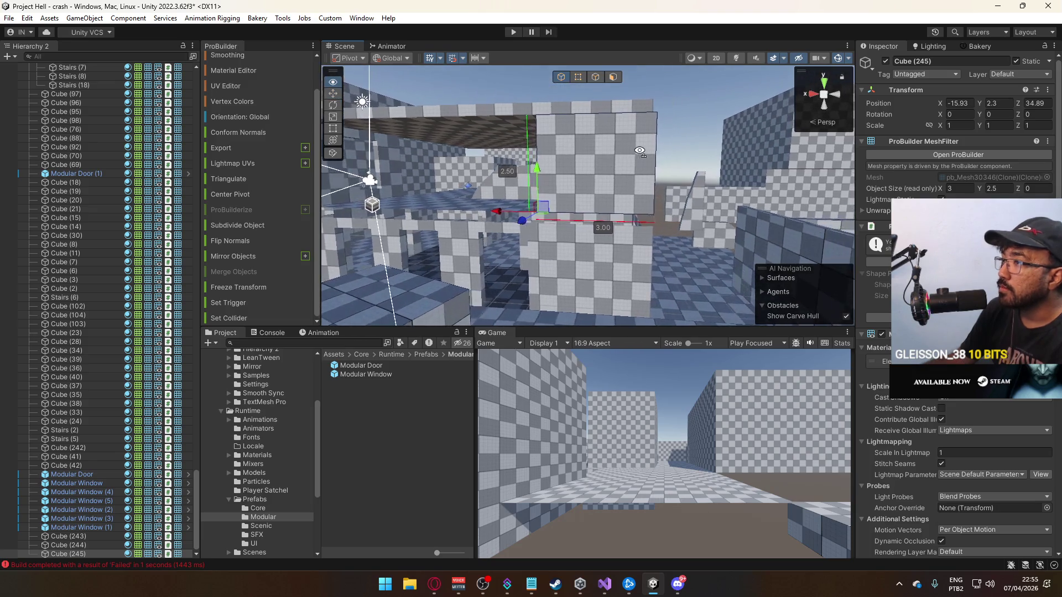
pyautogui.press('s')
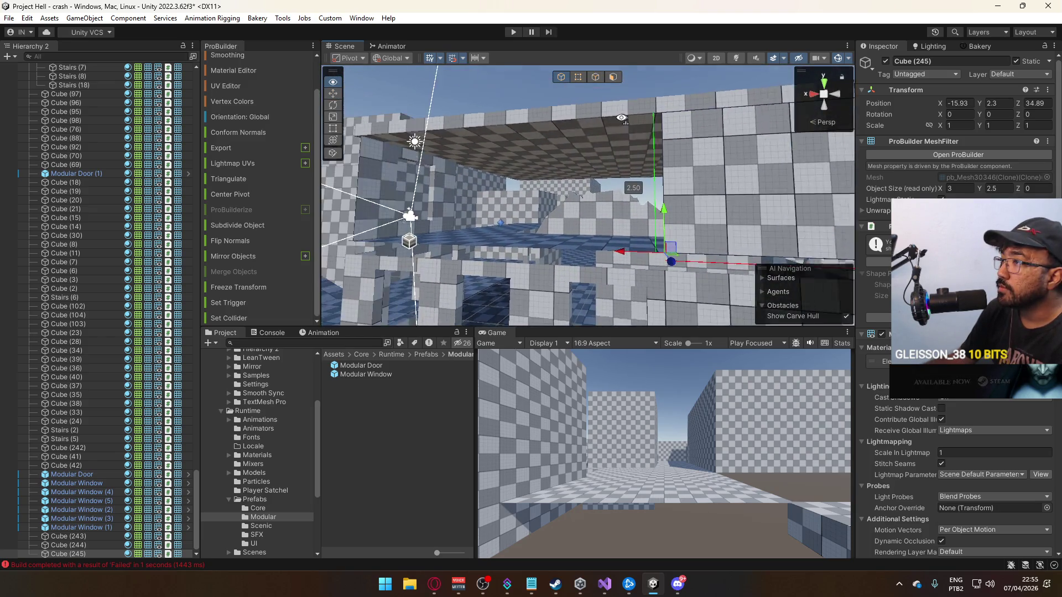
pyautogui.press('w')
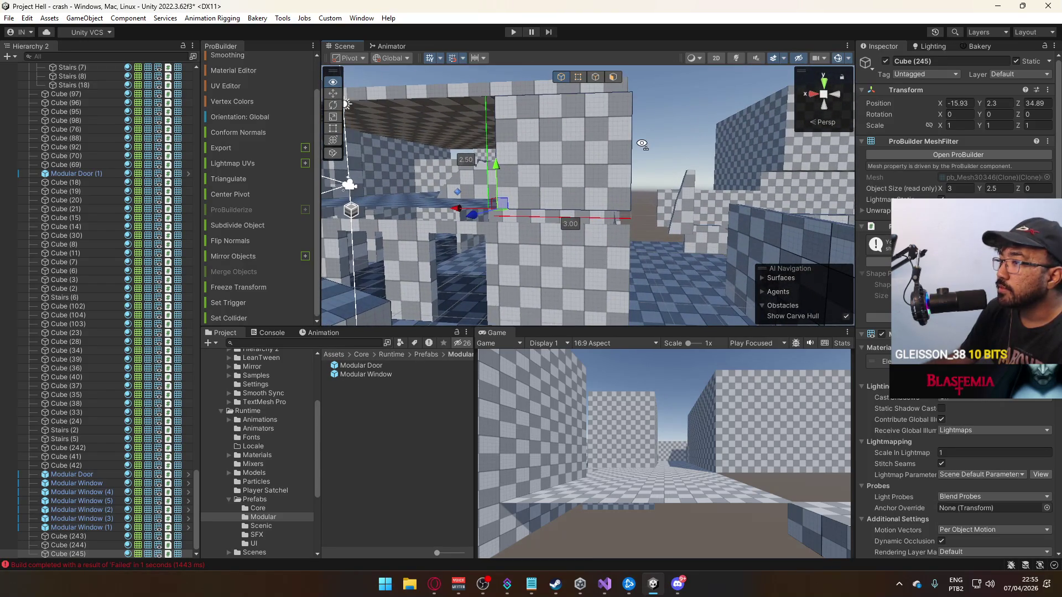
# Inspect the wall pieces, then select and frame a face of the upper panel Cube (245).
pyautogui.click(564, 104)
pyautogui.press('w')
pyautogui.click(611, 154)
pyautogui.click(669, 224)
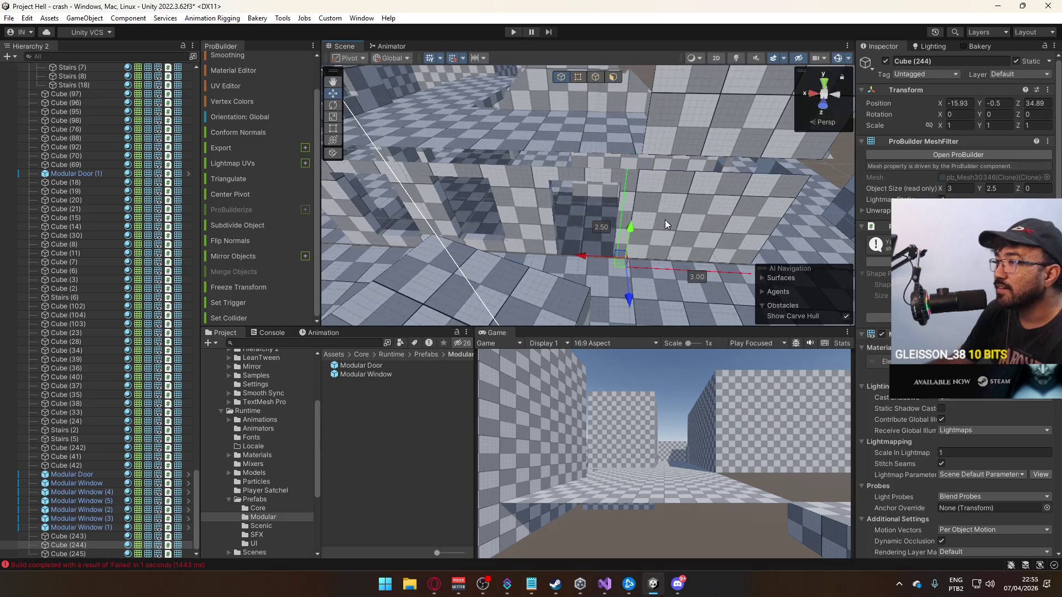
pyautogui.moveTo(632, 224); pyautogui.dragTo(627, 265)
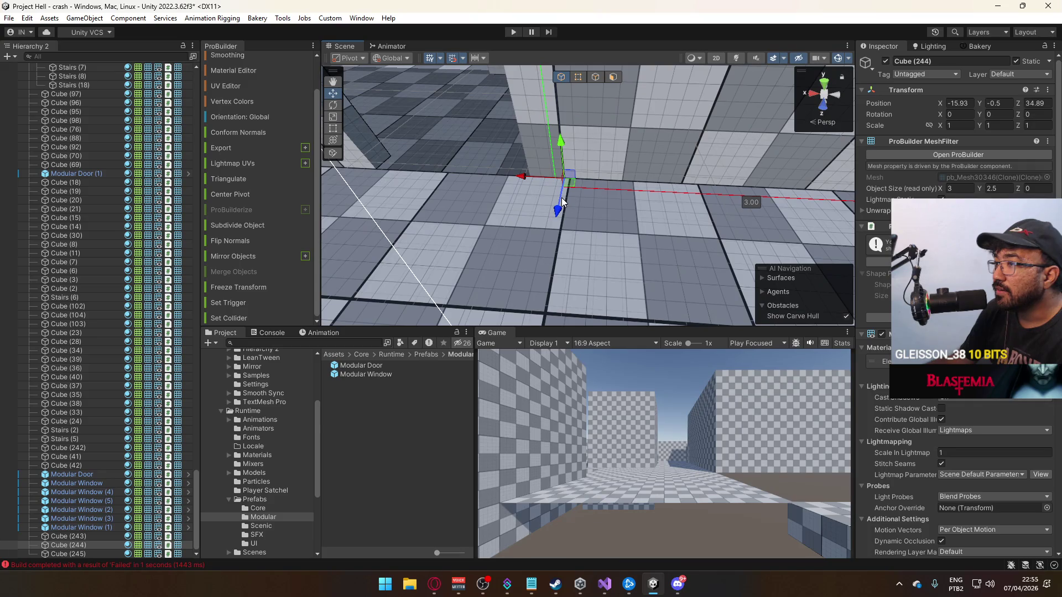
pyautogui.moveTo(568, 205)
pyautogui.mouseDown()
pyautogui.moveTo(837, 153)
pyautogui.moveTo(654, 132)
pyautogui.moveTo(776, 86)
pyautogui.moveTo(882, 104)
pyautogui.moveTo(698, 116)
pyautogui.mouseUp()
pyautogui.click(613, 77)
pyautogui.click(652, 121)
pyautogui.press('f')
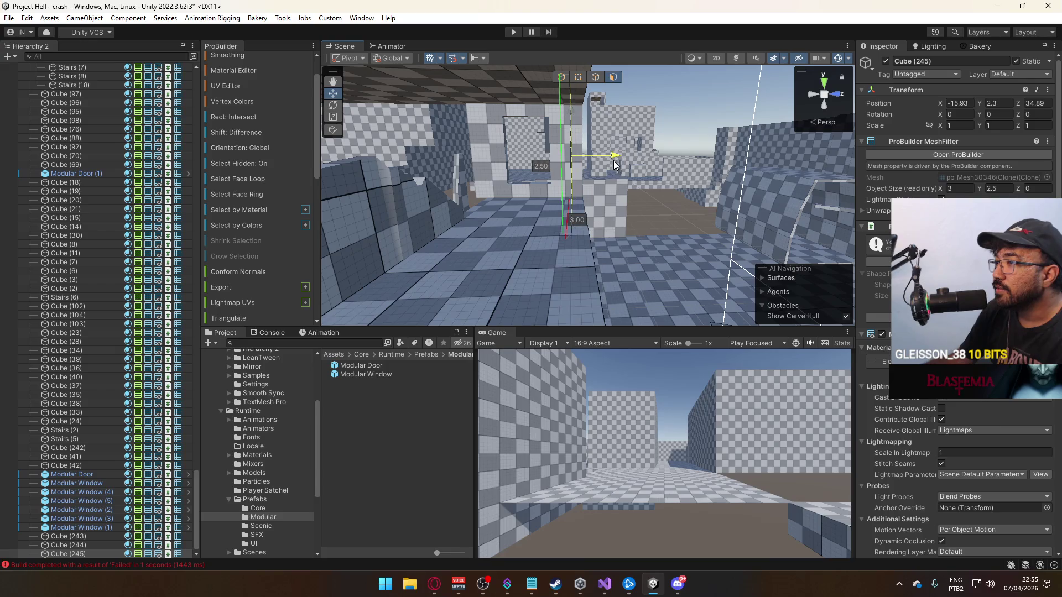
pyautogui.scroll(3, 614, 165)
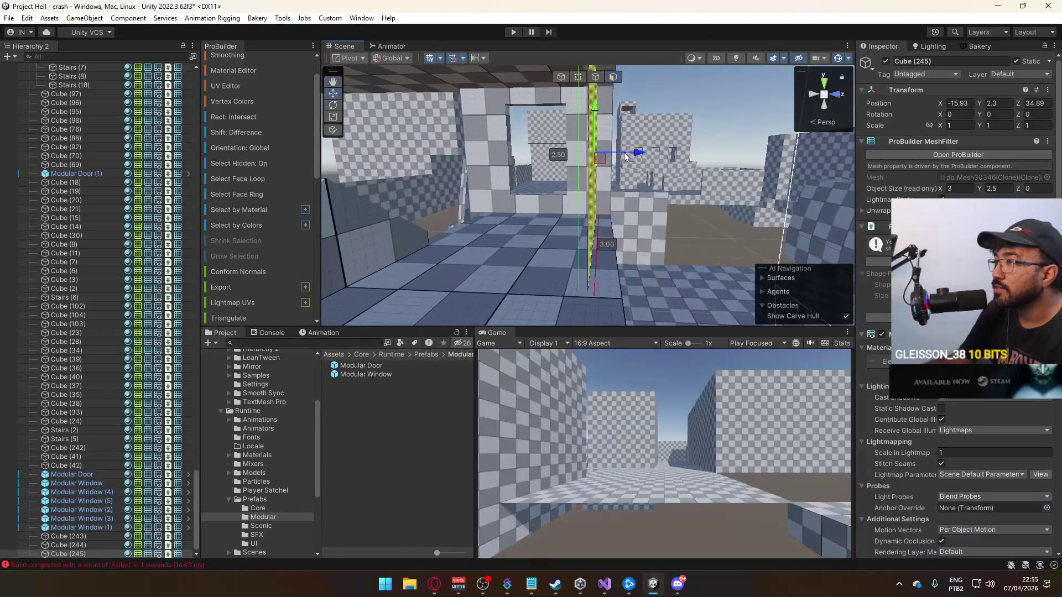
# Extrude the upper panel's face 0.2 to thicken it and delete the extra ceiling faces.
pyautogui.moveTo(642, 153)
pyautogui.mouseDown()
pyautogui.moveTo(659, 161)
pyautogui.moveTo(563, 134)
pyautogui.moveTo(565, 103)
pyautogui.moveTo(592, 209)
pyautogui.moveTo(583, 218)
pyautogui.moveTo(614, 176)
pyautogui.moveTo(372, 218)
pyautogui.moveTo(394, 206)
pyautogui.moveTo(326, 273)
pyautogui.moveTo(571, 243)
pyautogui.moveTo(553, 94)
pyautogui.mouseUp()
pyautogui.scroll(-2, 553, 96)
pyautogui.keyDown('shift'); pyautogui.click(586, 203); pyautogui.keyUp('shift')
pyautogui.press('Delete')
pyautogui.moveTo(548, 180); pyautogui.dragTo(556, 122)
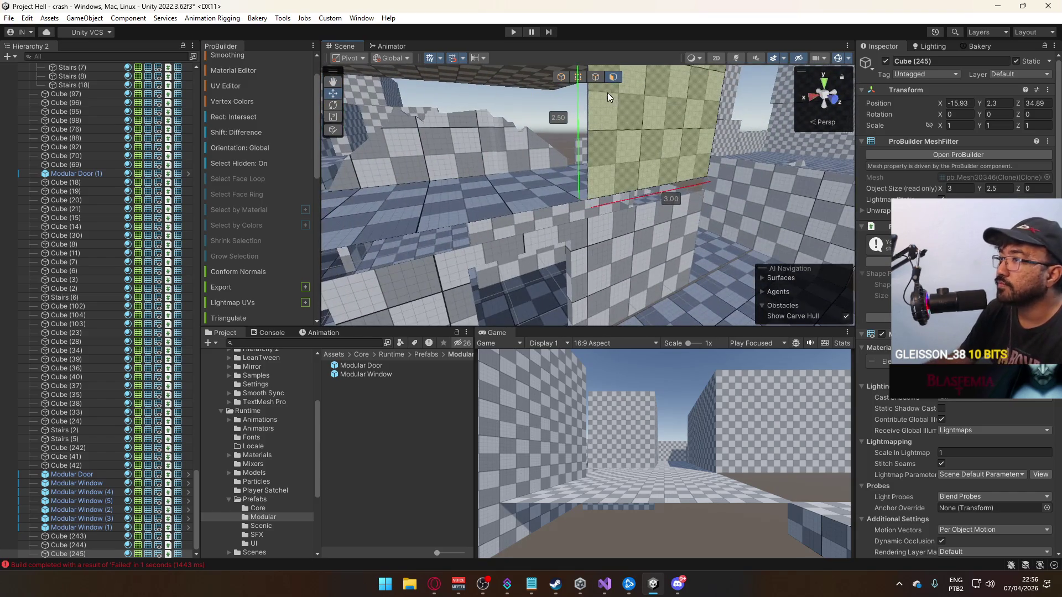
# Select the unwanted faces on the wall and delete them.
pyautogui.click(561, 77)
pyautogui.moveTo(561, 80)
pyautogui.mouseDown()
pyautogui.moveTo(755, 182)
pyautogui.moveTo(859, 196)
pyautogui.moveTo(640, 122)
pyautogui.moveTo(740, 176)
pyautogui.moveTo(708, 158)
pyautogui.moveTo(675, 109)
pyautogui.mouseUp()
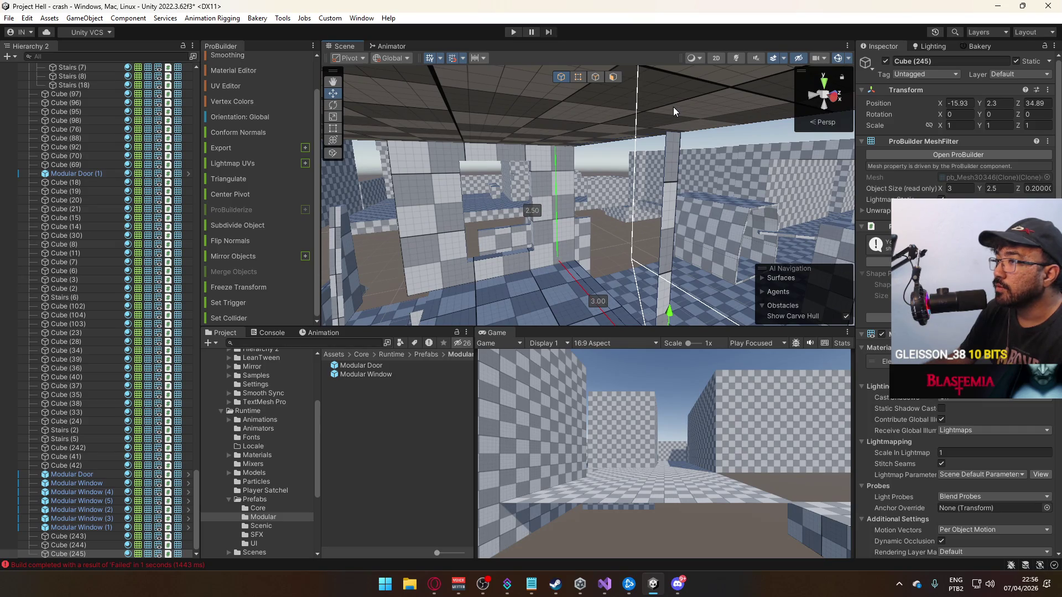
pyautogui.click(577, 83)
pyautogui.moveTo(577, 82)
pyautogui.mouseDown()
pyautogui.moveTo(552, 104)
pyautogui.moveTo(529, 103)
pyautogui.mouseUp()
pyautogui.click(587, 284)
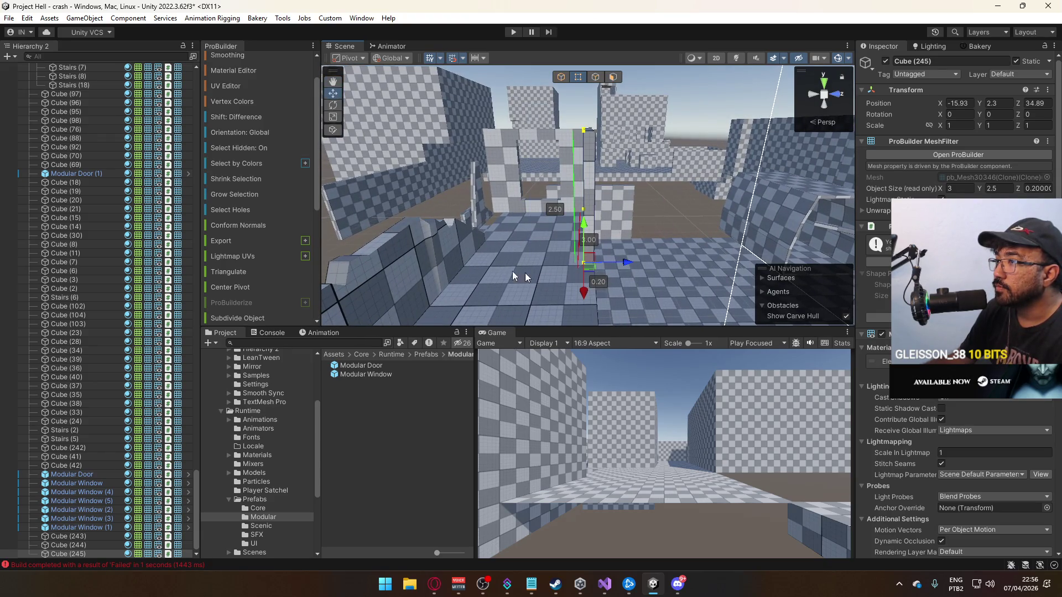
pyautogui.scroll(-5, 272, 233)
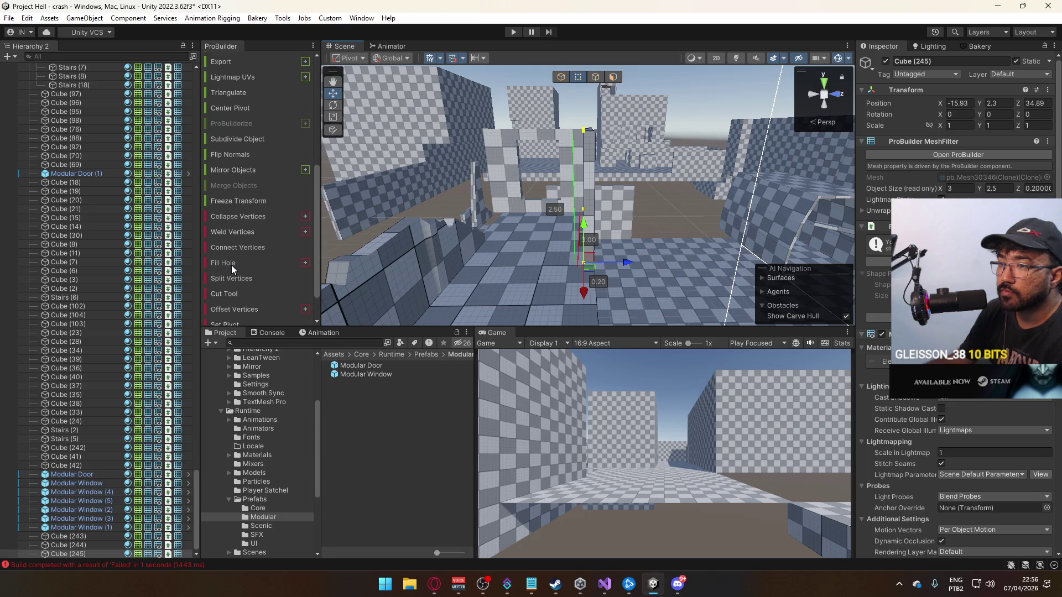
pyautogui.moveTo(575, 128); pyautogui.dragTo(605, 109)
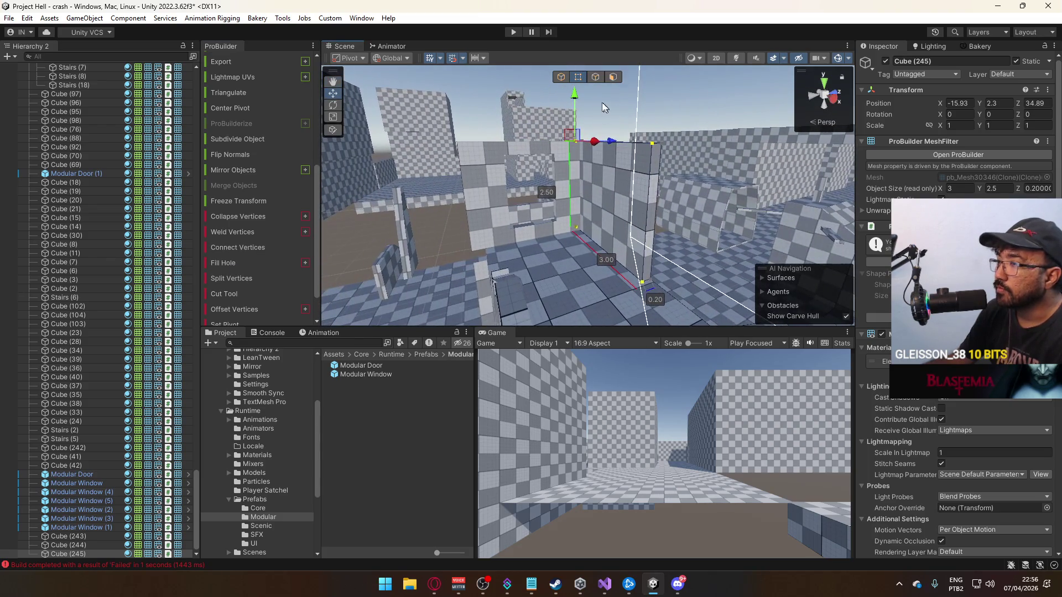
pyautogui.click(611, 78)
pyautogui.click(656, 171)
pyautogui.moveTo(655, 172)
pyautogui.mouseDown()
pyautogui.moveTo(603, 192)
pyautogui.moveTo(683, 197)
pyautogui.moveTo(800, 319)
pyautogui.moveTo(645, 135)
pyautogui.moveTo(583, 185)
pyautogui.moveTo(679, 190)
pyautogui.mouseUp()
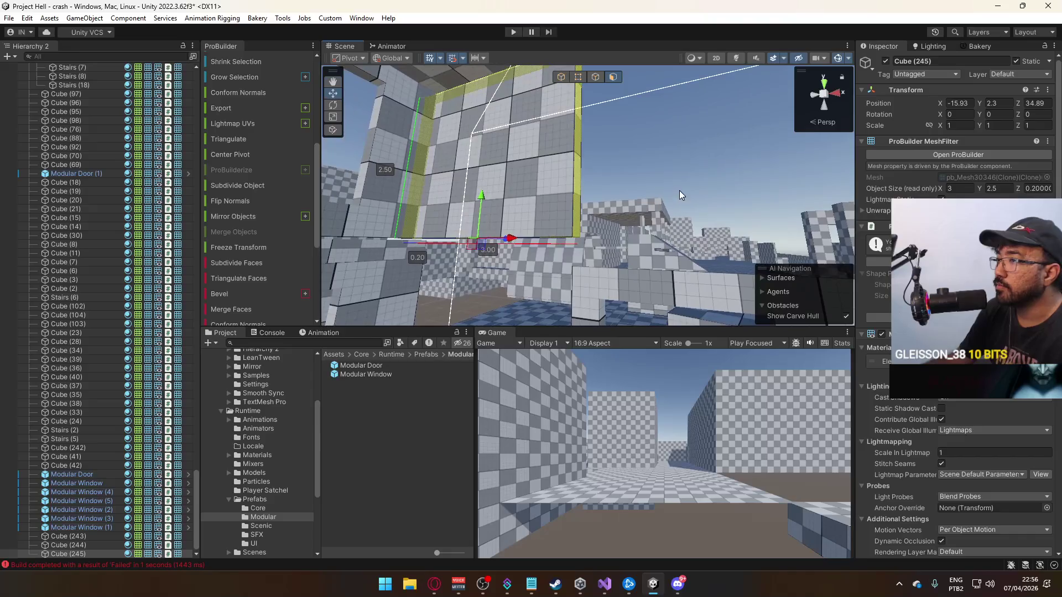
pyautogui.press('Delete')
# View the wall face-on and select the ceiling slab Cube (242), then floor piece Cube (23).
pyautogui.moveTo(570, 100)
pyautogui.mouseDown()
pyautogui.moveTo(566, 192)
pyautogui.moveTo(335, 207)
pyautogui.moveTo(325, 228)
pyautogui.mouseUp()
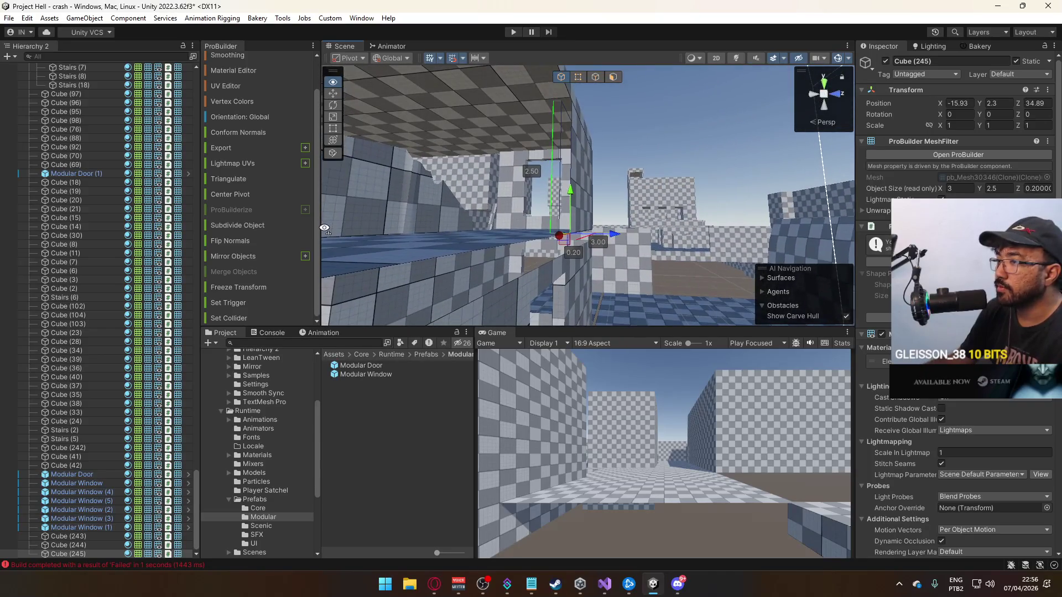
pyautogui.moveTo(604, 231)
pyautogui.mouseDown()
pyautogui.moveTo(408, 166)
pyautogui.moveTo(377, 230)
pyautogui.moveTo(599, 154)
pyautogui.moveTo(716, 211)
pyautogui.moveTo(575, 272)
pyautogui.mouseUp()
pyautogui.click(600, 155)
pyautogui.click(587, 260)
# Delete the chosen floor slab faces and duplicate wall piece Cube (36) along Z.
pyautogui.click(632, 186)
pyautogui.press('BackSpace')
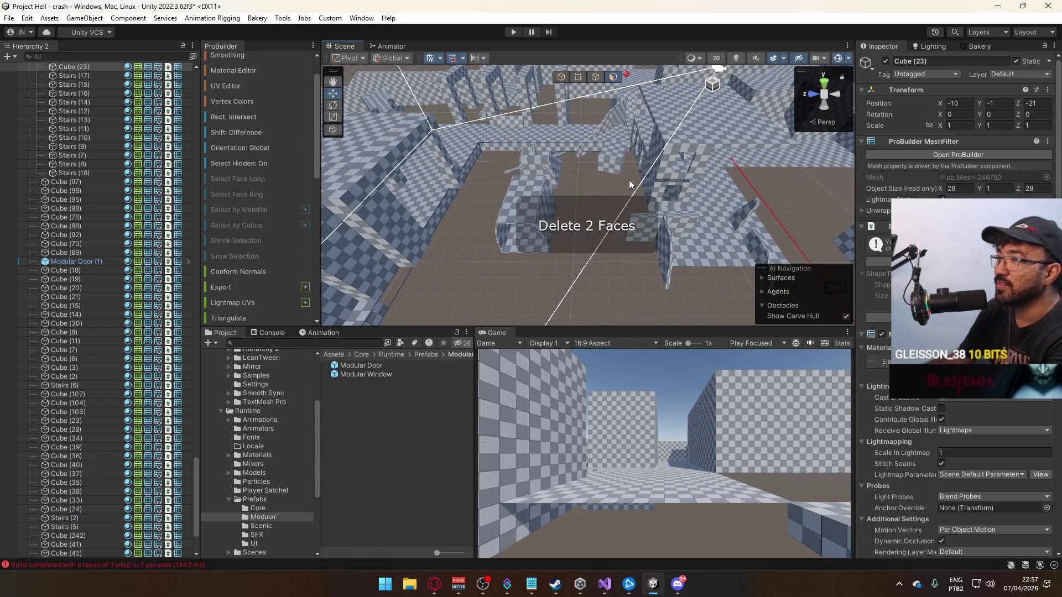
pyautogui.click(600, 105)
pyautogui.moveTo(600, 105)
pyautogui.keyDown('alt'); pyautogui.mouseDown()
pyautogui.moveTo(605, 221)
pyautogui.moveTo(581, 224)
pyautogui.moveTo(649, 232)
pyautogui.moveTo(627, 244)
pyautogui.moveTo(717, 182)
pyautogui.moveTo(636, 177)
pyautogui.moveTo(570, 191)
pyautogui.moveTo(577, 128)
pyautogui.mouseUp(); pyautogui.keyUp('alt')
pyautogui.click(627, 244)
pyautogui.hotkey('ctrl', 'd')
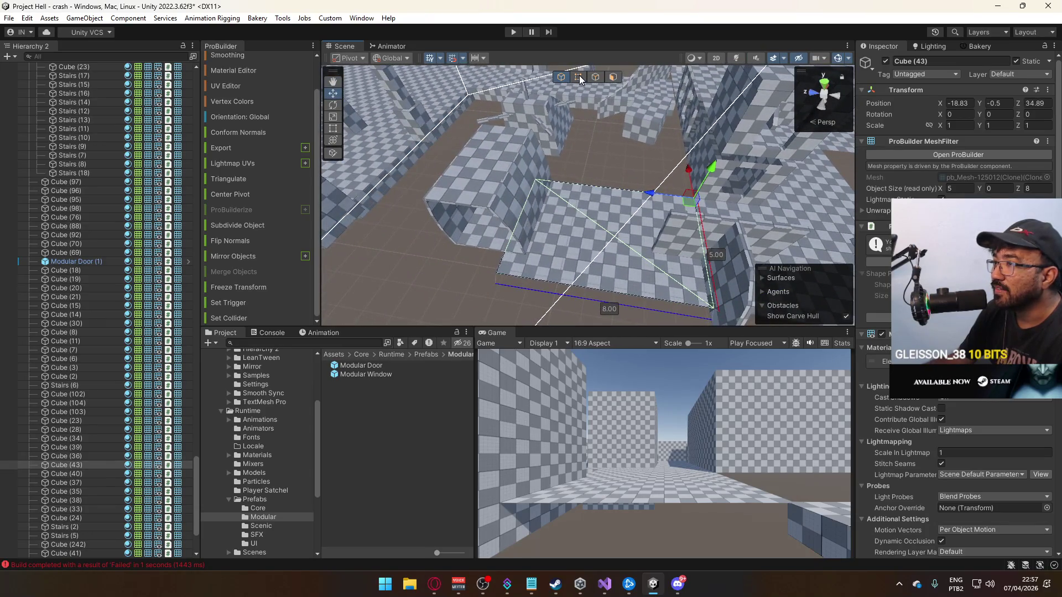
# Shorten Cube (43) to 4 units deep and place its copy Cube (44) beside it at X -13.63.
pyautogui.click(578, 77)
pyautogui.click(518, 226)
pyautogui.moveTo(514, 171)
pyautogui.mouseDown()
pyautogui.moveTo(575, 188)
pyautogui.moveTo(860, 185)
pyautogui.moveTo(543, 97)
pyautogui.mouseUp()
pyautogui.click(561, 78)
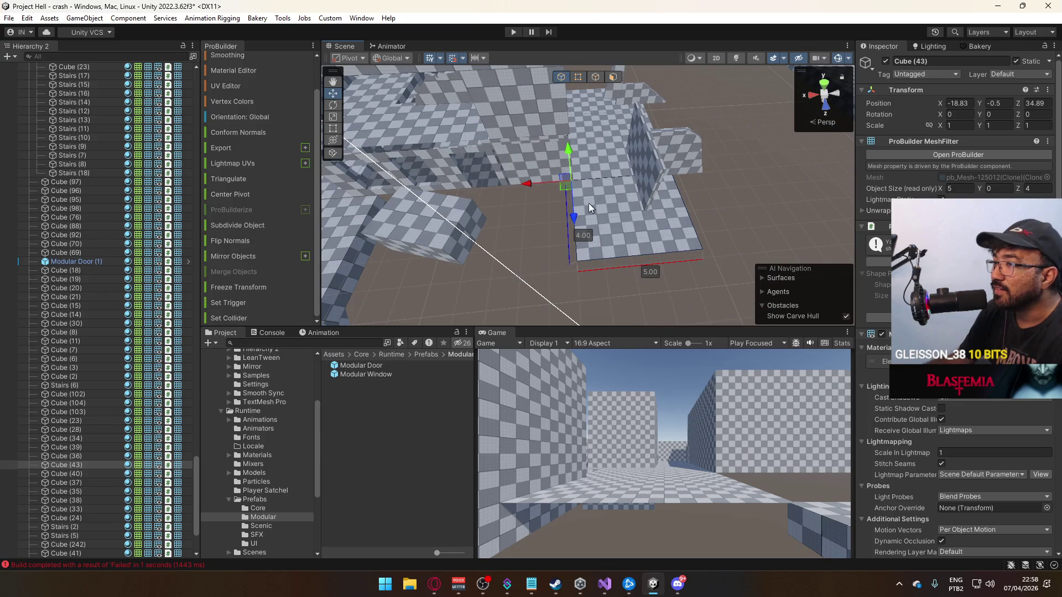
pyautogui.hotkey('ctrl', 'd')
pyautogui.moveTo(528, 183)
pyautogui.mouseDown()
pyautogui.moveTo(379, 190)
pyautogui.moveTo(420, 193)
pyautogui.mouseUp()
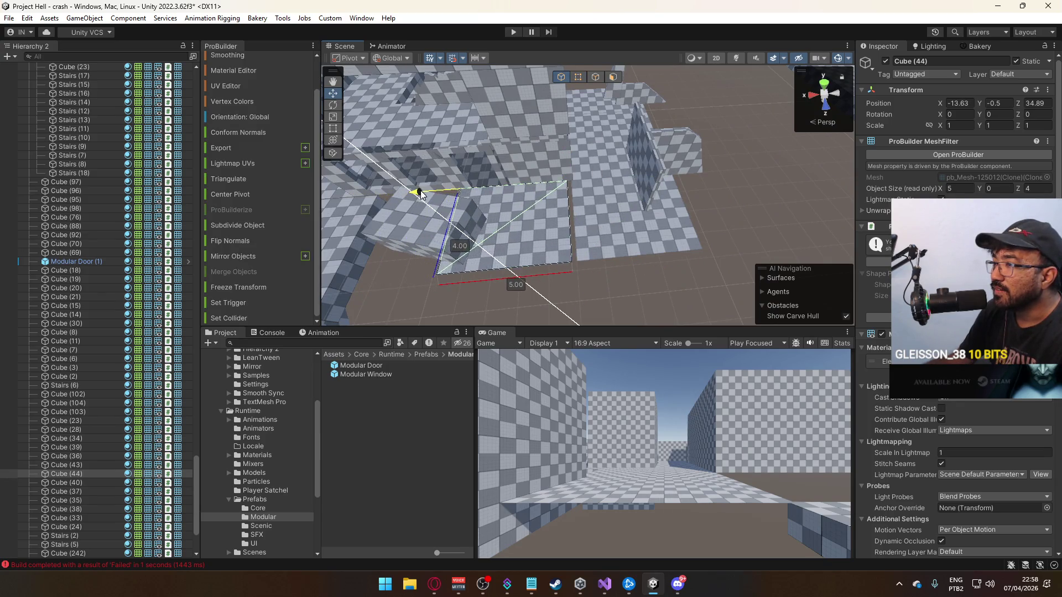
pyautogui.scroll(5, 612, 308)
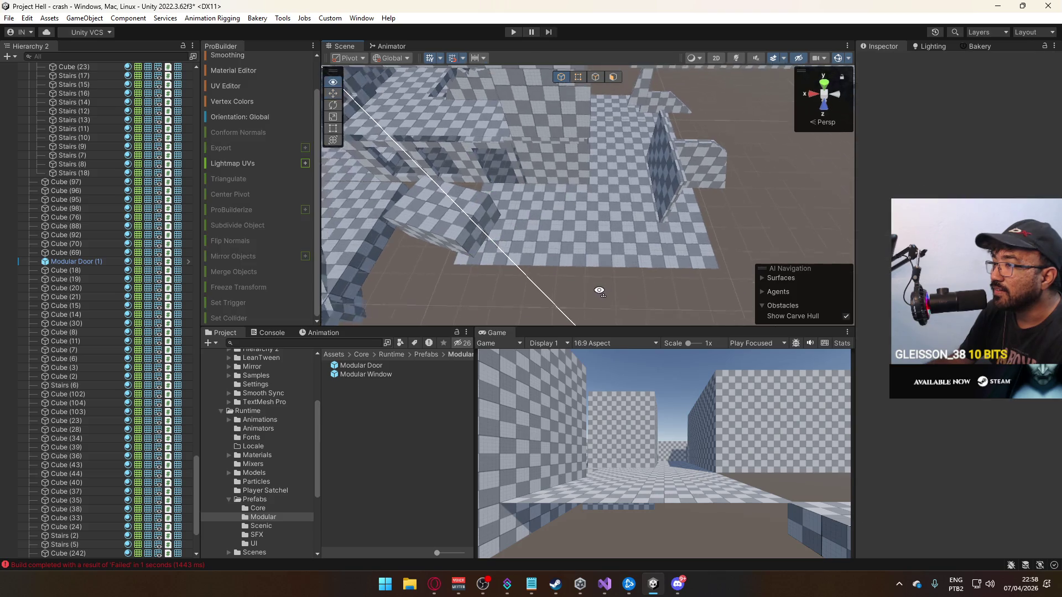
# Nudge Cube (244) along X from -15.93 to -15.83 to line it up with the wall.
pyautogui.click(579, 163)
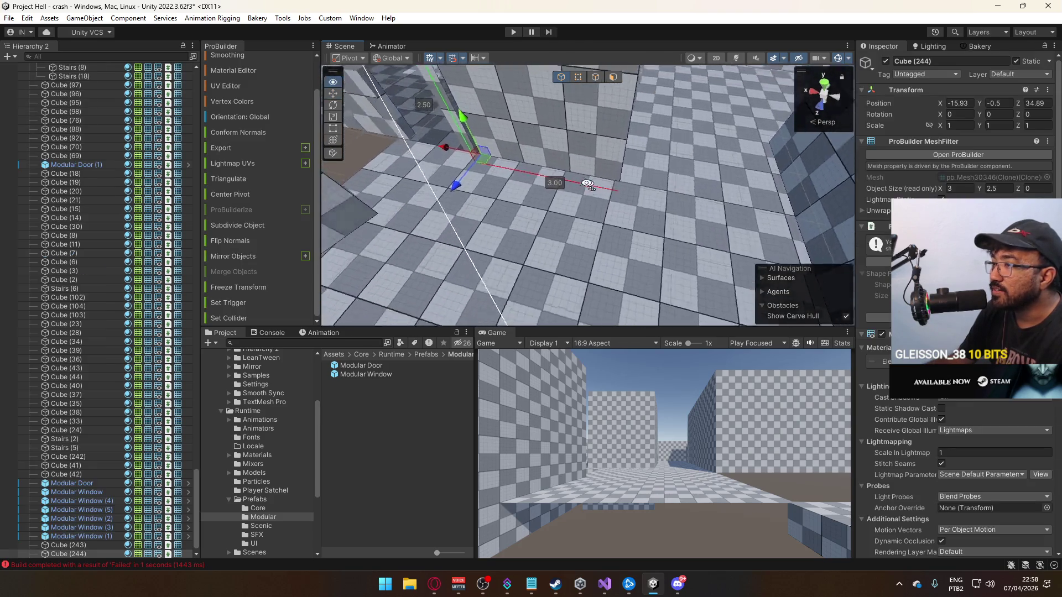
pyautogui.moveTo(588, 183); pyautogui.dragTo(635, 150)
pyautogui.moveTo(530, 220)
pyautogui.mouseDown()
pyautogui.moveTo(505, 247)
pyautogui.moveTo(620, 160)
pyautogui.mouseUp()
pyautogui.click(642, 144)
# Select the long wall Cube (243) in face mode, inspect the interior, and undo the last change.
pyautogui.moveTo(589, 101)
pyautogui.mouseDown()
pyautogui.moveTo(749, 170)
pyautogui.moveTo(882, 143)
pyautogui.moveTo(986, 185)
pyautogui.moveTo(931, 188)
pyautogui.moveTo(1024, 188)
pyautogui.moveTo(595, 157)
pyautogui.moveTo(634, 136)
pyautogui.mouseUp()
pyautogui.click(634, 137)
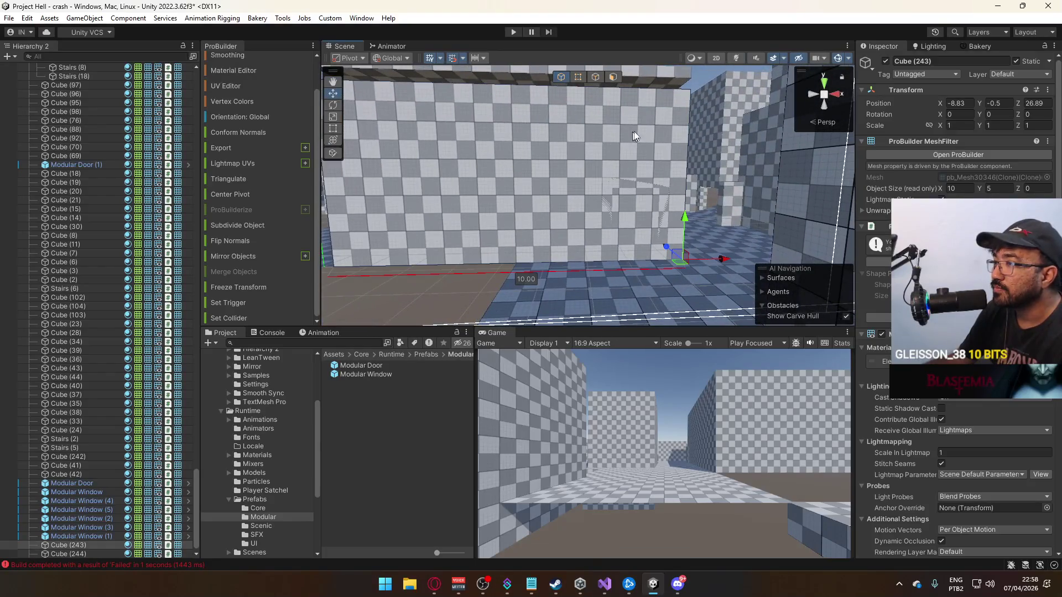
pyautogui.click(614, 77)
pyautogui.moveTo(652, 171)
pyautogui.mouseDown()
pyautogui.moveTo(660, 223)
pyautogui.moveTo(550, 230)
pyautogui.moveTo(474, 185)
pyautogui.moveTo(487, 232)
pyautogui.moveTo(498, 232)
pyautogui.mouseUp()
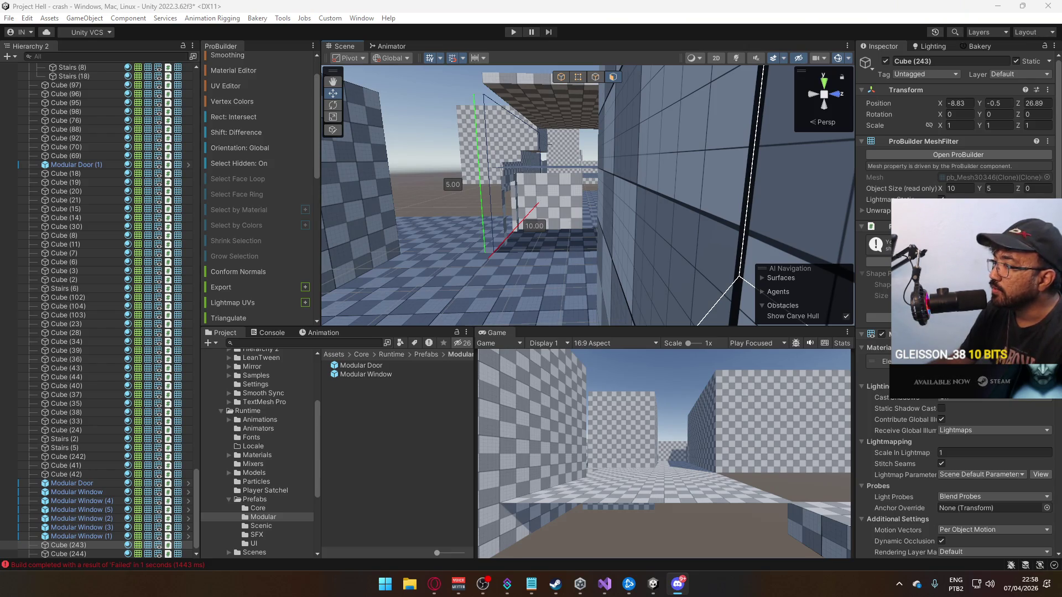
pyautogui.moveTo(521, 252)
pyautogui.mouseDown()
pyautogui.moveTo(850, 220)
pyautogui.moveTo(485, 221)
pyautogui.moveTo(666, 171)
pyautogui.mouseUp()
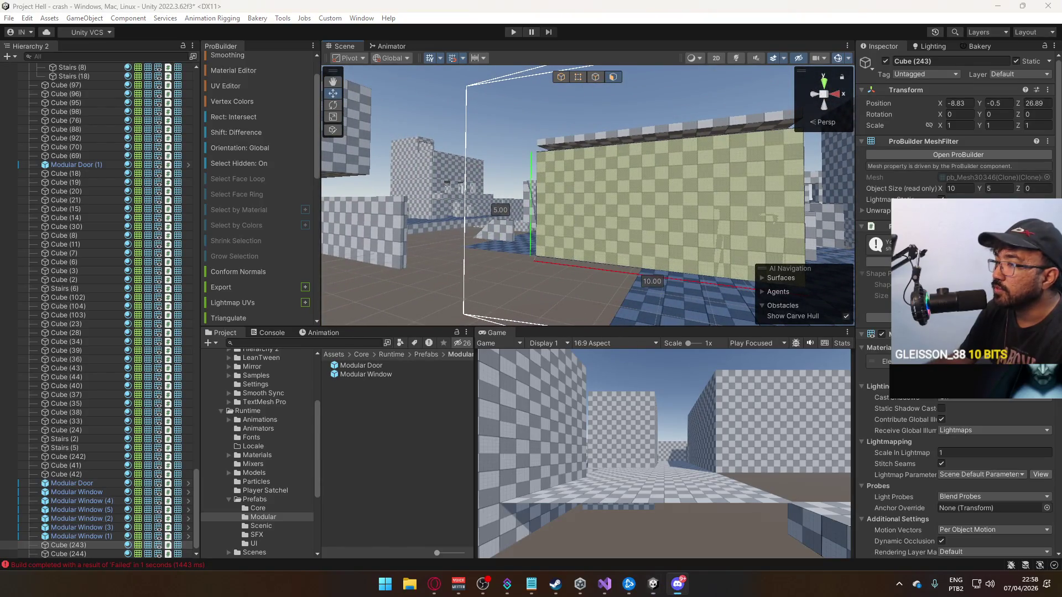
pyautogui.moveTo(687, 169)
pyautogui.mouseDown()
pyautogui.moveTo(655, 189)
pyautogui.moveTo(545, 195)
pyautogui.moveTo(569, 155)
pyautogui.moveTo(489, 200)
pyautogui.moveTo(576, 194)
pyautogui.mouseUp()
pyautogui.click(569, 160)
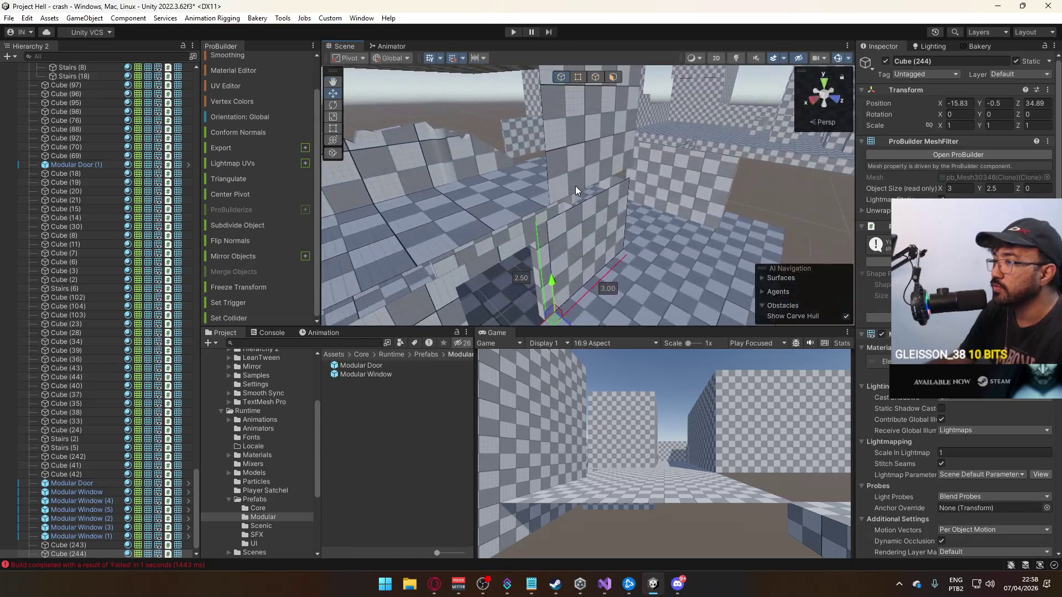
pyautogui.hotkey('ctrl', 'z')
# Duplicate Cube (245) and lower the copy to Y -0.5 below the opening.
pyautogui.hotkey('ctrl', 'd')
pyautogui.moveTo(553, 165)
pyautogui.mouseDown()
pyautogui.moveTo(560, 275)
pyautogui.moveTo(408, 259)
pyautogui.mouseUp()
pyautogui.moveTo(572, 235); pyautogui.dragTo(576, 247)
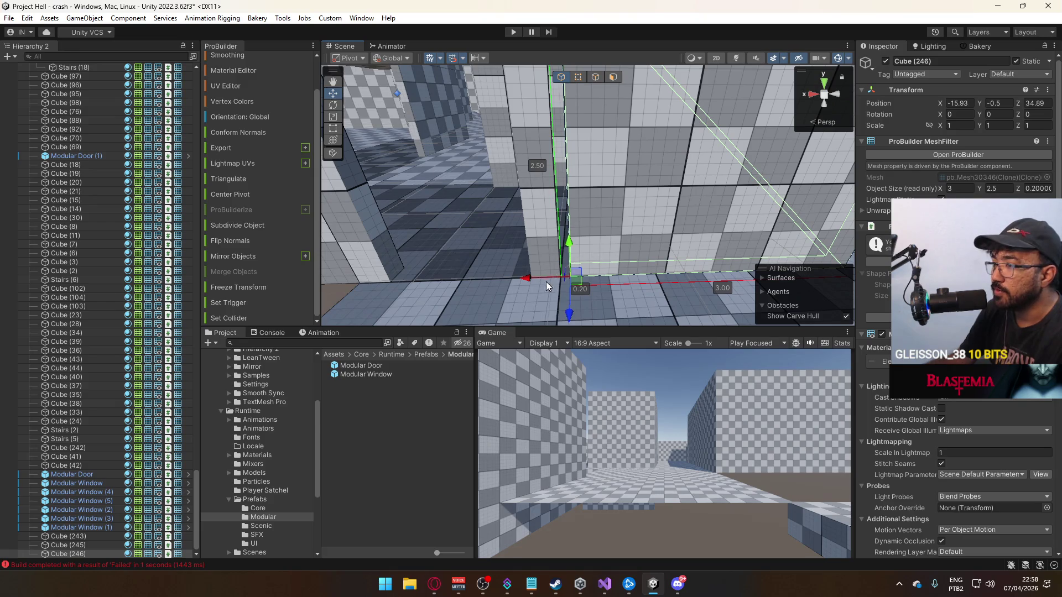
pyautogui.click(523, 278)
pyautogui.press('f')
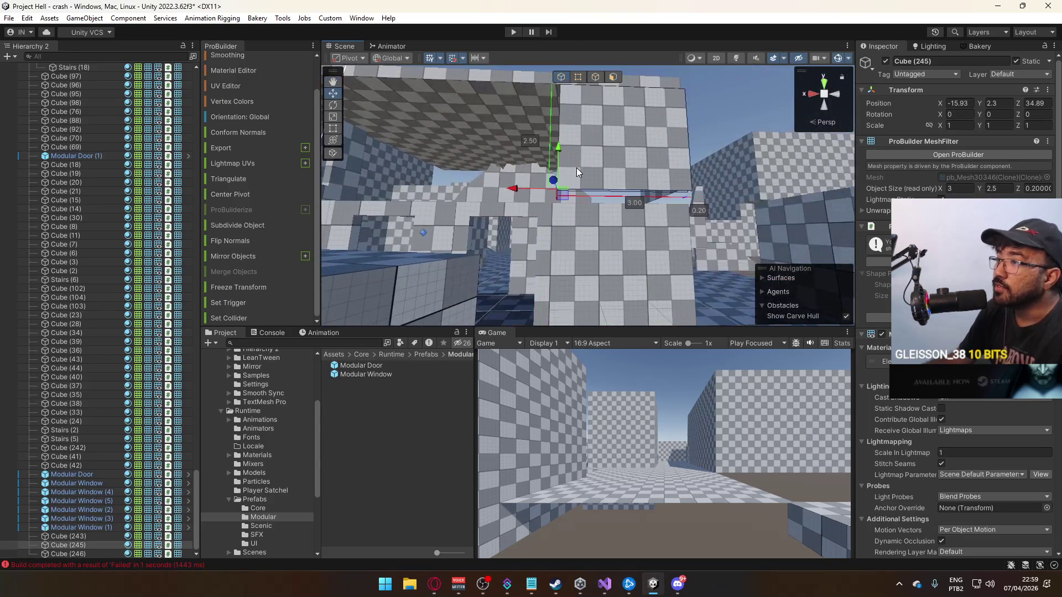
pyautogui.moveTo(511, 195); pyautogui.dragTo(689, 168)
pyautogui.click(688, 168)
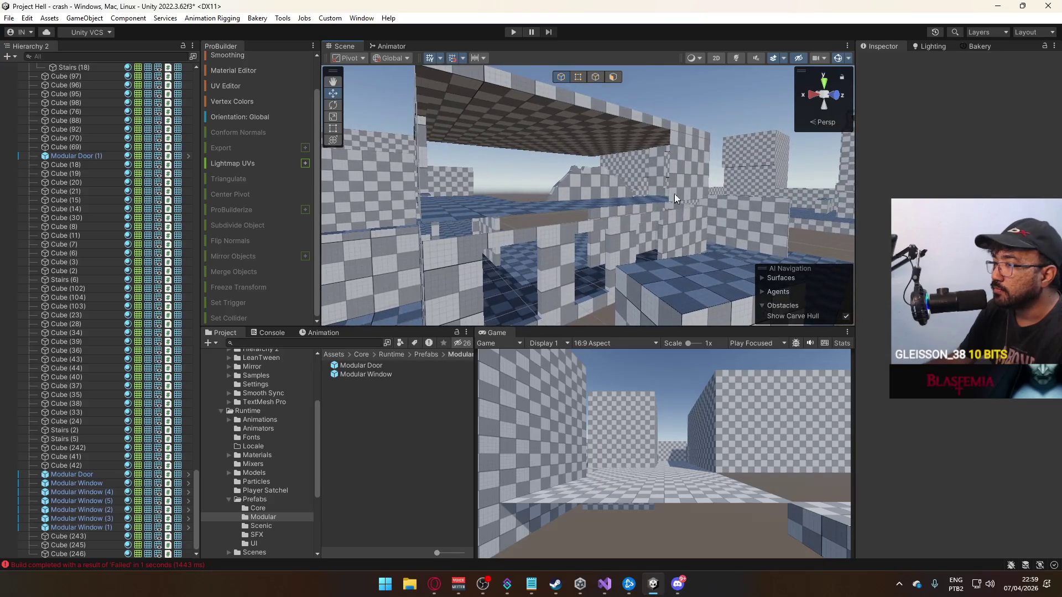
pyautogui.hotkey('ctrl', 'z')
pyautogui.hotkey('ctrl', 'z')
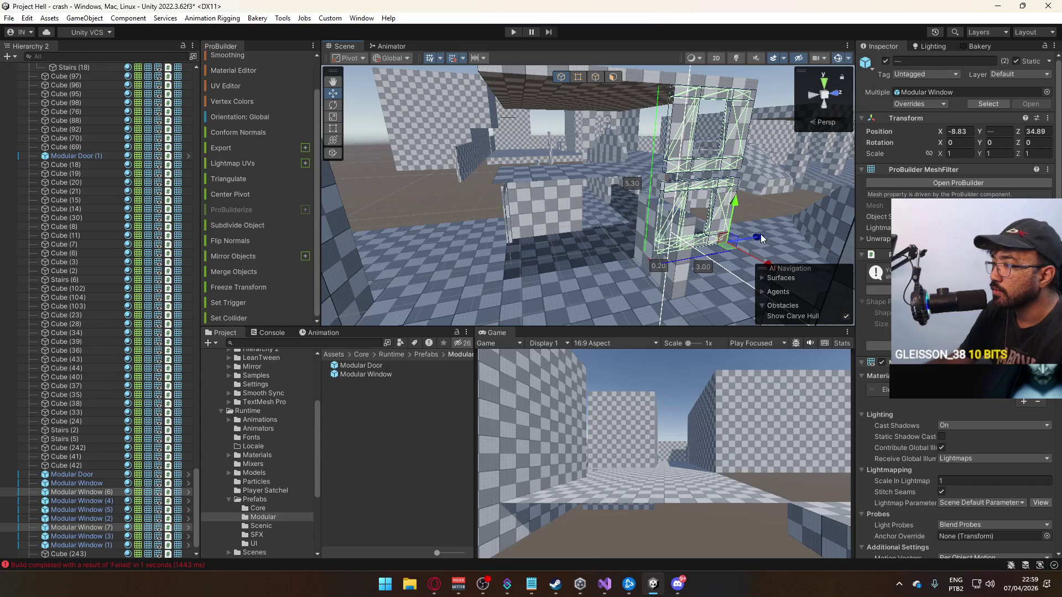
pyautogui.hotkey('ctrl', 'z')
# Move the two Modular Windows onto the wall at Z 29.89 and slide Cube (243) left.
pyautogui.moveTo(642, 240)
pyautogui.mouseDown()
pyautogui.moveTo(701, 230)
pyautogui.moveTo(557, 178)
pyautogui.mouseUp()
pyautogui.click(556, 178)
pyautogui.moveTo(553, 251)
pyautogui.mouseDown()
pyautogui.moveTo(572, 214)
pyautogui.moveTo(595, 210)
pyautogui.mouseUp()
pyautogui.click(574, 213)
pyautogui.moveTo(744, 264)
pyautogui.mouseDown()
pyautogui.moveTo(580, 254)
pyautogui.moveTo(594, 254)
pyautogui.mouseUp()
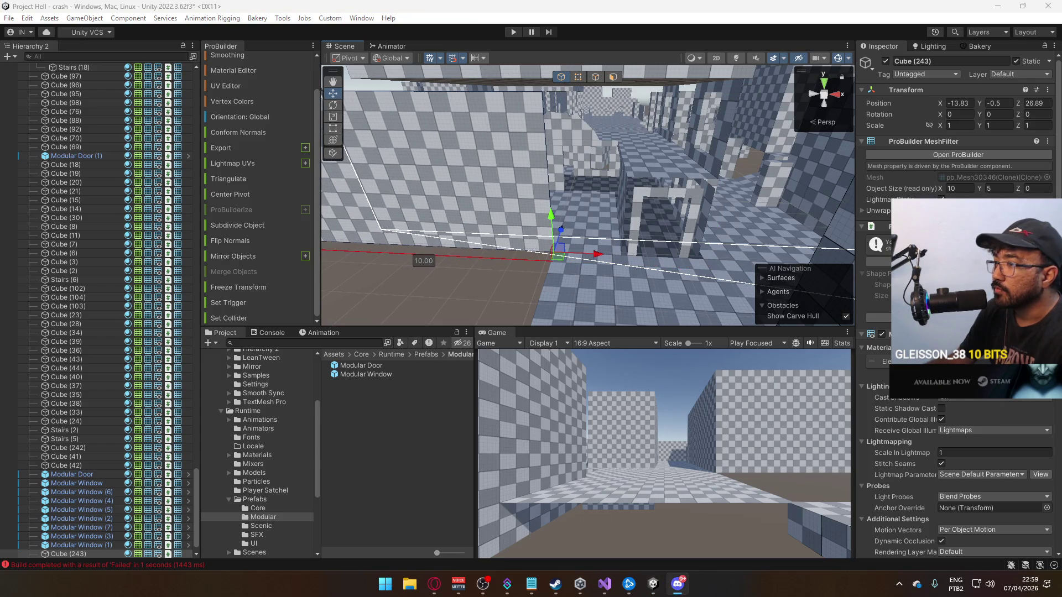
pyautogui.hotkey('alt', 'Tab')
# Delete the Cube (243) wall and select the lower wall piece Cube (246).
pyautogui.moveTo(599, 179)
pyautogui.mouseDown()
pyautogui.moveTo(679, 176)
pyautogui.moveTo(693, 135)
pyautogui.moveTo(635, 105)
pyautogui.moveTo(701, 133)
pyautogui.moveTo(672, 215)
pyautogui.moveTo(617, 121)
pyautogui.mouseUp()
pyautogui.click(579, 78)
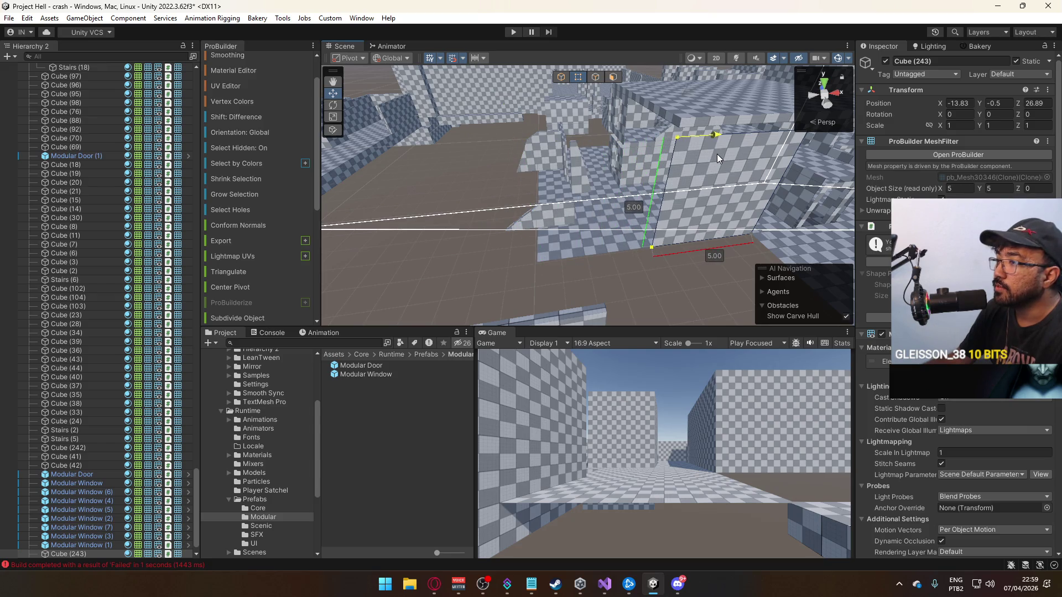
pyautogui.moveTo(717, 154)
pyautogui.mouseDown()
pyautogui.moveTo(692, 130)
pyautogui.moveTo(537, 100)
pyautogui.moveTo(692, 90)
pyautogui.moveTo(522, 99)
pyautogui.mouseUp()
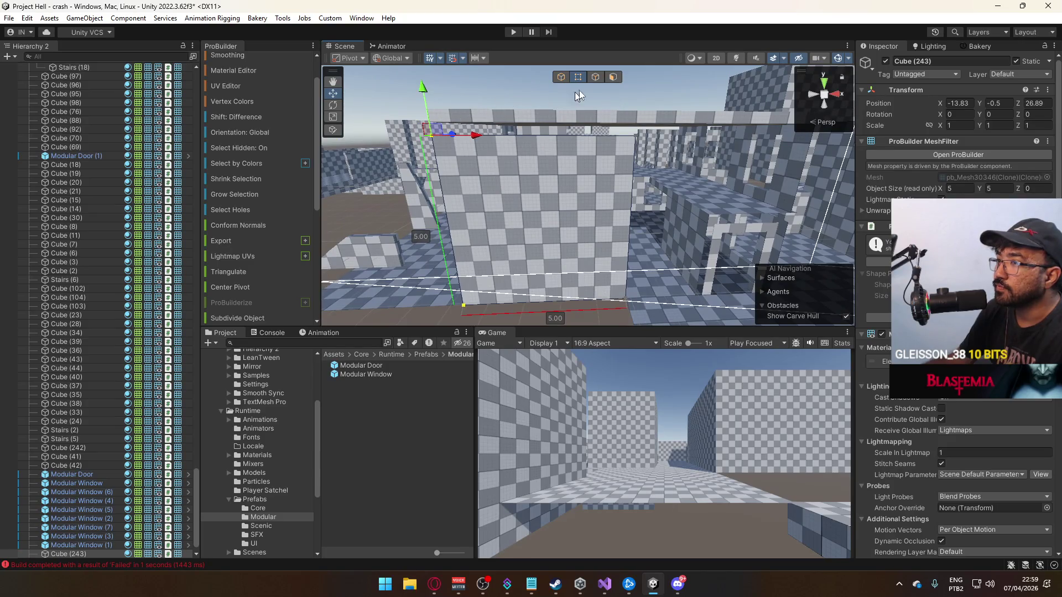
pyautogui.press('Delete')
pyautogui.click(553, 222)
pyautogui.moveTo(553, 221); pyautogui.dragTo(484, 244)
pyautogui.click(485, 191)
# Move the new low wall piece Cube (247) along Z and X beside the door opening.
pyautogui.moveTo(486, 191)
pyautogui.mouseDown()
pyautogui.moveTo(609, 144)
pyautogui.moveTo(664, 138)
pyautogui.mouseUp()
pyautogui.press('f')
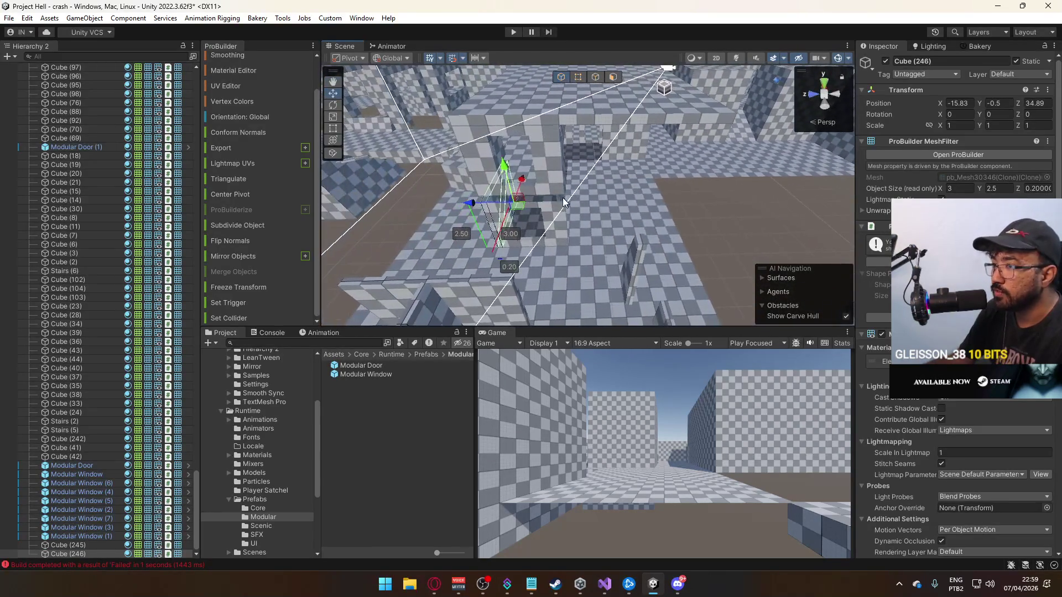
pyautogui.moveTo(613, 215)
pyautogui.mouseDown()
pyautogui.moveTo(623, 211)
pyautogui.moveTo(565, 187)
pyautogui.mouseUp()
pyautogui.moveTo(513, 211); pyautogui.dragTo(650, 212)
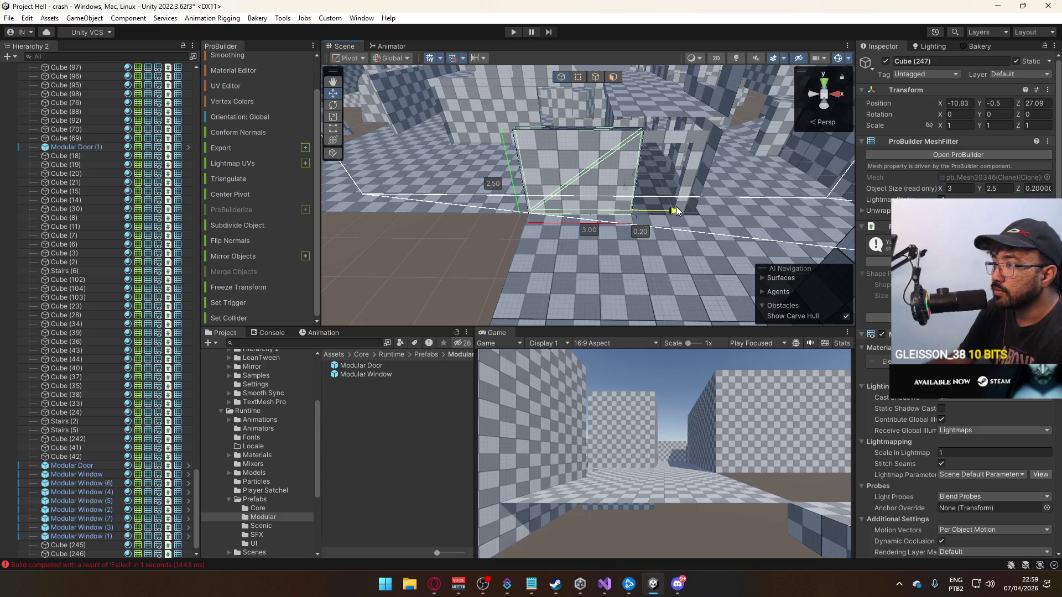
# Stretch Cube (247) along X to 7.5 × 2.5 × 0.2 at X -10.83, Z 27.09.
pyautogui.moveTo(676, 211); pyautogui.dragTo(575, 110)
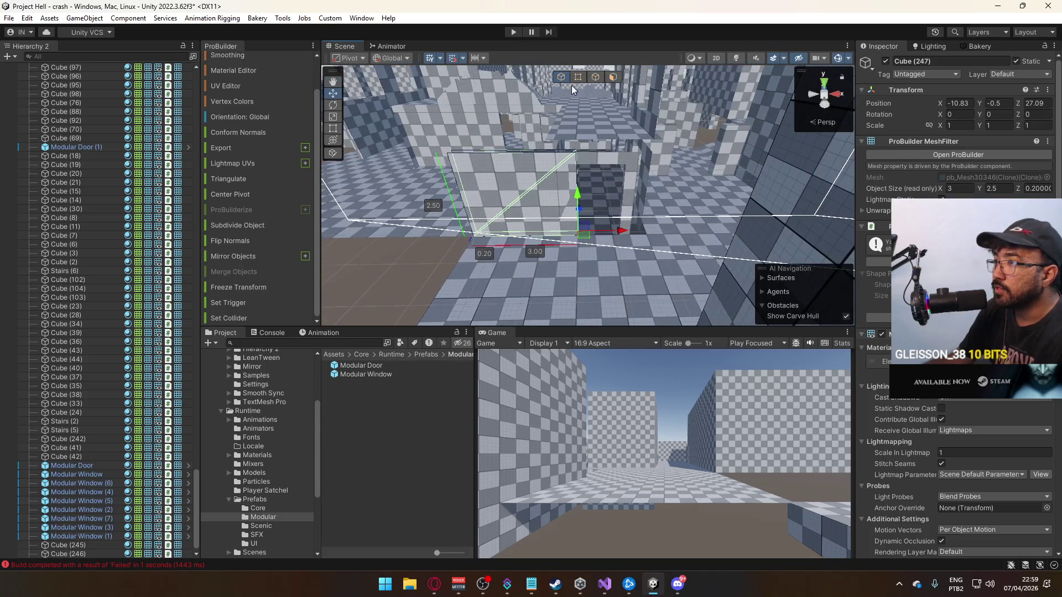
pyautogui.press('f')
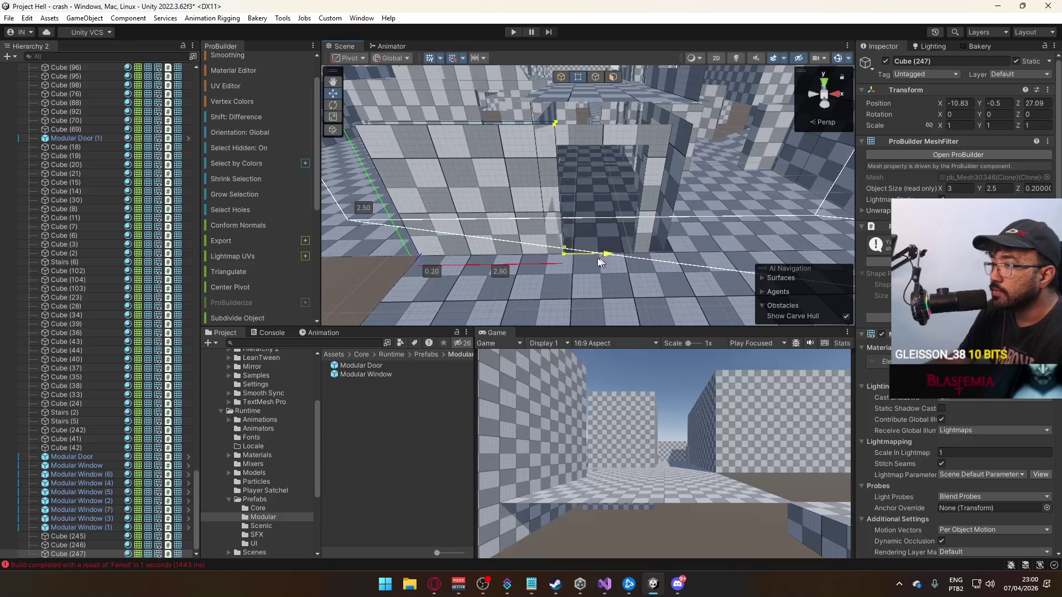
pyautogui.moveTo(587, 264)
pyautogui.mouseDown()
pyautogui.moveTo(552, 210)
pyautogui.moveTo(552, 244)
pyautogui.moveTo(615, 241)
pyautogui.mouseUp()
pyautogui.moveTo(733, 231)
pyautogui.mouseDown()
pyautogui.moveTo(550, 238)
pyautogui.moveTo(635, 234)
pyautogui.mouseUp()
pyautogui.moveTo(566, 148)
pyautogui.mouseDown()
pyautogui.moveTo(540, 212)
pyautogui.moveTo(595, 177)
pyautogui.mouseUp()
pyautogui.click(596, 176)
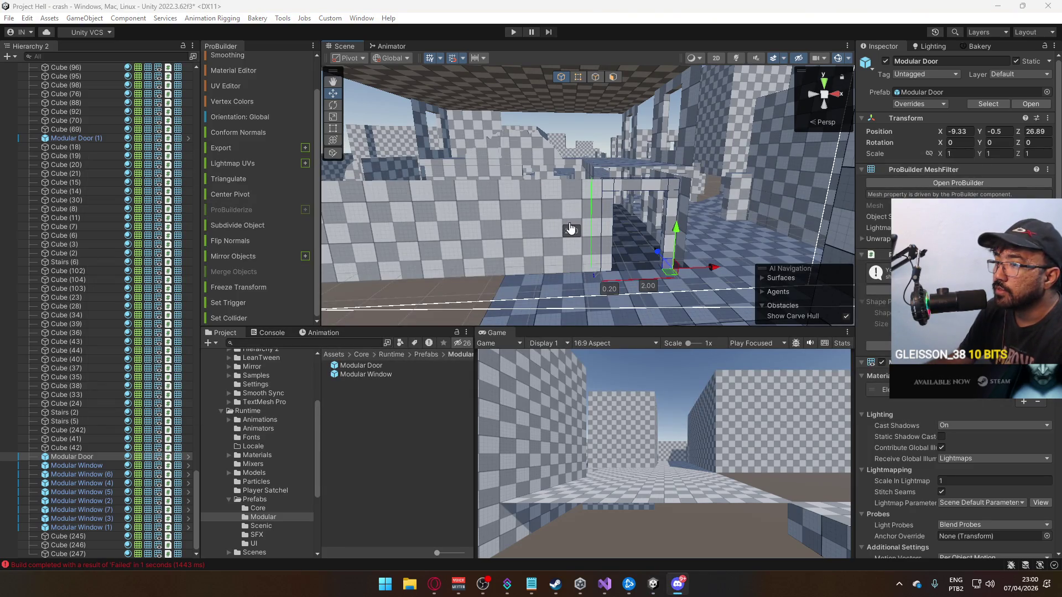
# Duplicate Modular Window (7) into Modular Window (8), turned and placed along the new wall.
pyautogui.moveTo(635, 233); pyautogui.dragTo(611, 184)
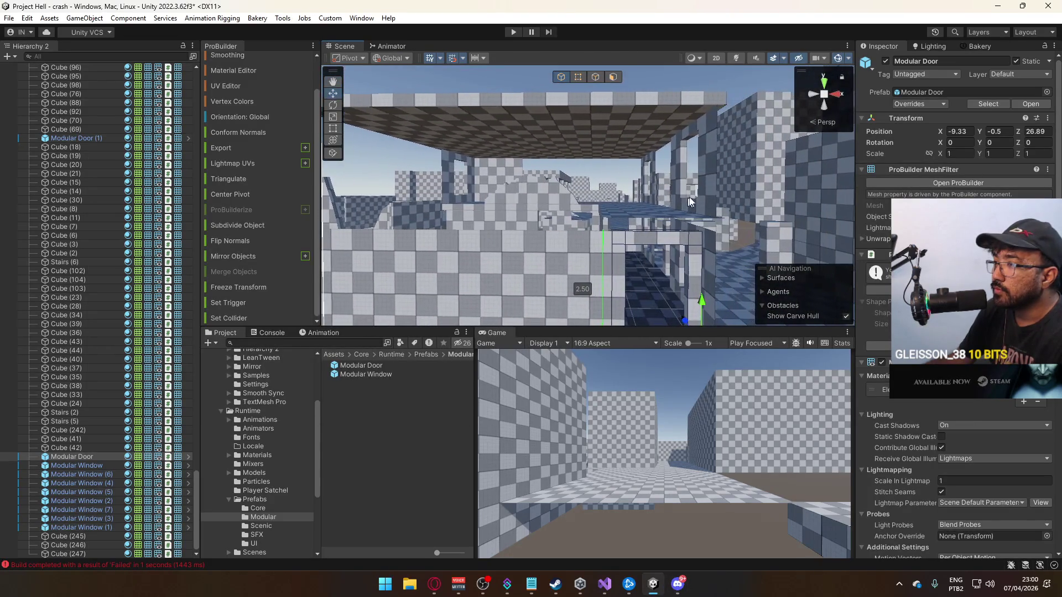
pyautogui.click(698, 166)
pyautogui.moveTo(698, 166)
pyautogui.mouseDown()
pyautogui.moveTo(772, 212)
pyautogui.moveTo(750, 185)
pyautogui.mouseUp()
pyautogui.hotkey('ctrl', 'd')
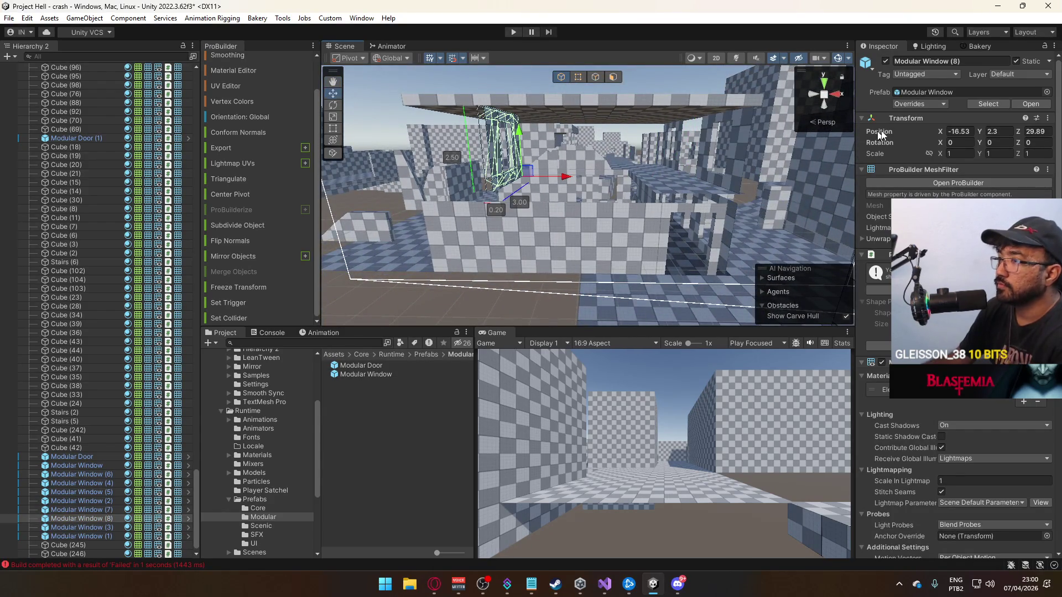
pyautogui.moveTo(551, 165)
pyautogui.mouseDown()
pyautogui.moveTo(358, 197)
pyautogui.moveTo(622, 161)
pyautogui.moveTo(587, 139)
pyautogui.moveTo(568, 78)
pyautogui.mouseUp()
pyautogui.press('f')
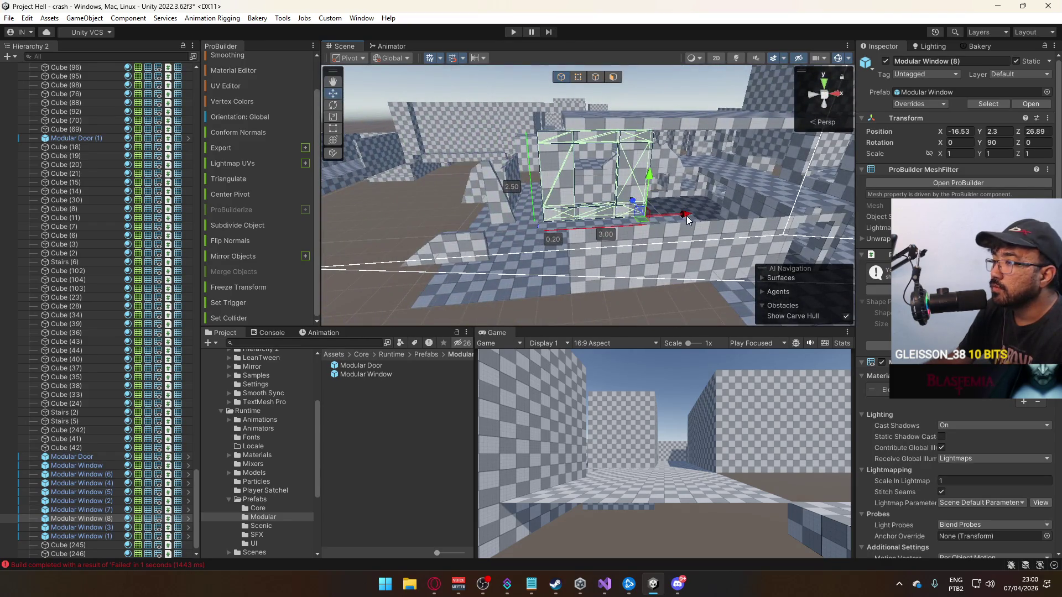
# Copy the window again as Modular Window (9) and slide it along X to -12.83.
pyautogui.hotkey('ctrl', 'd')
pyautogui.moveTo(708, 216)
pyautogui.mouseDown()
pyautogui.moveTo(743, 235)
pyautogui.moveTo(560, 259)
pyautogui.moveTo(605, 283)
pyautogui.moveTo(704, 284)
pyautogui.moveTo(684, 279)
pyautogui.mouseUp()
pyautogui.click(560, 259)
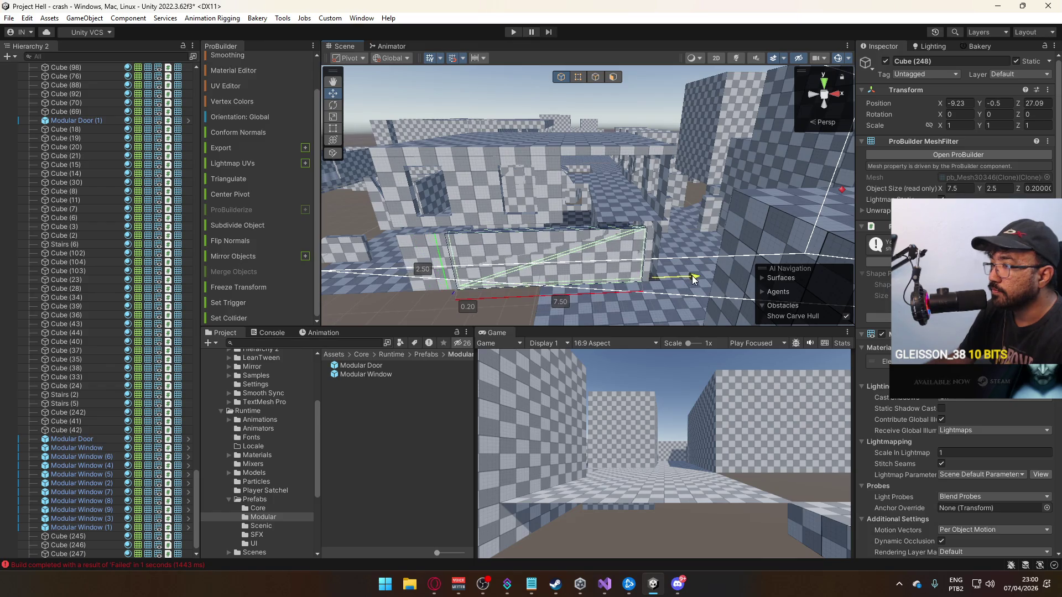
# Raise Cube (248) above the openings and stretch it longer along X.
pyautogui.moveTo(661, 239); pyautogui.dragTo(651, 178)
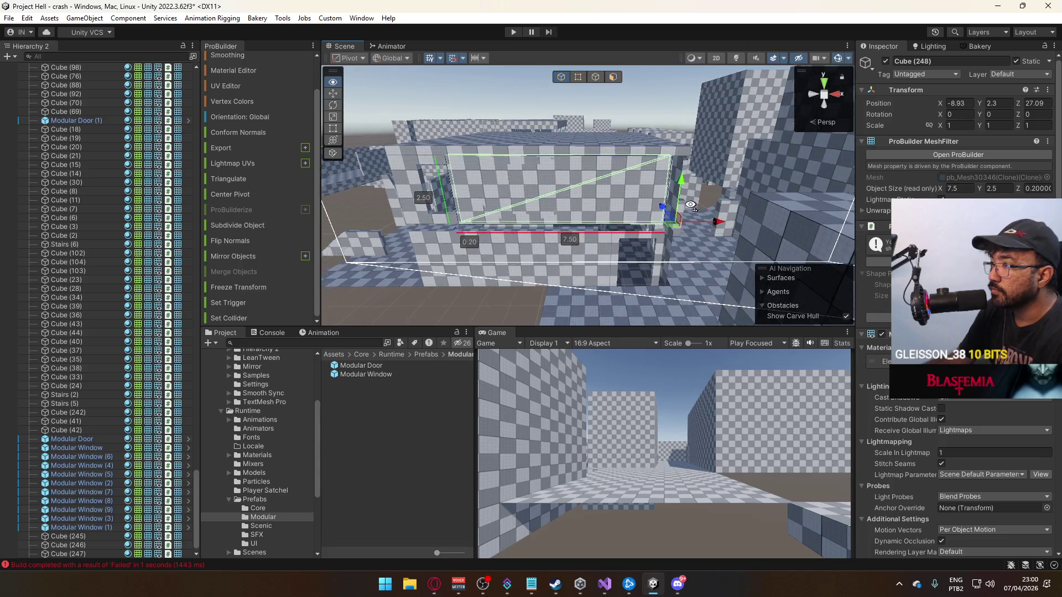
pyautogui.scroll(6, 664, 227)
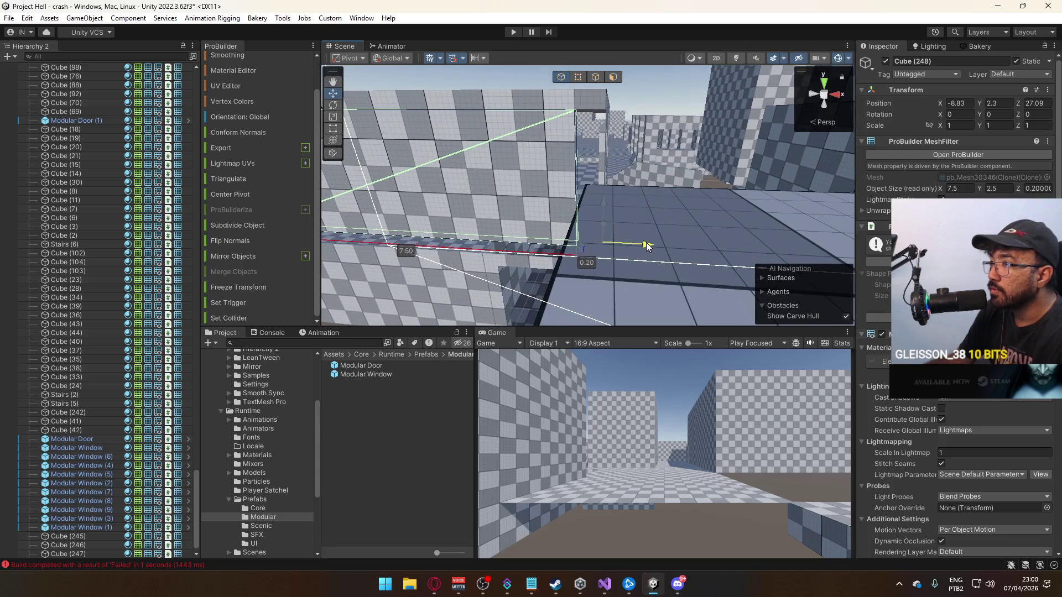
pyautogui.moveTo(651, 246); pyautogui.dragTo(679, 243)
pyautogui.hotkey('ctrl', 'z')
pyautogui.press('f')
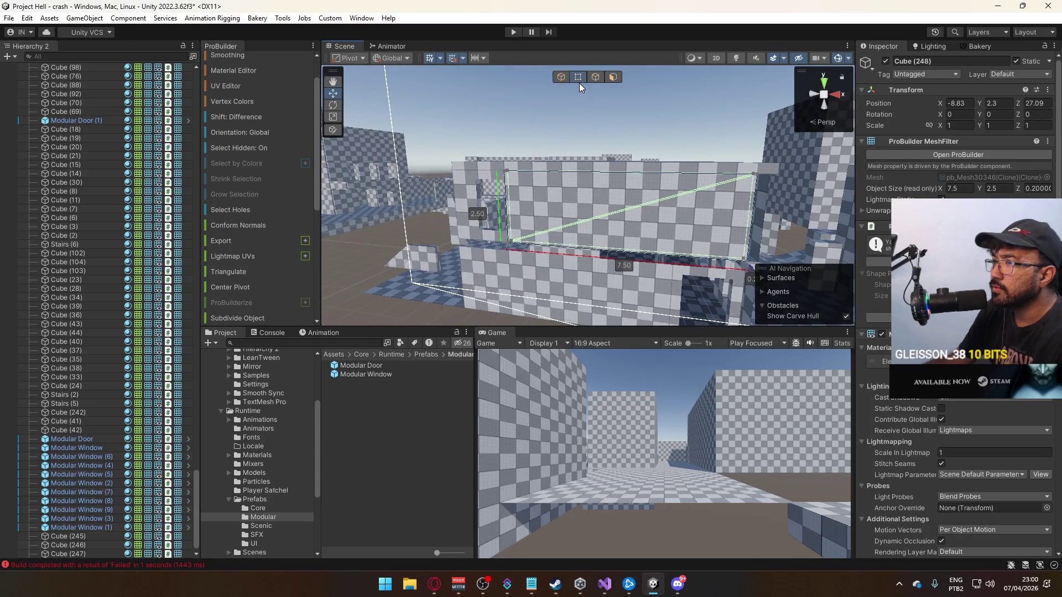
pyautogui.click(560, 231)
pyautogui.moveTo(700, 264)
pyautogui.mouseDown()
pyautogui.moveTo(673, 258)
pyautogui.moveTo(679, 239)
pyautogui.moveTo(586, 274)
pyautogui.moveTo(603, 216)
pyautogui.moveTo(568, 159)
pyautogui.mouseUp()
# Move Modular Window (10) onto the wall at Z 29.69.
pyautogui.click(532, 97)
pyautogui.moveTo(532, 97)
pyautogui.mouseDown()
pyautogui.moveTo(631, 188)
pyautogui.moveTo(737, 192)
pyautogui.moveTo(726, 203)
pyautogui.mouseUp()
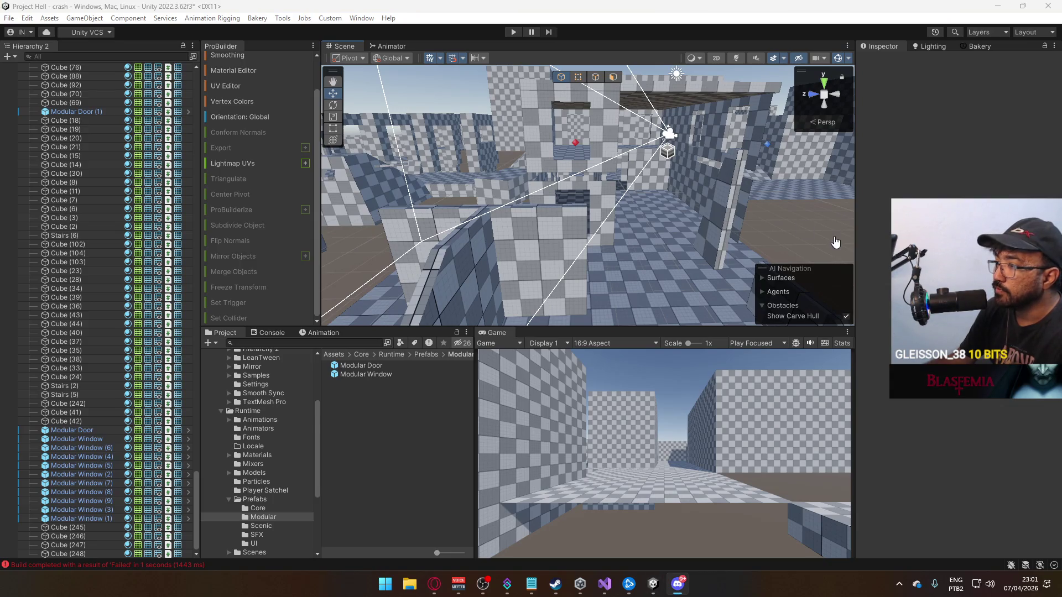
pyautogui.click(604, 164)
pyautogui.moveTo(604, 164); pyautogui.dragTo(520, 179)
pyautogui.moveTo(439, 184)
pyautogui.mouseDown()
pyautogui.moveTo(594, 206)
pyautogui.moveTo(447, 187)
pyautogui.moveTo(468, 180)
pyautogui.mouseUp()
# Position side wall Cube (249) along X and duplicate it.
pyautogui.click(520, 197)
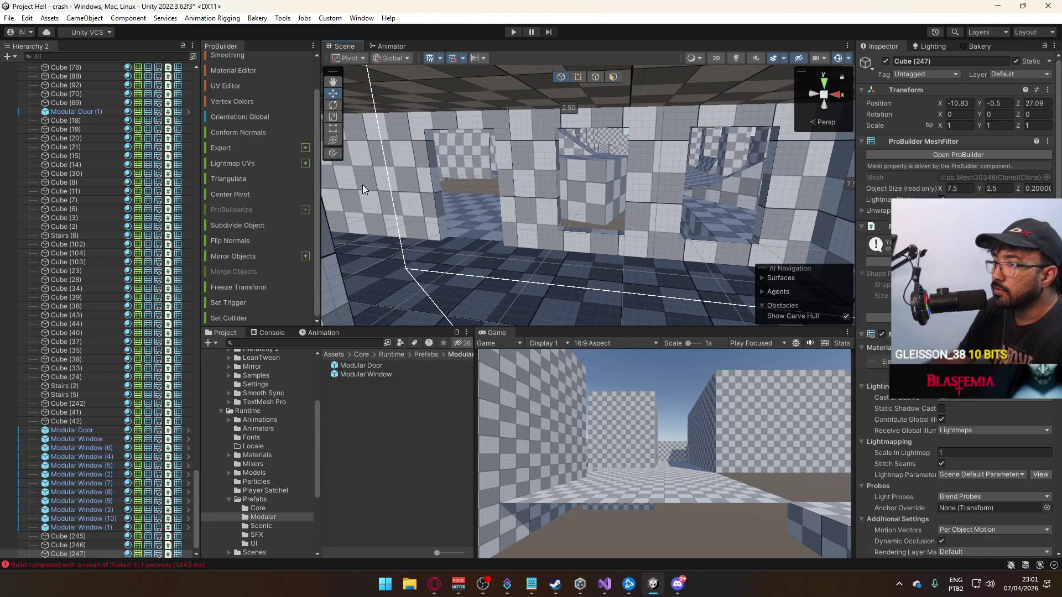
pyautogui.click(363, 190)
pyautogui.moveTo(363, 189)
pyautogui.mouseDown()
pyautogui.moveTo(462, 268)
pyautogui.moveTo(464, 211)
pyautogui.mouseUp()
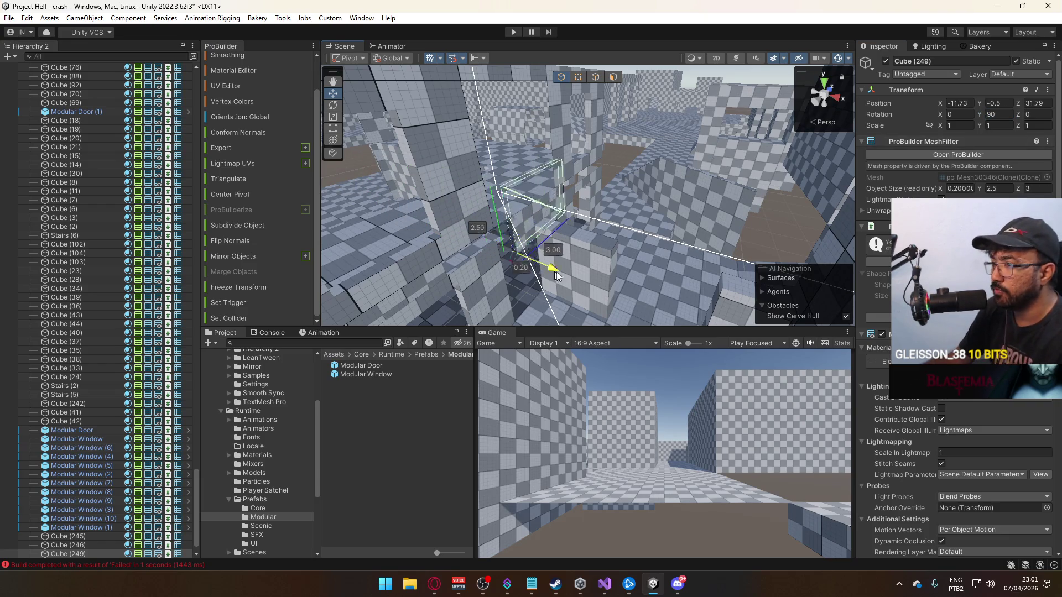
pyautogui.moveTo(593, 283)
pyautogui.mouseDown()
pyautogui.moveTo(603, 283)
pyautogui.moveTo(562, 247)
pyautogui.moveTo(581, 252)
pyautogui.moveTo(605, 111)
pyautogui.mouseUp()
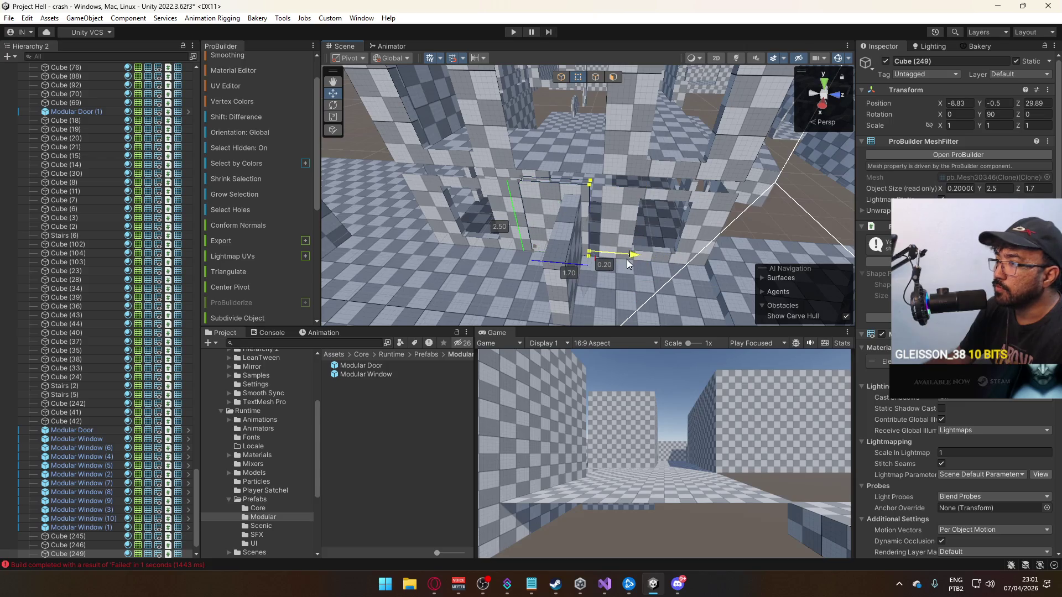
pyautogui.scroll(5, 623, 256)
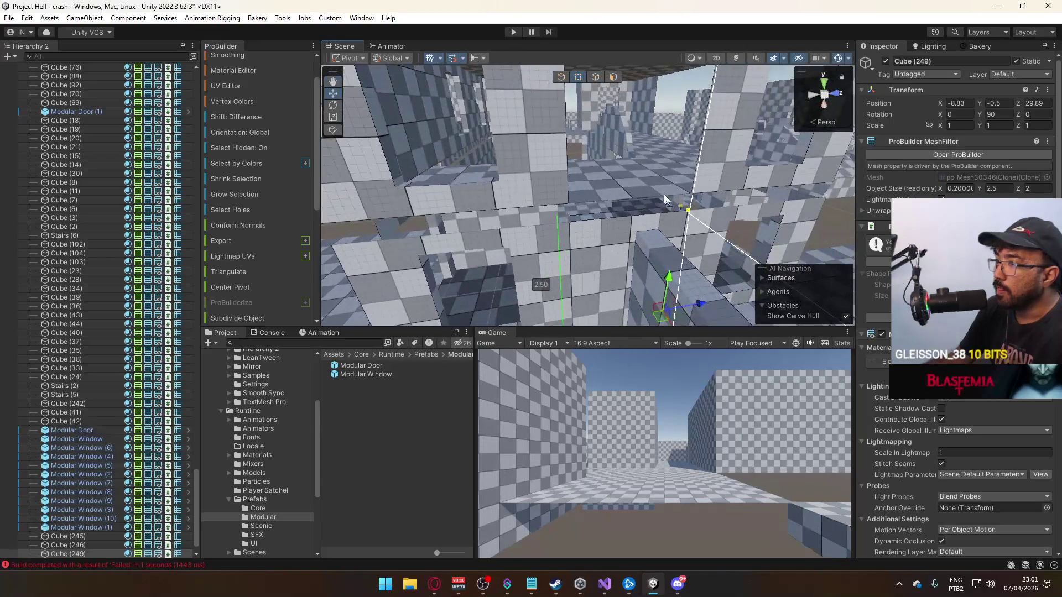
pyautogui.moveTo(582, 161)
pyautogui.mouseDown()
pyautogui.moveTo(590, 203)
pyautogui.moveTo(576, 105)
pyautogui.moveTo(575, 121)
pyautogui.moveTo(619, 116)
pyautogui.moveTo(614, 124)
pyautogui.moveTo(626, 100)
pyautogui.moveTo(617, 130)
pyautogui.moveTo(764, 183)
pyautogui.moveTo(689, 181)
pyautogui.mouseUp()
pyautogui.hotkey('ctrl', 'd')
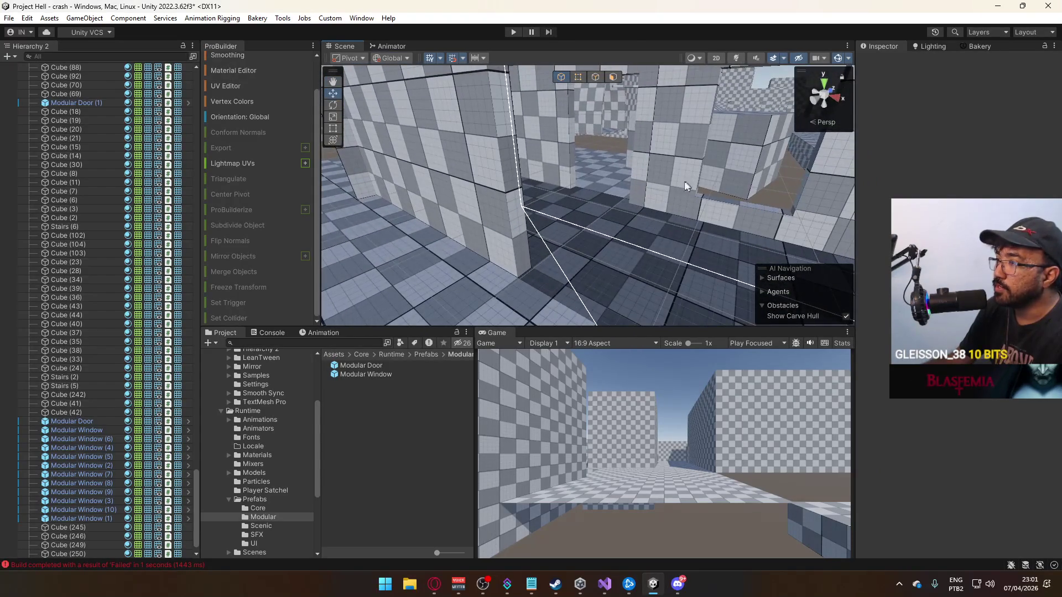
# Duplicate two modular windows and raise the copies upward.
pyautogui.click(691, 182)
pyautogui.keyDown('shift'); pyautogui.click(662, 144); pyautogui.keyUp('shift')
pyautogui.moveTo(662, 144)
pyautogui.mouseDown()
pyautogui.moveTo(879, 198)
pyautogui.moveTo(607, 178)
pyautogui.mouseUp()
pyautogui.hotkey('ctrl', 'd')
pyautogui.moveTo(555, 200)
pyautogui.mouseDown()
pyautogui.moveTo(553, 122)
pyautogui.moveTo(548, 139)
pyautogui.mouseUp()
# Shift Cube (245) to X -13.83 and widen it to 5 units.
pyautogui.click(629, 104)
pyautogui.moveTo(629, 105)
pyautogui.mouseDown()
pyautogui.moveTo(618, 187)
pyautogui.moveTo(732, 180)
pyautogui.moveTo(705, 199)
pyautogui.moveTo(627, 215)
pyautogui.mouseUp()
pyautogui.click(731, 180)
pyautogui.press('f')
pyautogui.moveTo(532, 224)
pyautogui.mouseDown()
pyautogui.moveTo(431, 208)
pyautogui.moveTo(570, 79)
pyautogui.mouseUp()
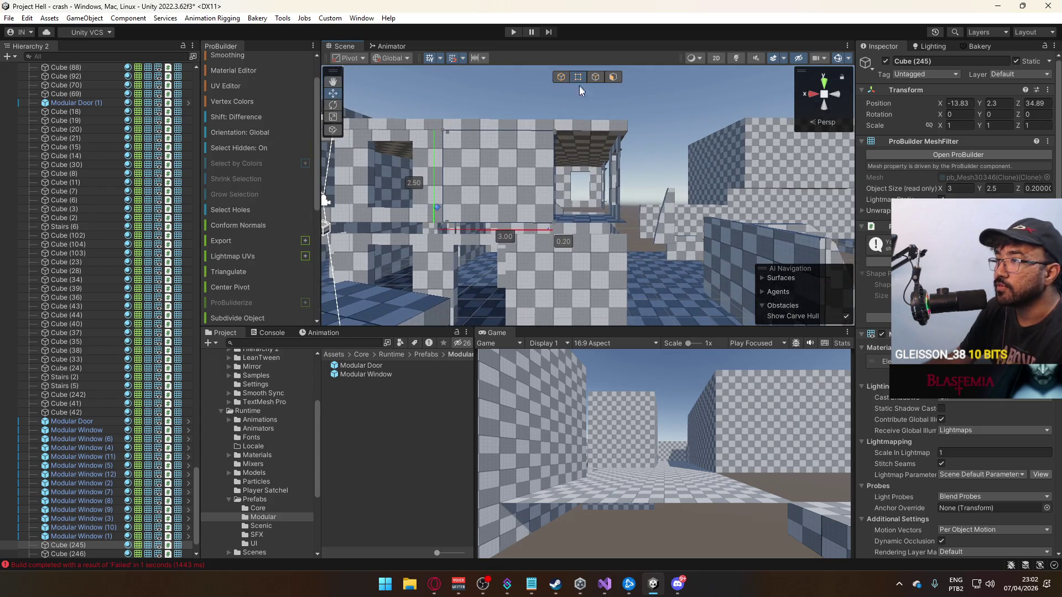
pyautogui.moveTo(520, 226); pyautogui.dragTo(575, 224)
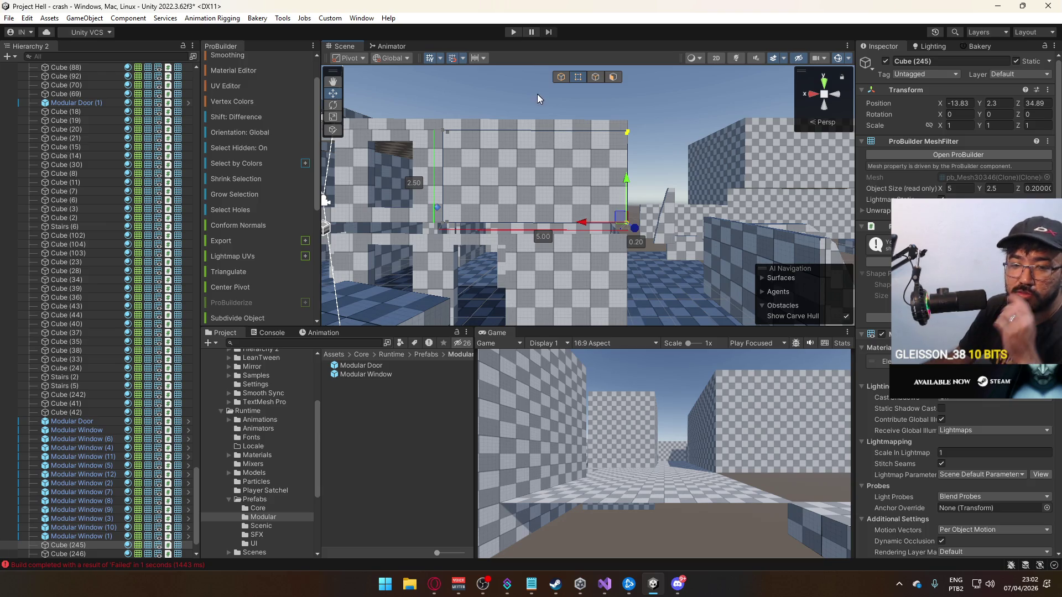
# Select the long ledge block Cube (39) for face editing.
pyautogui.click(561, 77)
pyautogui.moveTo(559, 111)
pyautogui.mouseDown()
pyautogui.moveTo(511, 184)
pyautogui.moveTo(593, 109)
pyautogui.moveTo(554, 185)
pyautogui.moveTo(698, 161)
pyautogui.moveTo(595, 113)
pyautogui.mouseUp()
pyautogui.click(554, 185)
pyautogui.click(597, 79)
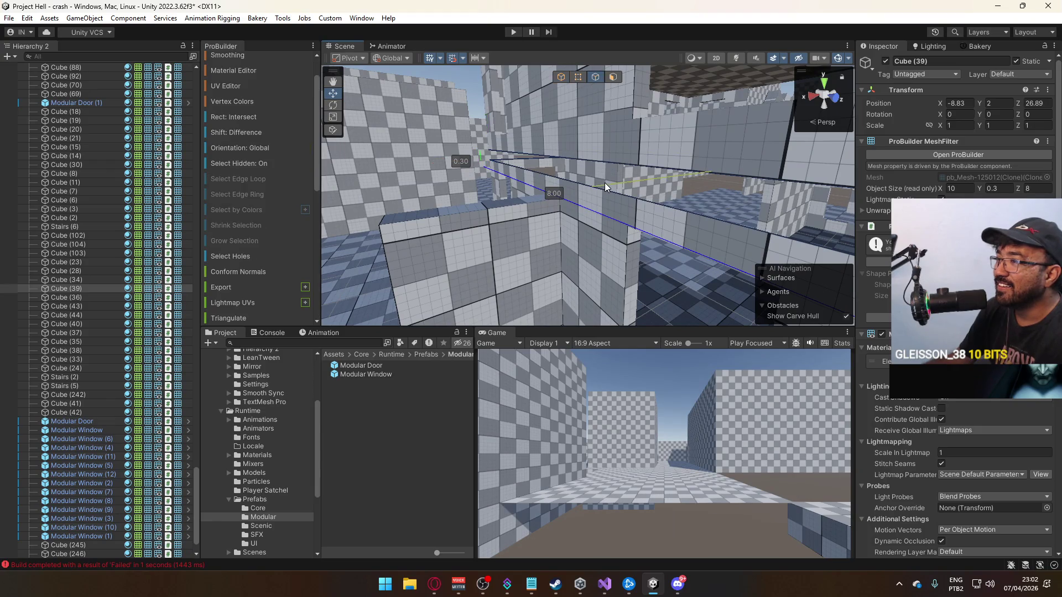
pyautogui.click(550, 177)
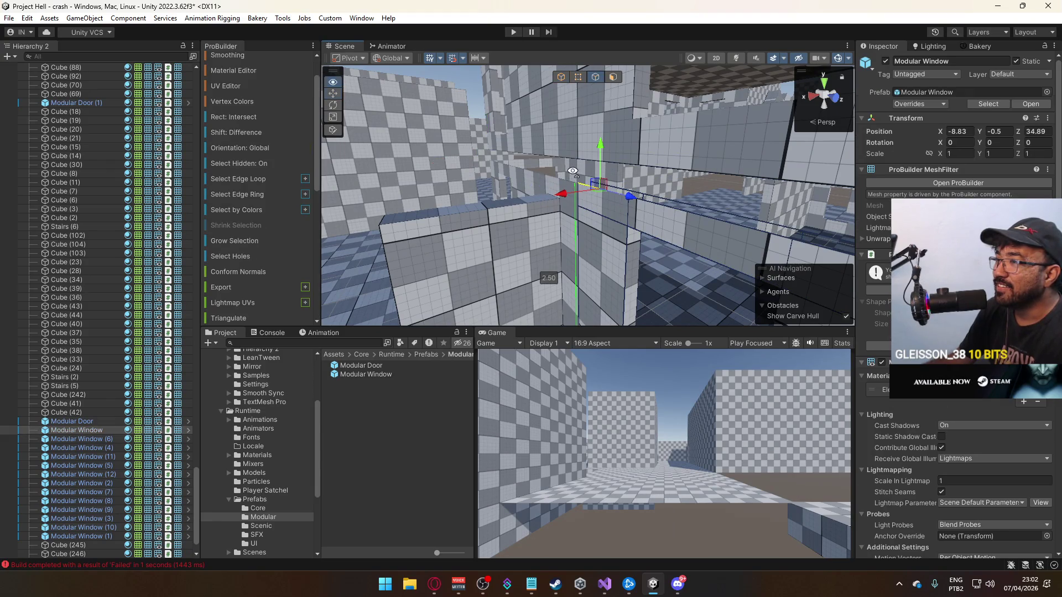
pyautogui.press('f')
pyautogui.moveTo(572, 171)
pyautogui.mouseDown()
pyautogui.moveTo(492, 111)
pyautogui.moveTo(664, 219)
pyautogui.mouseUp()
pyautogui.click(664, 218)
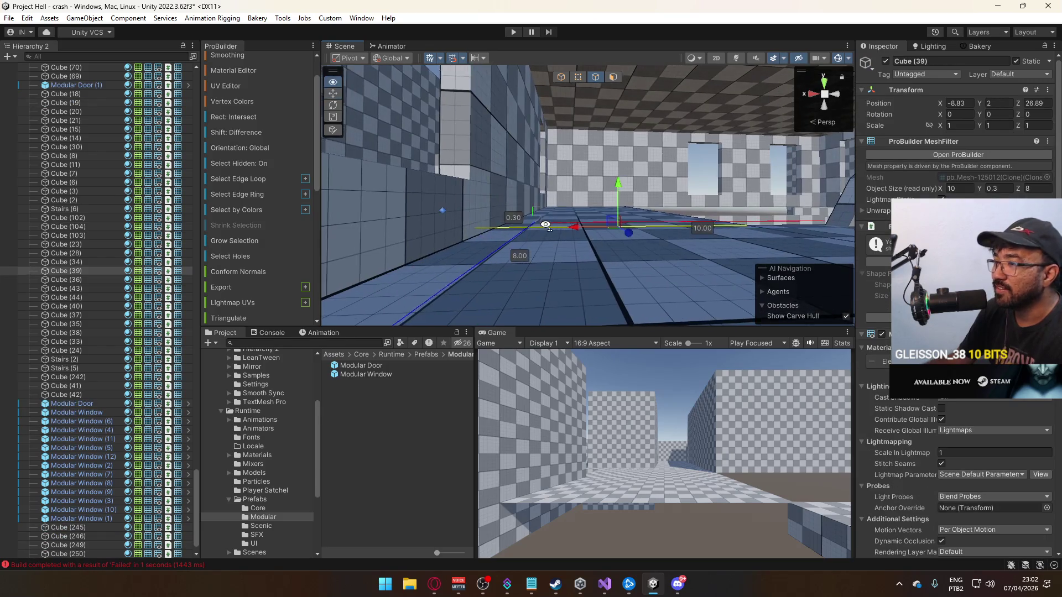
pyautogui.press('f')
pyautogui.click(645, 215)
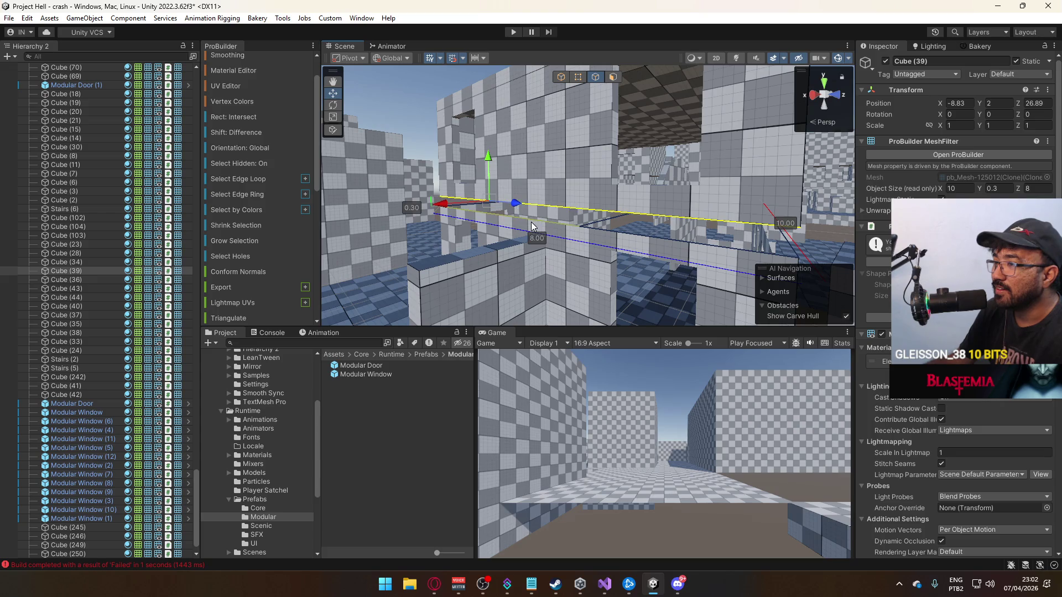
pyautogui.moveTo(749, 228); pyautogui.dragTo(597, 230)
pyautogui.moveTo(480, 197); pyautogui.dragTo(327, 219)
pyautogui.scroll(-5, 265, 221)
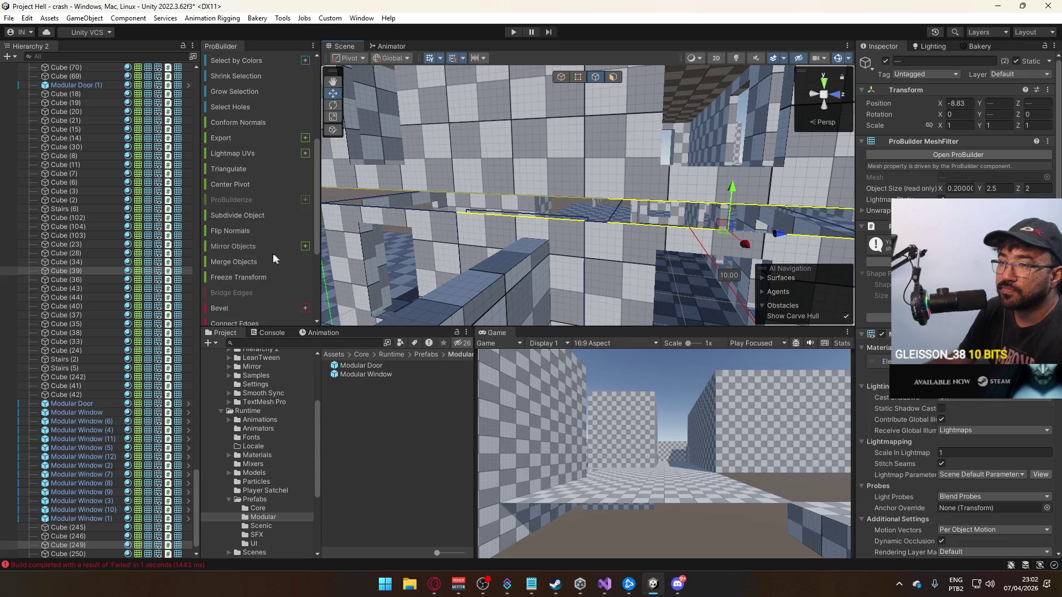
pyautogui.scroll(-3, 254, 227)
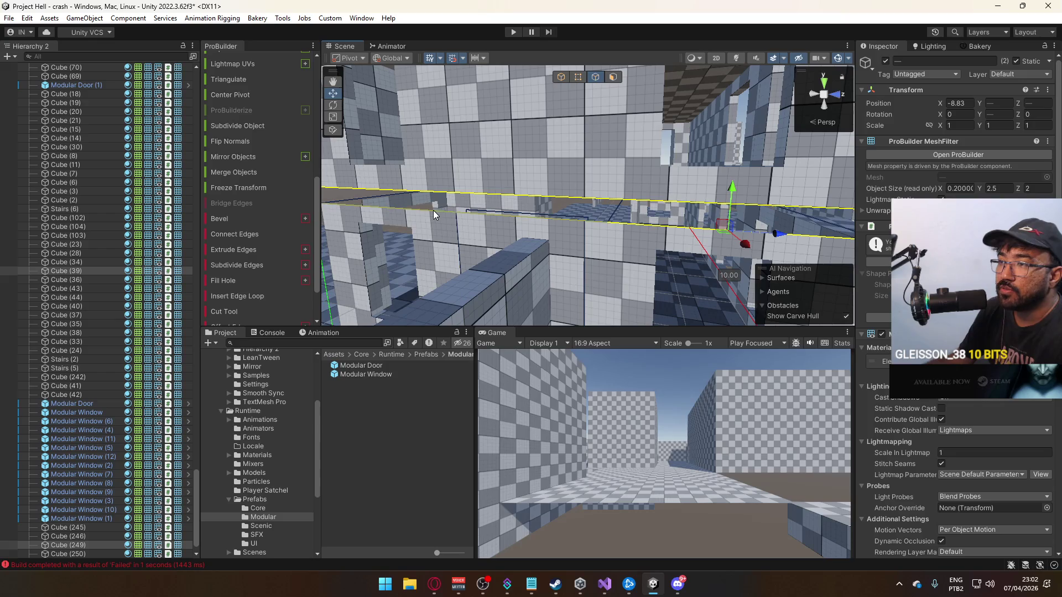
pyautogui.keyDown('alt'); pyautogui.moveTo(431, 214); pyautogui.dragTo(652, 217); pyautogui.keyUp('alt')
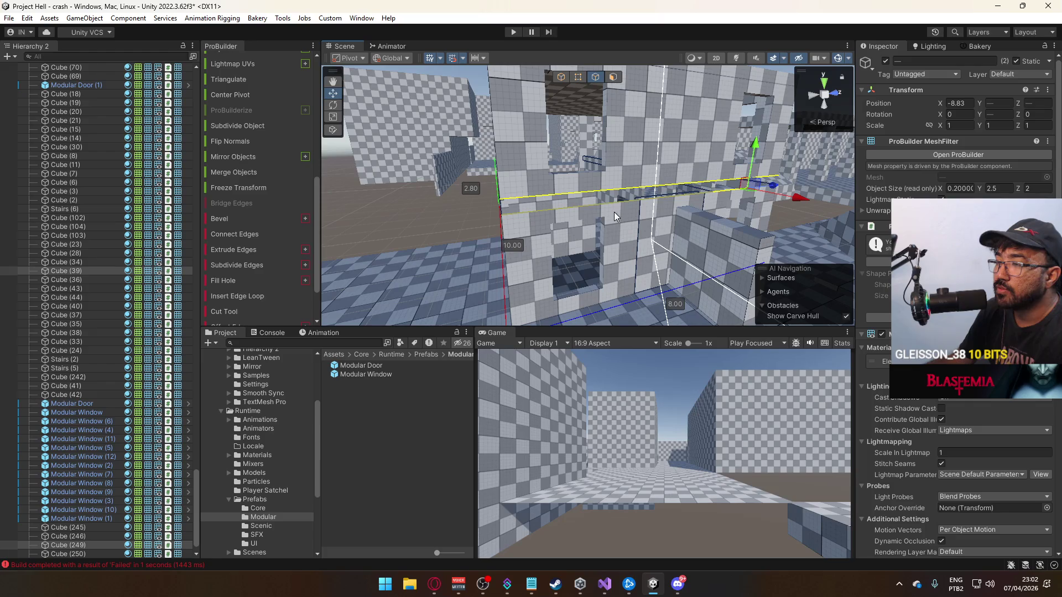
pyautogui.press('g')
pyautogui.moveTo(575, 78)
pyautogui.keyDown('alt'); pyautogui.mouseDown()
pyautogui.moveTo(608, 138)
pyautogui.moveTo(653, 166)
pyautogui.moveTo(699, 172)
pyautogui.moveTo(617, 166)
pyautogui.mouseUp(); pyautogui.keyUp('alt')
pyautogui.moveTo(604, 111)
pyautogui.keyDown('alt'); pyautogui.mouseDown()
pyautogui.moveTo(679, 204)
pyautogui.moveTo(675, 179)
pyautogui.moveTo(592, 157)
pyautogui.moveTo(539, 100)
pyautogui.moveTo(547, 78)
pyautogui.moveTo(596, 115)
pyautogui.mouseUp(); pyautogui.keyUp('alt')
pyautogui.click(675, 179)
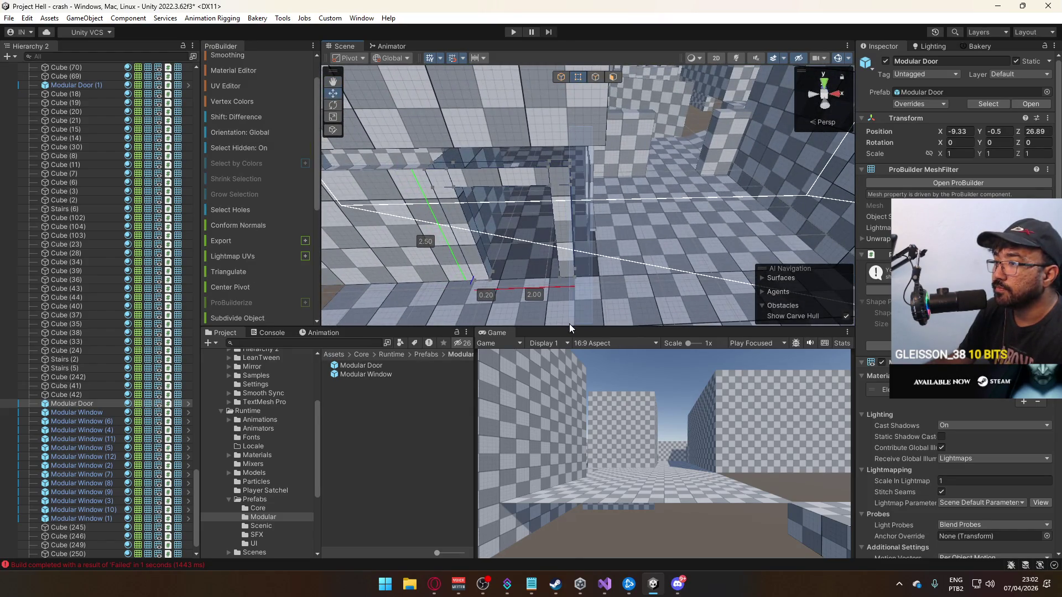
# Inspect Cube (250) and Modular Window (10), then duplicate Cube (251) as Cube (252).
pyautogui.moveTo(647, 165)
pyautogui.keyDown('alt'); pyautogui.mouseDown()
pyautogui.moveTo(754, 92)
pyautogui.moveTo(780, 143)
pyautogui.mouseUp(); pyautogui.keyUp('alt')
pyautogui.moveTo(565, 87)
pyautogui.keyDown('alt'); pyautogui.mouseDown()
pyautogui.moveTo(735, 173)
pyautogui.moveTo(845, 155)
pyautogui.moveTo(591, 170)
pyautogui.moveTo(636, 185)
pyautogui.moveTo(717, 187)
pyautogui.moveTo(631, 163)
pyautogui.mouseUp(); pyautogui.keyUp('alt')
pyautogui.click(630, 164)
pyautogui.scroll(-5, 631, 164)
pyautogui.moveTo(589, 199)
pyautogui.keyDown('alt'); pyautogui.mouseDown()
pyautogui.moveTo(631, 216)
pyautogui.moveTo(567, 240)
pyautogui.moveTo(614, 166)
pyautogui.moveTo(652, 166)
pyautogui.moveTo(572, 178)
pyautogui.mouseUp(); pyautogui.keyUp('alt')
pyautogui.click(673, 191)
pyautogui.keyDown('alt'); pyautogui.moveTo(672, 191); pyautogui.dragTo(717, 247); pyautogui.keyUp('alt')
pyautogui.moveTo(534, 242)
pyautogui.keyDown('alt'); pyautogui.mouseDown()
pyautogui.moveTo(702, 127)
pyautogui.moveTo(686, 155)
pyautogui.moveTo(639, 161)
pyautogui.mouseUp(); pyautogui.keyUp('alt')
pyautogui.click(701, 127)
pyautogui.click(686, 155)
pyautogui.hotkey('ctrl', 'd')
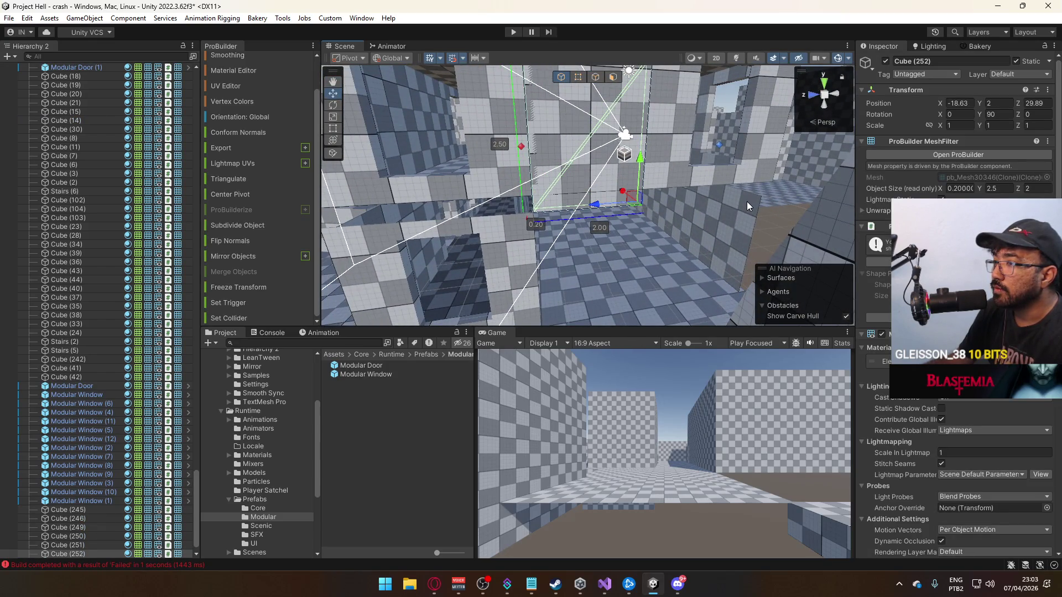
# Flatten Cube (252) to 0.30 high, slide it along the wall, and lengthen it to 8.00.
pyautogui.moveTo(747, 202)
pyautogui.keyDown('alt'); pyautogui.mouseDown()
pyautogui.moveTo(673, 244)
pyautogui.moveTo(784, 230)
pyautogui.moveTo(611, 83)
pyautogui.mouseUp(); pyautogui.keyUp('alt')
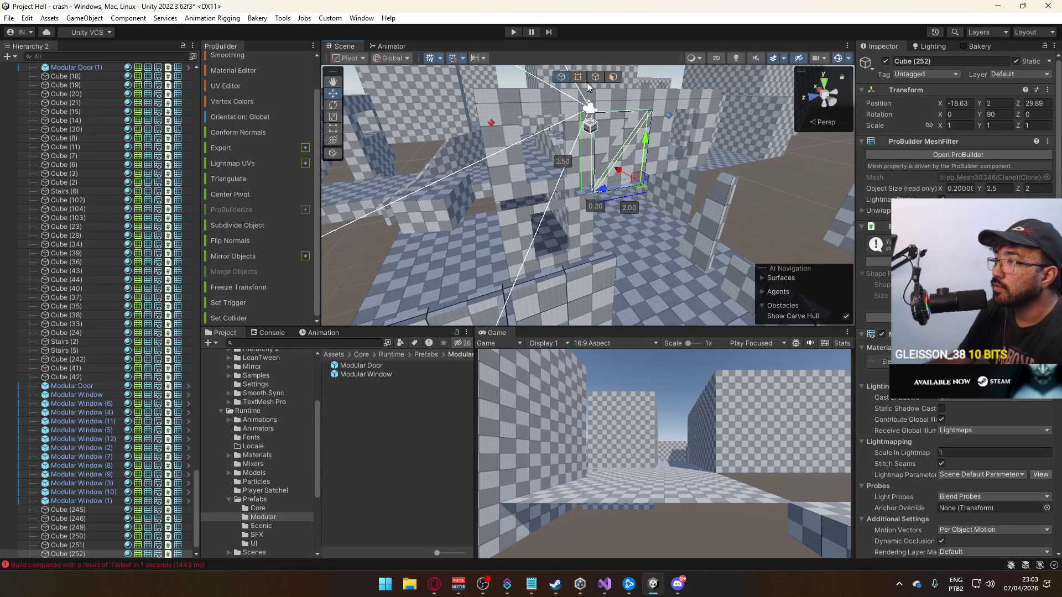
pyautogui.moveTo(598, 82)
pyautogui.mouseDown()
pyautogui.moveTo(609, 163)
pyautogui.moveTo(585, 146)
pyautogui.mouseUp()
pyautogui.press('f')
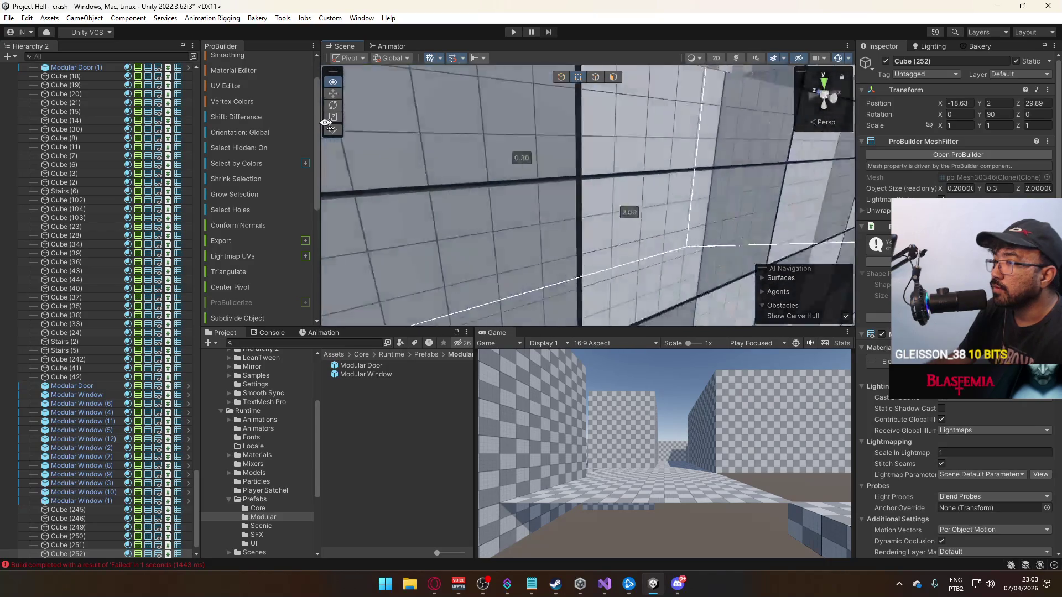
pyautogui.moveTo(421, 211)
pyautogui.keyDown('alt'); pyautogui.mouseDown()
pyautogui.moveTo(456, 247)
pyautogui.moveTo(394, 234)
pyautogui.moveTo(531, 166)
pyautogui.moveTo(531, 147)
pyautogui.moveTo(469, 190)
pyautogui.mouseUp(); pyautogui.keyUp('alt')
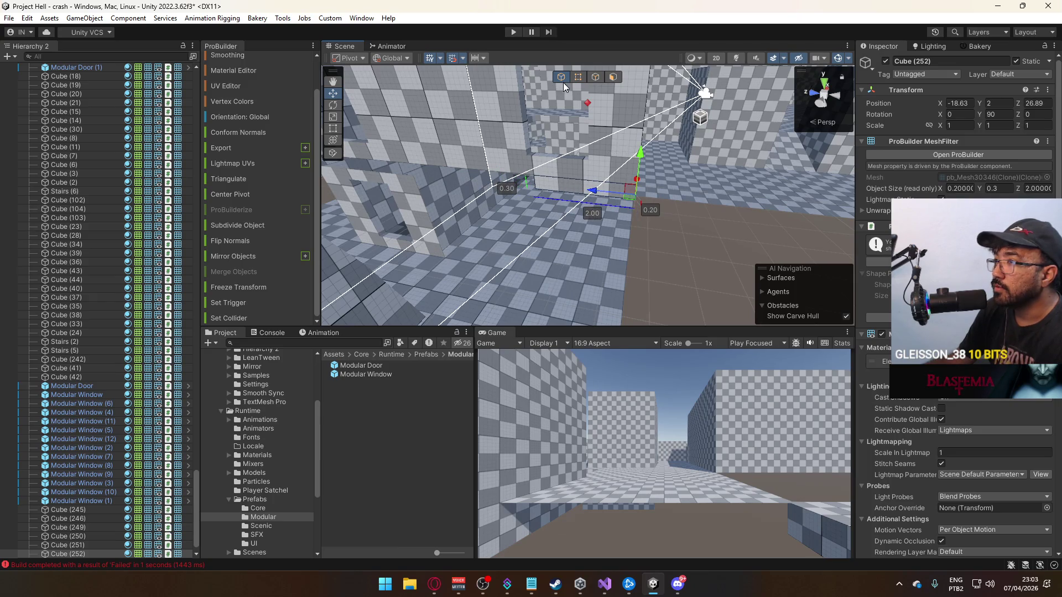
pyautogui.keyDown('alt'); pyautogui.moveTo(582, 93); pyautogui.dragTo(664, 208); pyautogui.keyUp('alt')
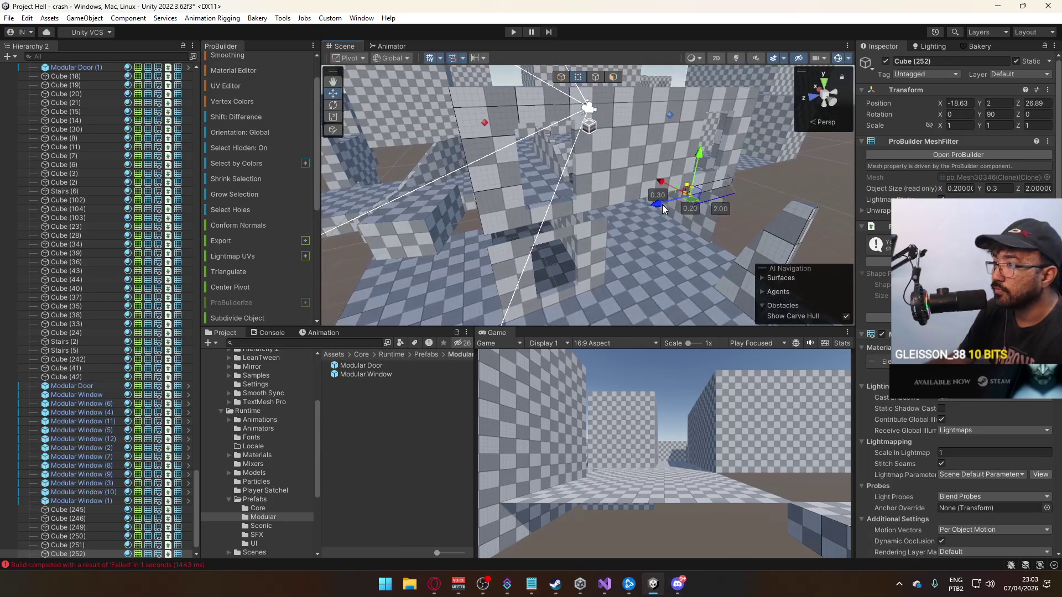
pyautogui.moveTo(446, 261); pyautogui.dragTo(443, 262)
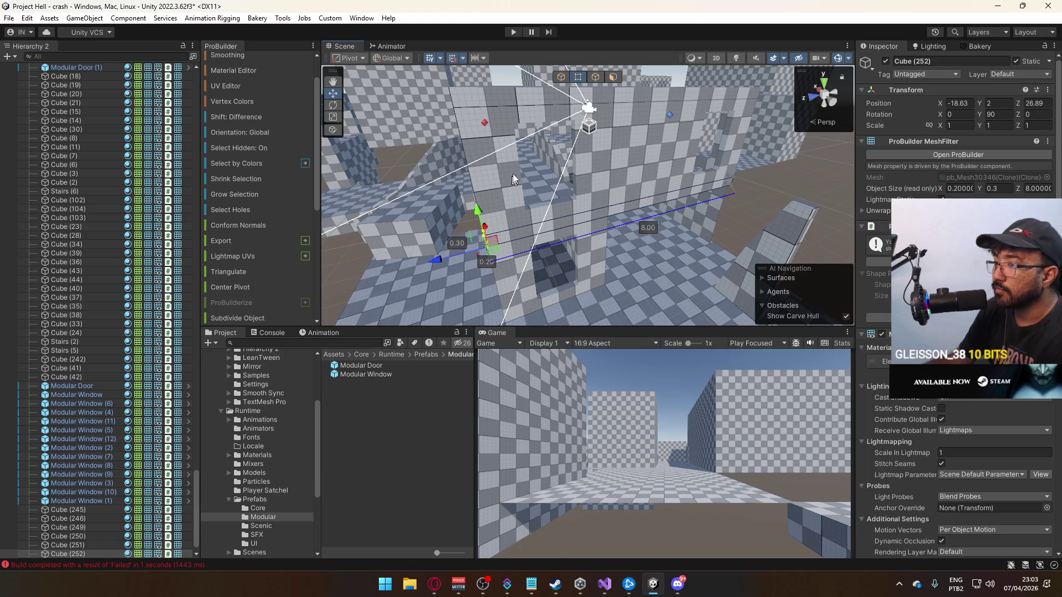
pyautogui.moveTo(524, 105)
pyautogui.keyDown('alt'); pyautogui.mouseDown()
pyautogui.moveTo(732, 170)
pyautogui.moveTo(546, 67)
pyautogui.moveTo(601, 101)
pyautogui.moveTo(814, 70)
pyautogui.moveTo(718, 146)
pyautogui.mouseUp(); pyautogui.keyUp('alt')
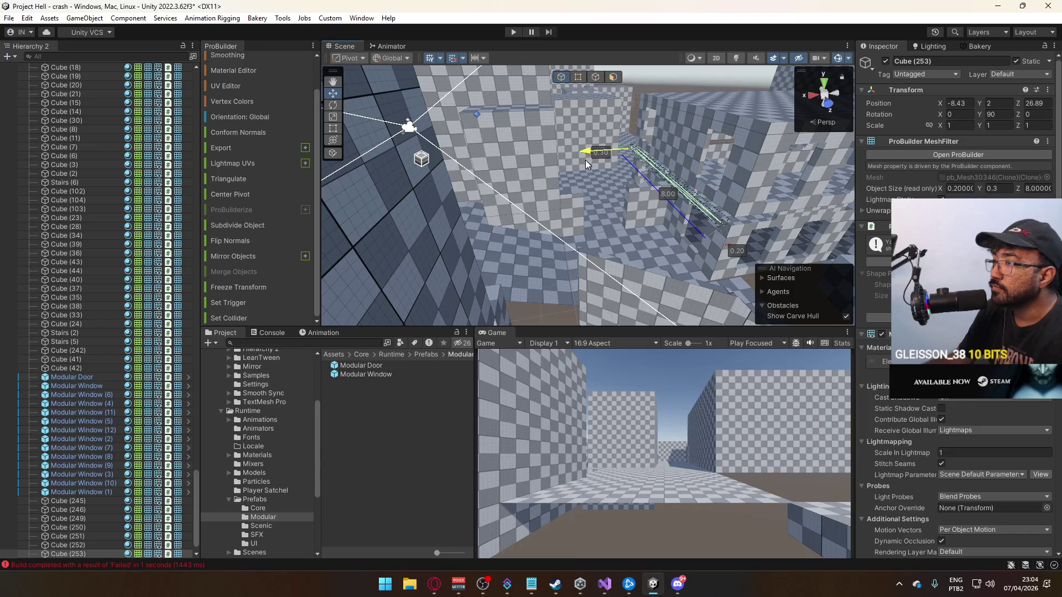
# Raise the top vertices of Modular Windows (3) and (8) in vertex mode.
pyautogui.moveTo(592, 160)
pyautogui.keyDown('alt'); pyautogui.mouseDown()
pyautogui.moveTo(714, 154)
pyautogui.moveTo(598, 116)
pyautogui.moveTo(570, 191)
pyautogui.mouseUp(); pyautogui.keyUp('alt')
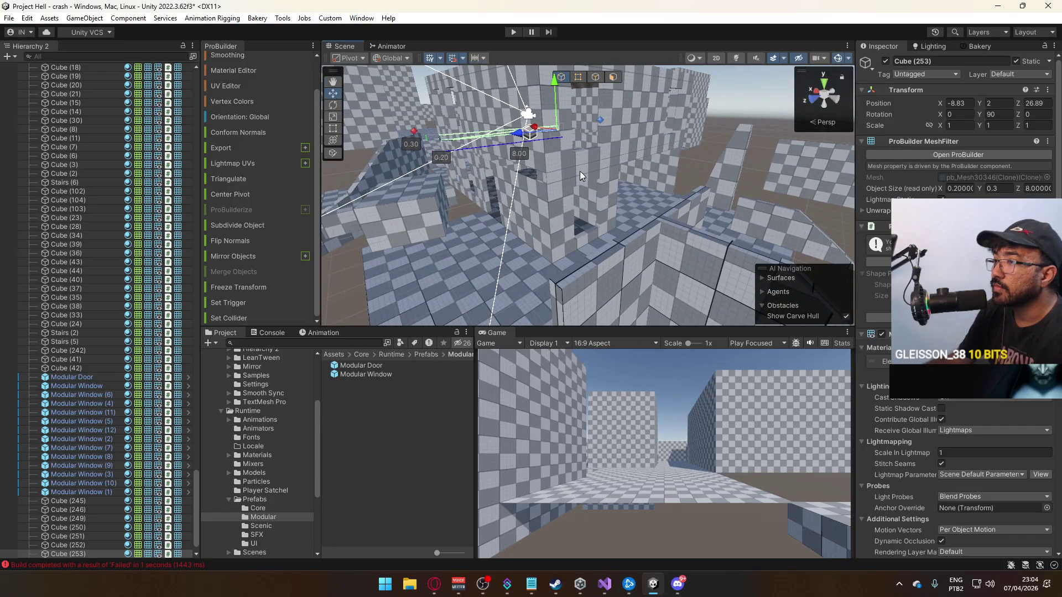
pyautogui.click(569, 152)
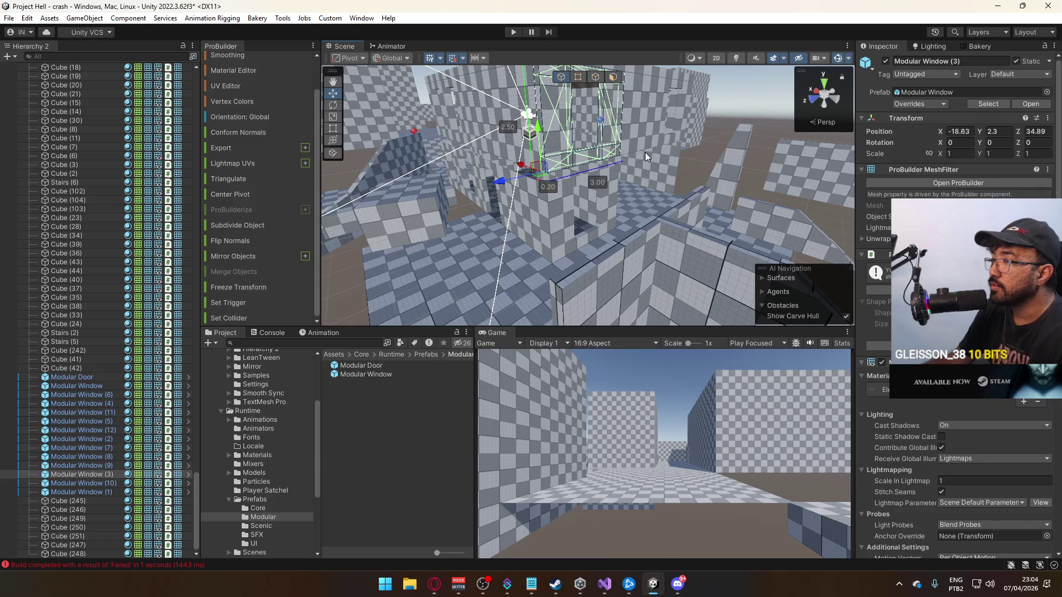
pyautogui.press('f')
pyautogui.keyDown('alt'); pyautogui.moveTo(672, 135); pyautogui.dragTo(554, 105); pyautogui.keyUp('alt')
pyautogui.click(578, 77)
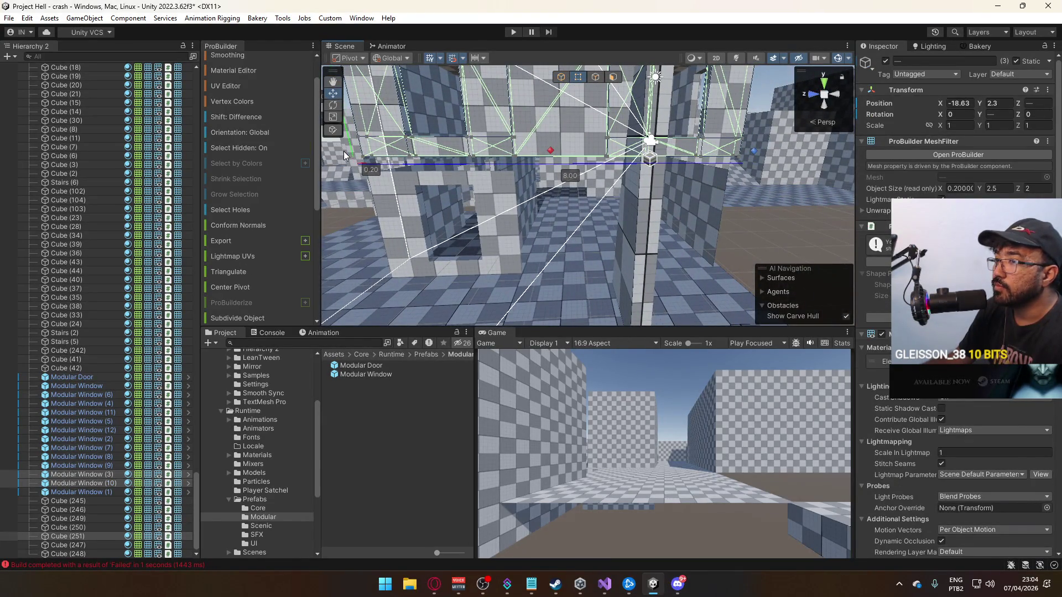
pyautogui.moveTo(747, 133); pyautogui.dragTo(540, 146)
pyautogui.click(540, 146)
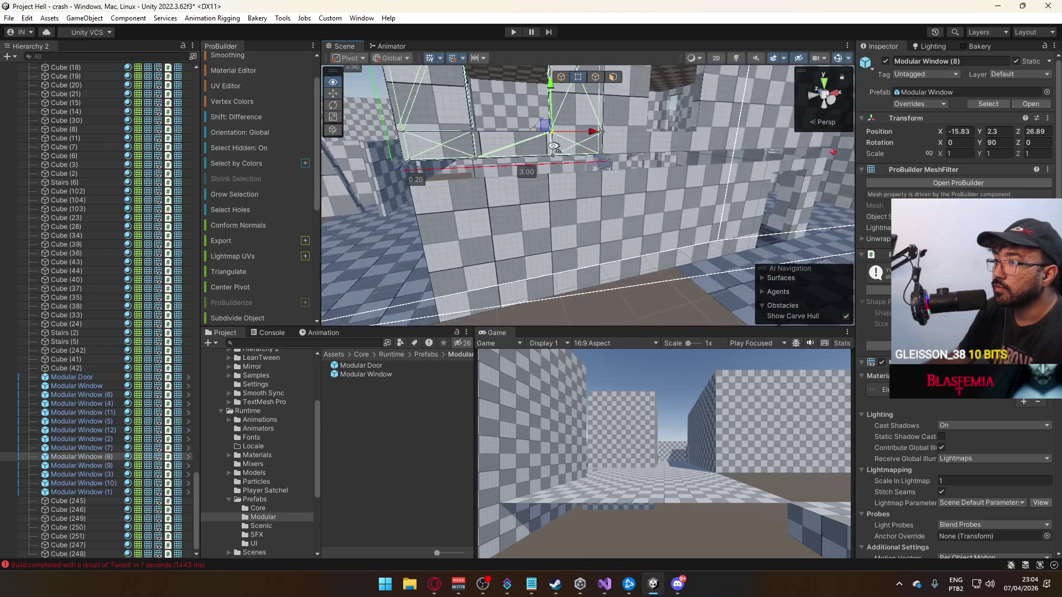
pyautogui.keyDown('alt'); pyautogui.moveTo(697, 170); pyautogui.dragTo(504, 181); pyautogui.keyUp('alt')
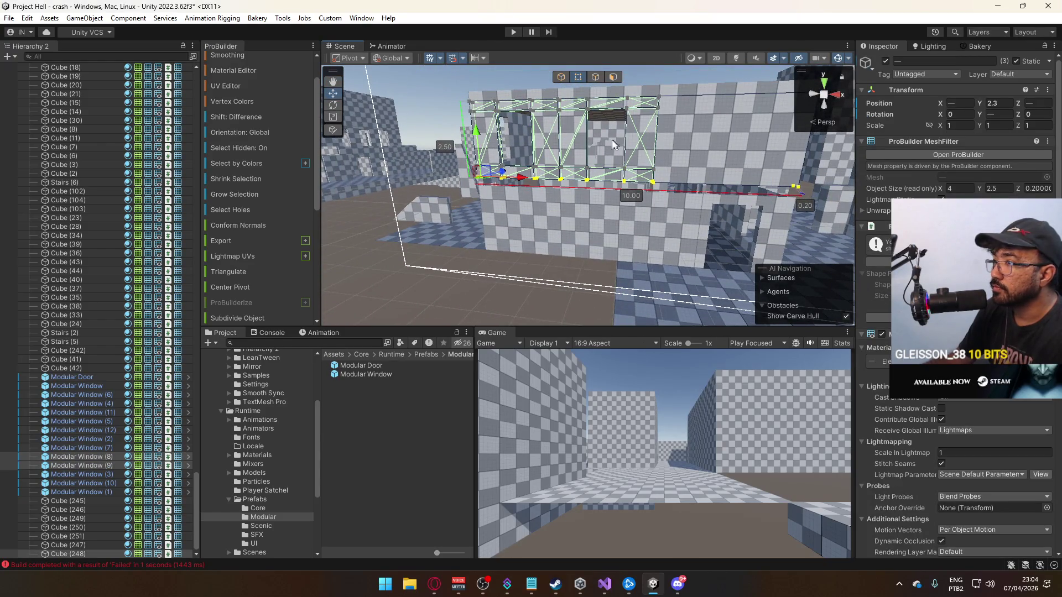
pyautogui.moveTo(481, 130)
pyautogui.mouseDown()
pyautogui.moveTo(484, 150)
pyautogui.moveTo(529, 180)
pyautogui.mouseUp()
# Raise Modular Window (7) and the remaining windows to 2.8 units high.
pyautogui.click(530, 180)
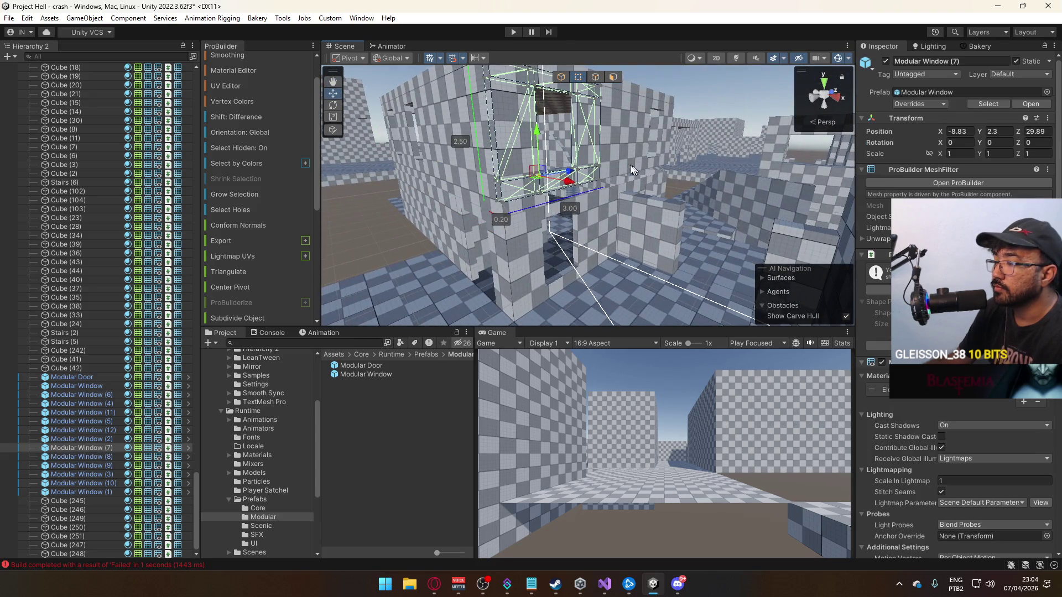
pyautogui.keyDown('shift'); pyautogui.click(668, 164); pyautogui.keyUp('shift')
pyautogui.moveTo(668, 164)
pyautogui.keyDown('alt'); pyautogui.mouseDown()
pyautogui.moveTo(594, 151)
pyautogui.moveTo(730, 233)
pyautogui.mouseUp(); pyautogui.keyUp('alt')
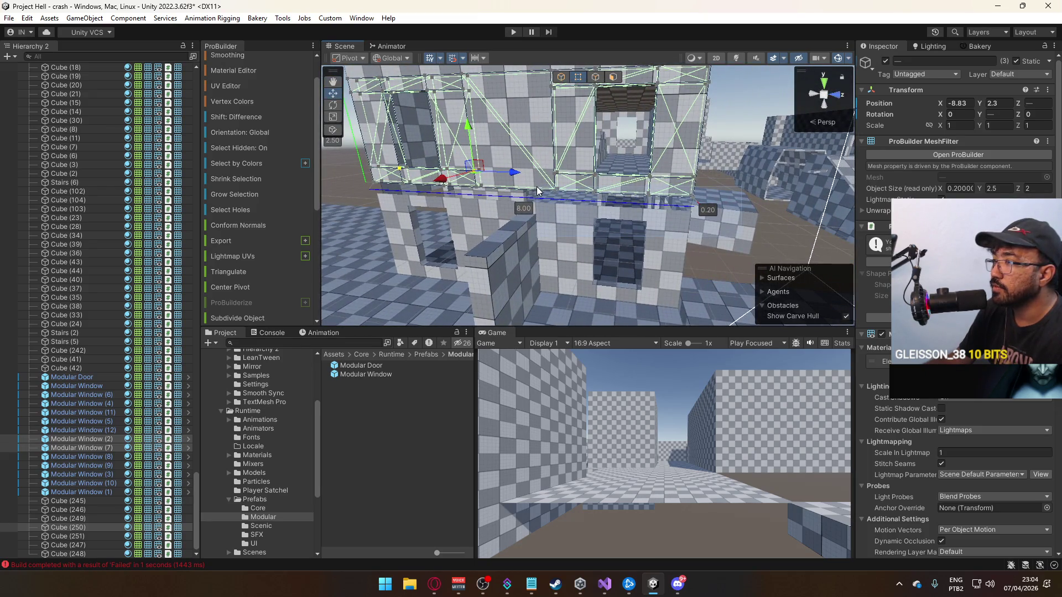
pyautogui.keyDown('alt'); pyautogui.moveTo(536, 187); pyautogui.dragTo(602, 198); pyautogui.keyUp('alt')
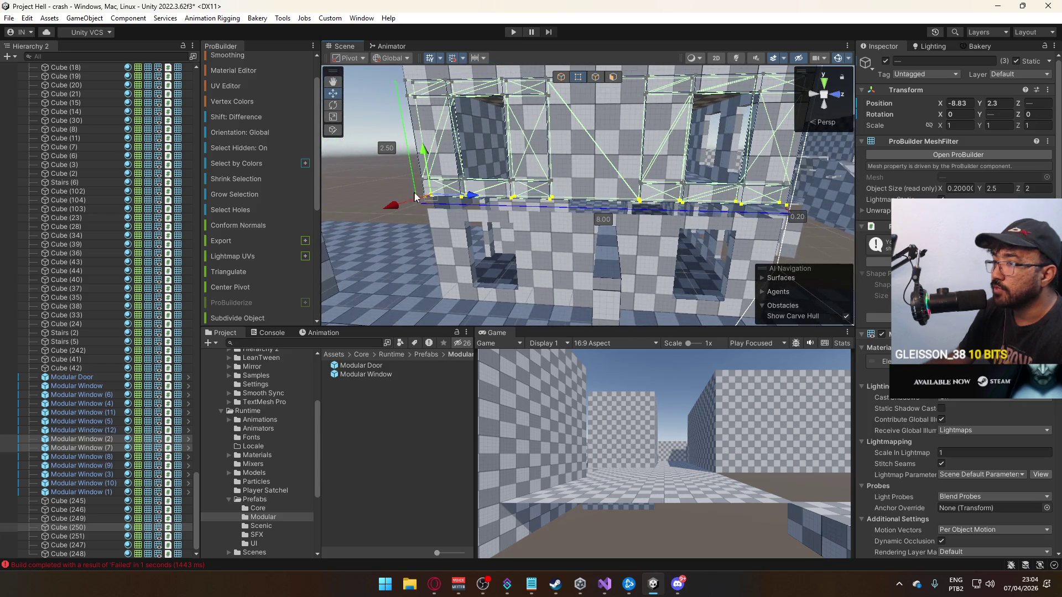
pyautogui.moveTo(426, 157)
pyautogui.mouseDown()
pyautogui.moveTo(426, 142)
pyautogui.moveTo(542, 187)
pyautogui.moveTo(682, 183)
pyautogui.moveTo(674, 173)
pyautogui.moveTo(797, 253)
pyautogui.mouseUp()
pyautogui.hotkey('ctrl', 'z')
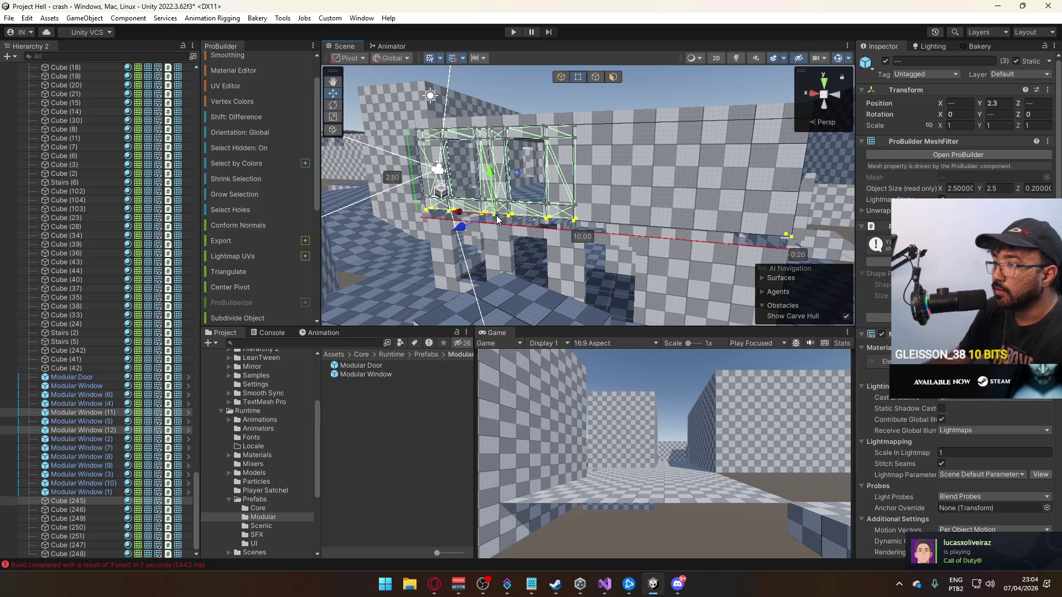
pyautogui.press('f')
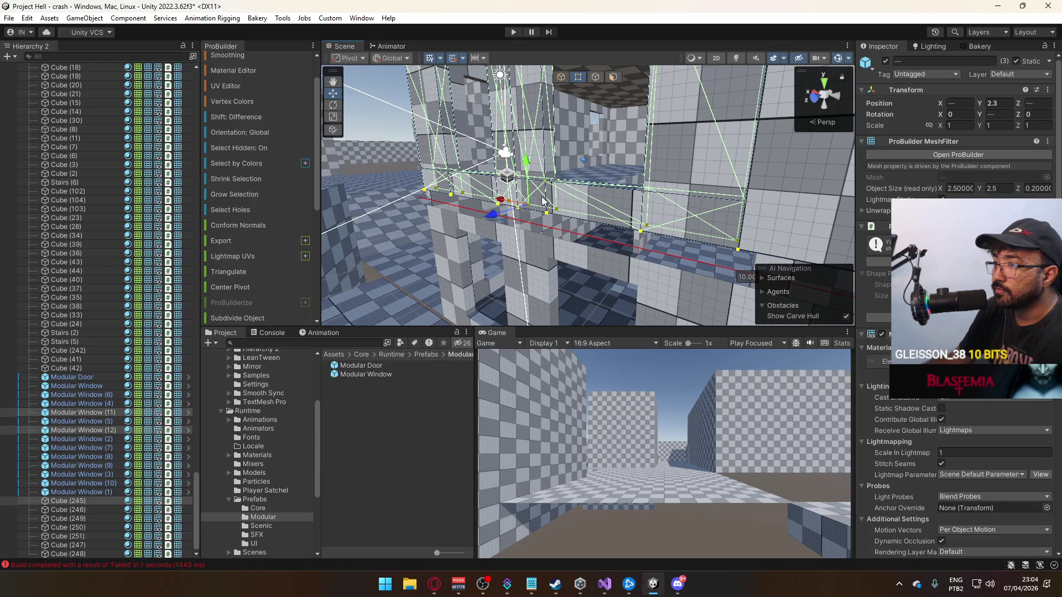
pyautogui.click(528, 166)
pyautogui.moveTo(529, 168); pyautogui.dragTo(576, 158)
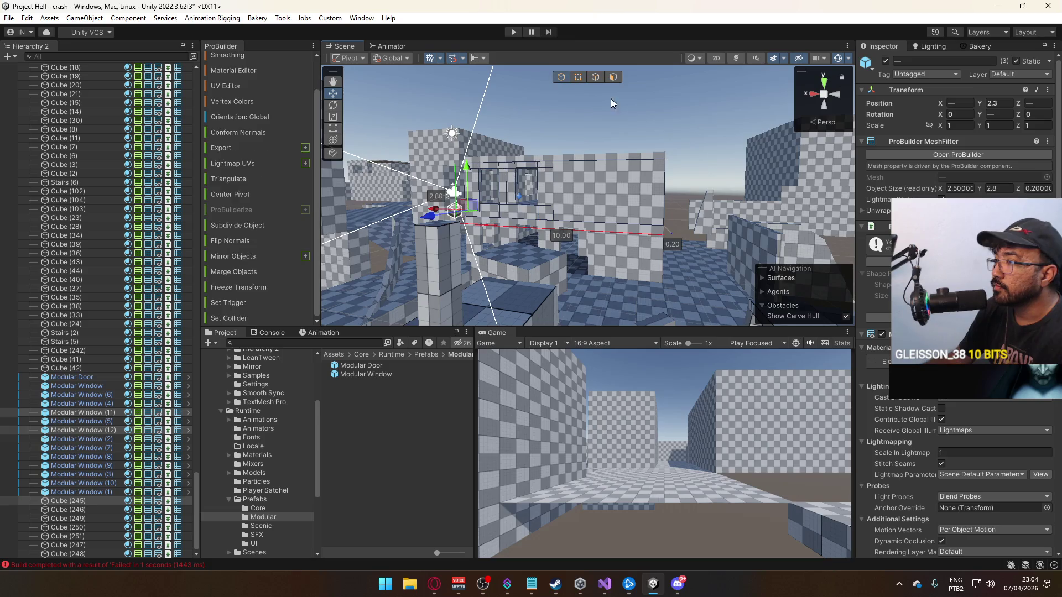
# Select Modular Window (1).
pyautogui.click(595, 93)
pyautogui.moveTo(595, 93)
pyautogui.mouseDown()
pyautogui.moveTo(773, 128)
pyautogui.moveTo(328, 173)
pyautogui.moveTo(494, 214)
pyautogui.moveTo(420, 215)
pyautogui.mouseUp()
pyautogui.click(453, 203)
# Duplicate Modular Window (1) and slide the copy along Z to 29.99.
pyautogui.hotkey('ctrl', 'd')
pyautogui.click(461, 213)
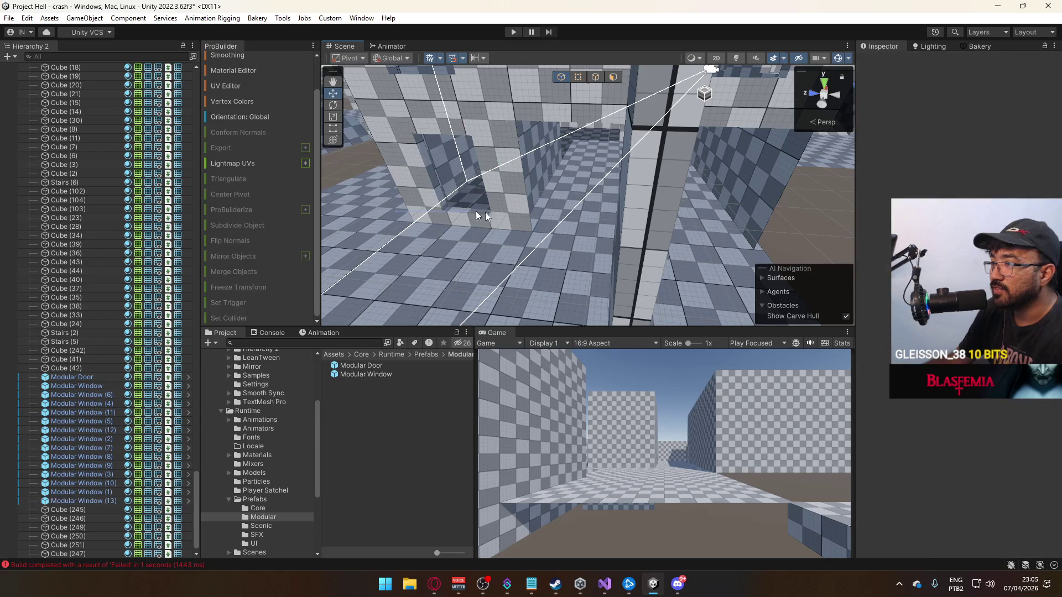
pyautogui.click(437, 211)
pyautogui.moveTo(396, 220)
pyautogui.mouseDown()
pyautogui.moveTo(579, 223)
pyautogui.moveTo(559, 191)
pyautogui.moveTo(642, 191)
pyautogui.moveTo(653, 168)
pyautogui.moveTo(597, 157)
pyautogui.moveTo(525, 168)
pyautogui.moveTo(540, 169)
pyautogui.mouseUp()
# Duplicate Modular Door (1) and move the copy along X to -18.43.
pyautogui.click(624, 153)
pyautogui.hotkey('ctrl', 'd')
pyautogui.write('6')
pyautogui.write('0')
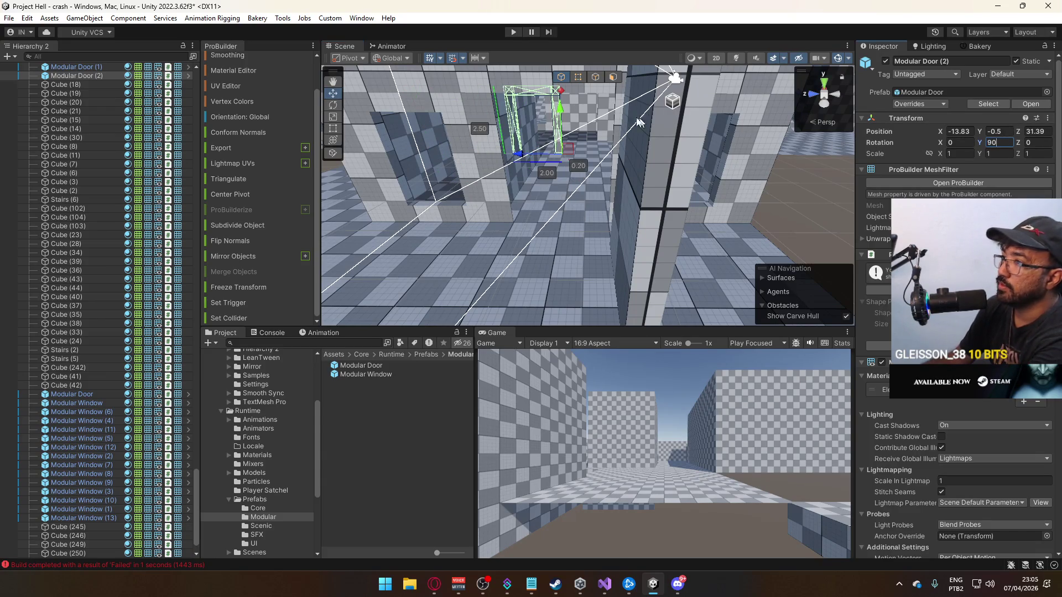
pyautogui.moveTo(661, 144)
pyautogui.mouseDown()
pyautogui.moveTo(574, 189)
pyautogui.moveTo(533, 192)
pyautogui.moveTo(710, 166)
pyautogui.mouseUp()
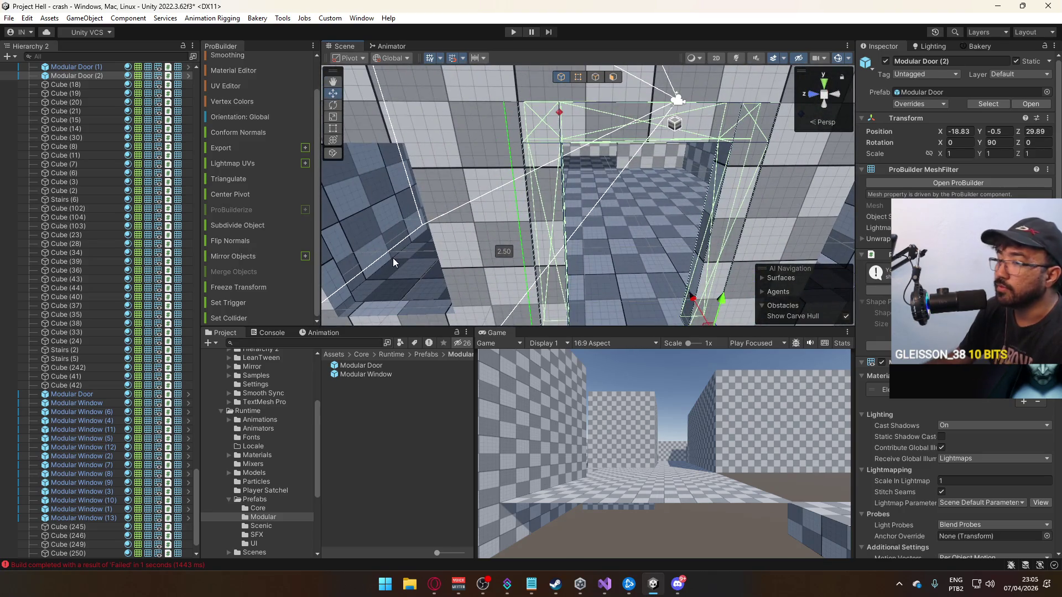
# Select Modular Door through Modular Window (13), plus Cube (242), Cube (39) and another wall cube.
pyautogui.scroll(-1, 87, 394)
pyautogui.click(87, 370)
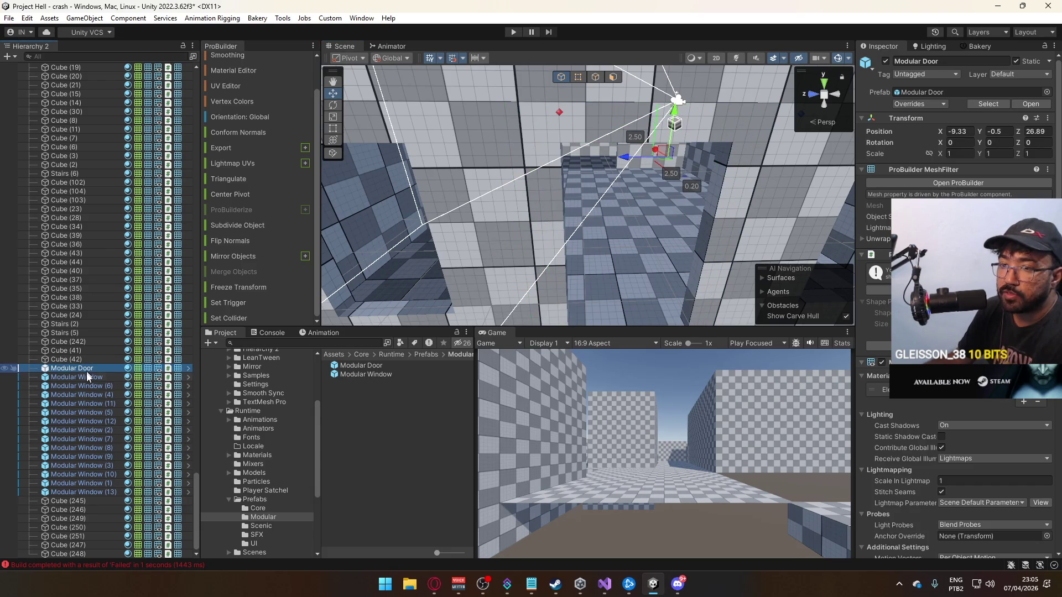
pyautogui.keyDown('shift'); pyautogui.click(83, 492); pyautogui.keyUp('shift')
pyautogui.moveTo(562, 238); pyautogui.dragTo(551, 250)
pyautogui.press('f')
pyautogui.keyDown('shift'); pyautogui.click(595, 139); pyautogui.keyUp('shift')
pyautogui.moveTo(650, 190)
pyautogui.mouseDown()
pyautogui.moveTo(615, 212)
pyautogui.moveTo(449, 184)
pyautogui.moveTo(582, 224)
pyautogui.mouseUp()
pyautogui.keyDown('shift'); pyautogui.click(615, 214); pyautogui.keyUp('shift')
pyautogui.keyDown('shift'); pyautogui.click(508, 189); pyautogui.keyUp('shift')
# Add wall cubes (37), (40) and (42) to the selection, toggling visibility to check coverage.
pyautogui.keyDown('shift'); pyautogui.click(566, 210); pyautogui.keyUp('shift')
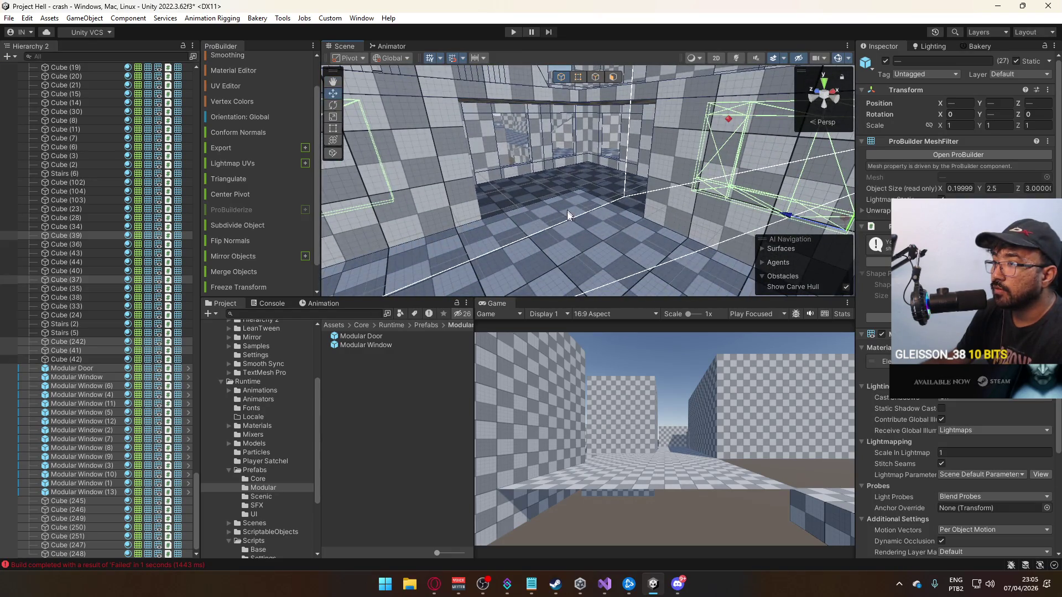
pyautogui.keyDown('shift'); pyautogui.click(583, 249); pyautogui.keyUp('shift')
pyautogui.press('f')
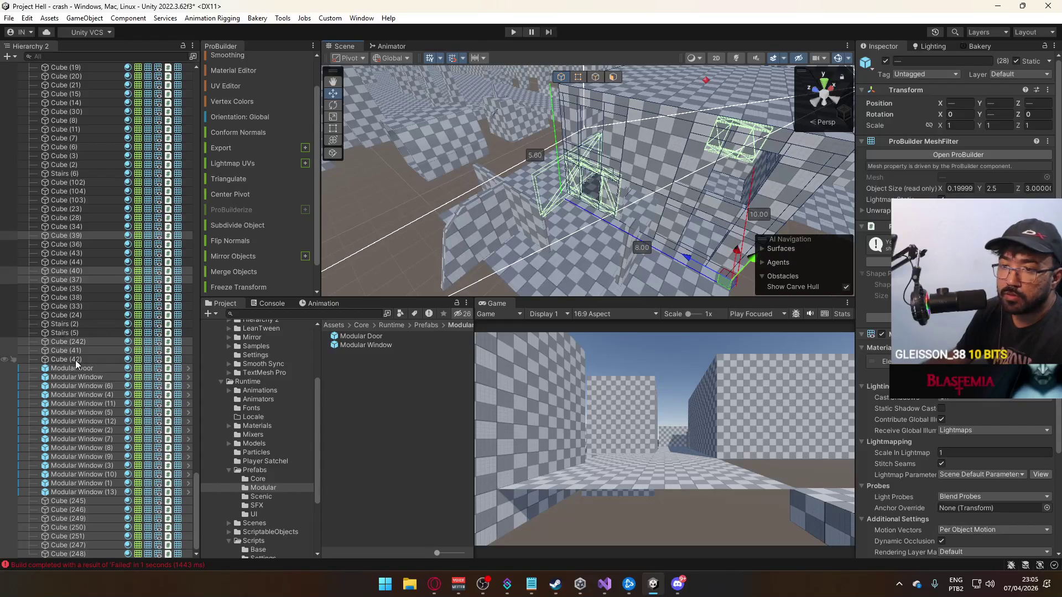
pyautogui.click(79, 371)
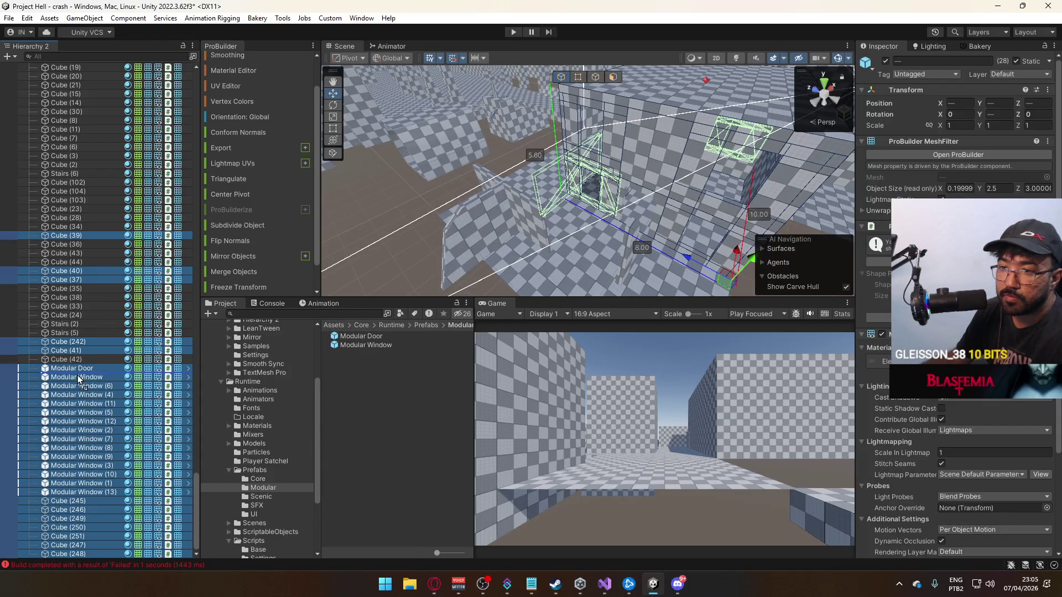
pyautogui.moveTo(132, 369); pyautogui.dragTo(132, 370)
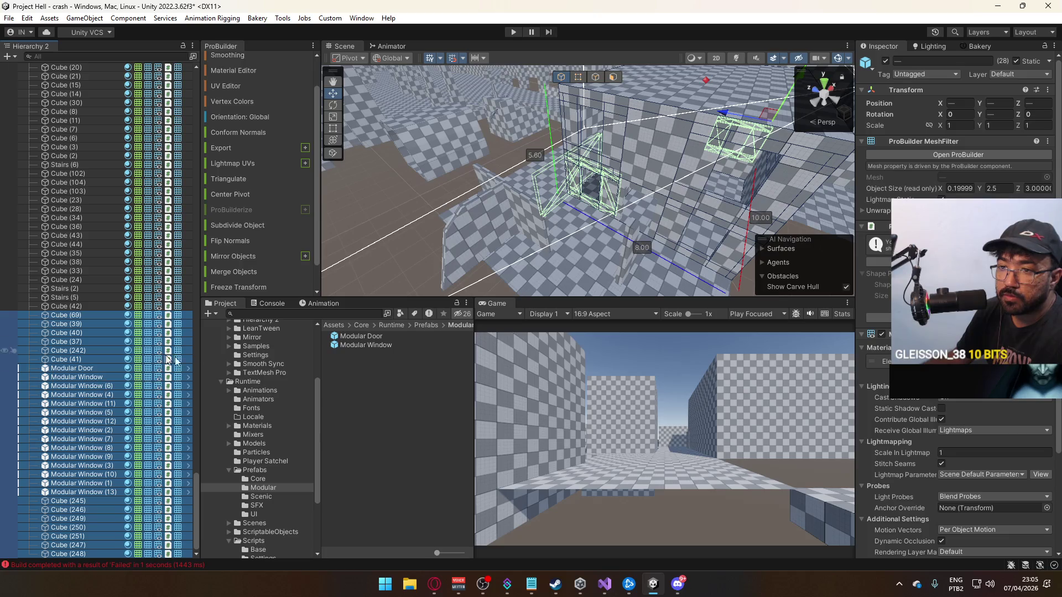
pyautogui.click(885, 62)
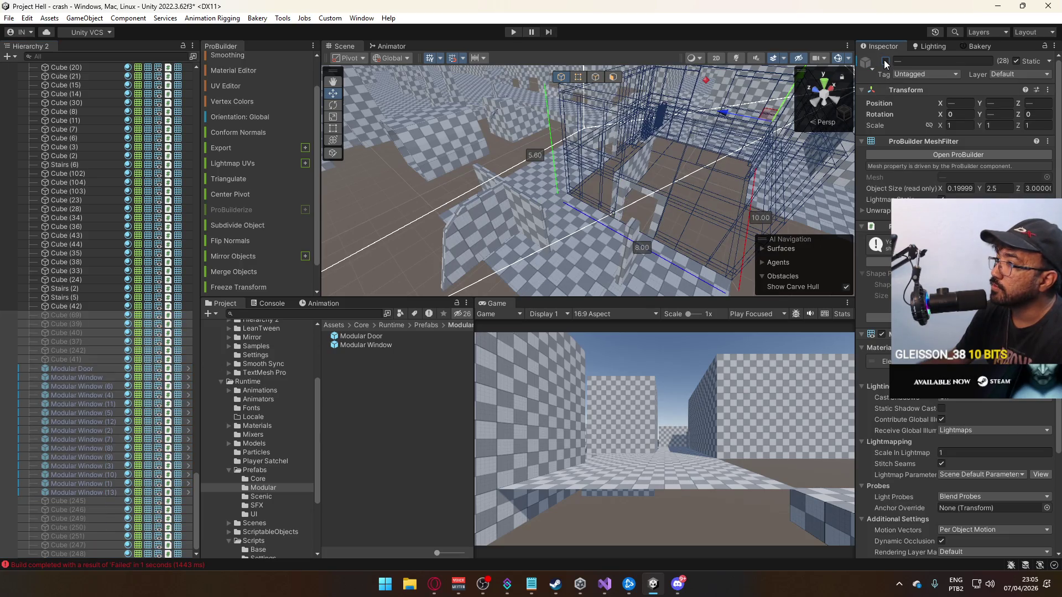
pyautogui.click(885, 61)
pyautogui.moveTo(636, 166)
pyautogui.mouseDown()
pyautogui.moveTo(702, 167)
pyautogui.moveTo(719, 183)
pyautogui.mouseUp()
pyautogui.keyDown('ctrl'); pyautogui.click(85, 306); pyautogui.keyUp('ctrl')
pyautogui.press('f')
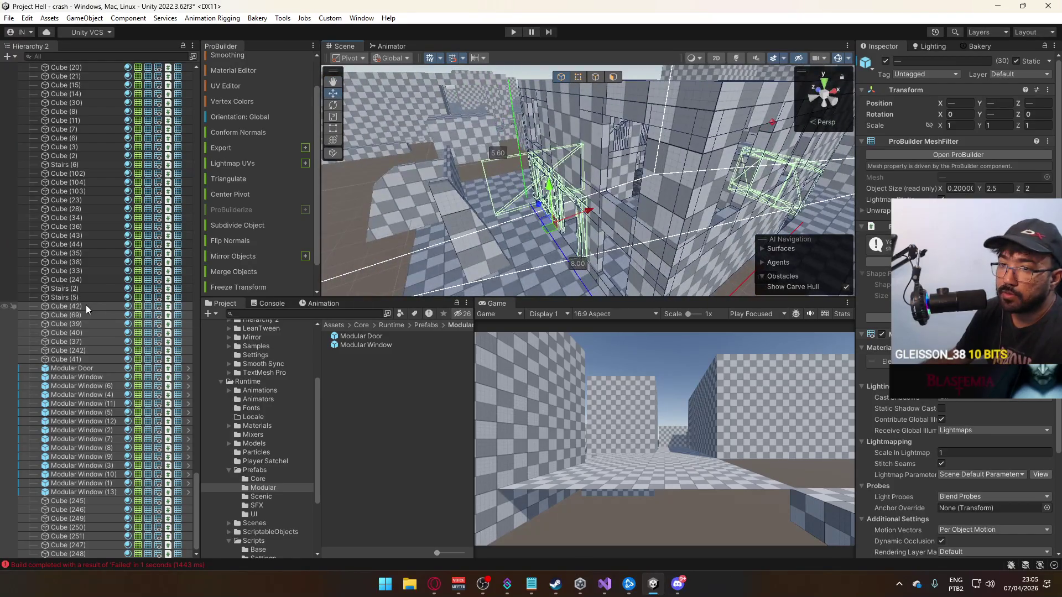
pyautogui.click(886, 61)
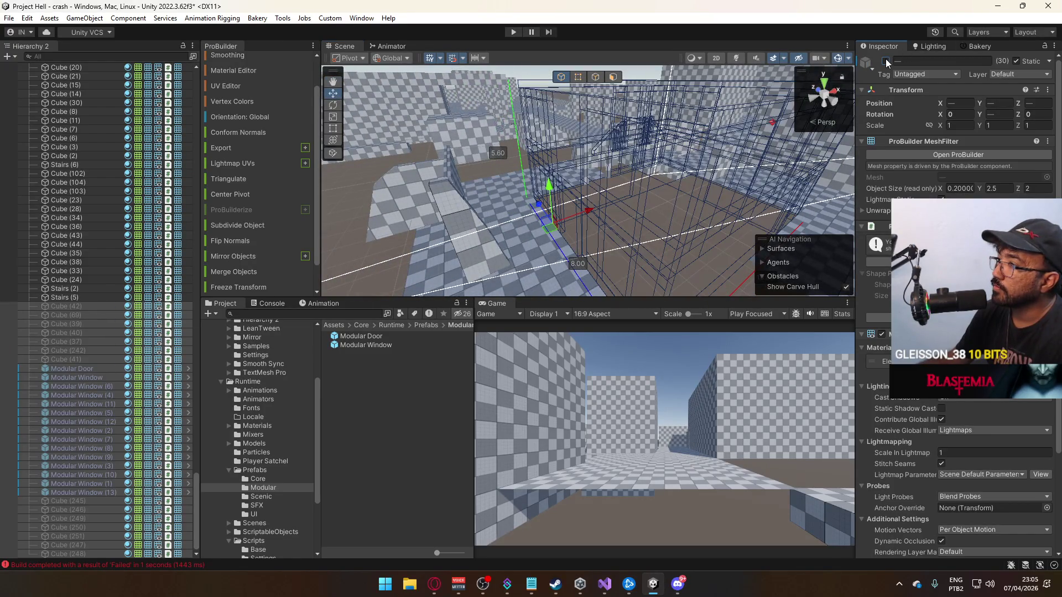
pyautogui.click(886, 61)
# Create an empty parent for the selected pieces, collapse it, and begin renaming it.
pyautogui.rightClick(78, 310)
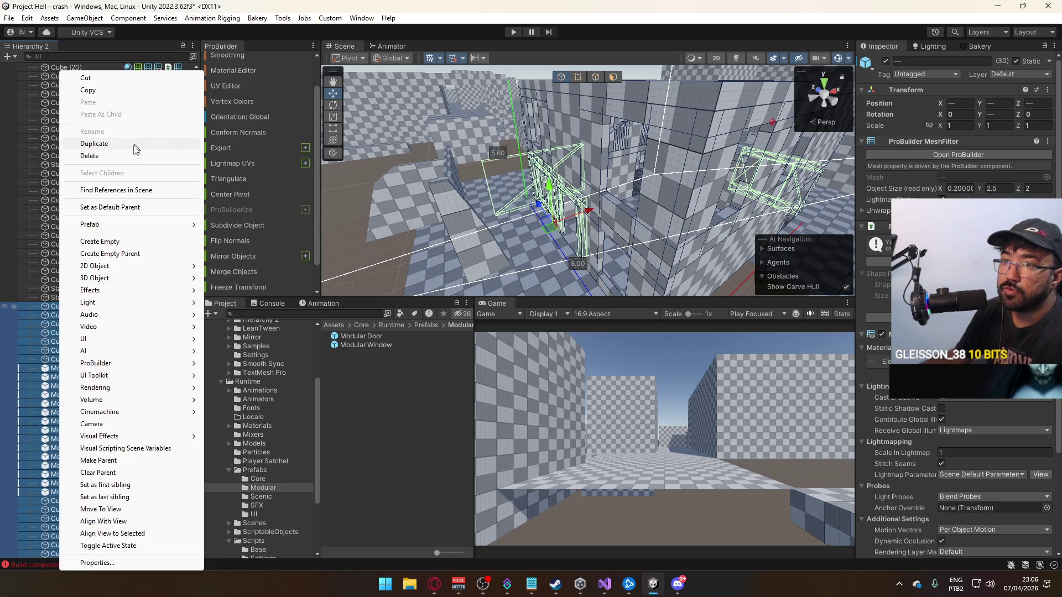
pyautogui.click(144, 253)
pyautogui.click(84, 306)
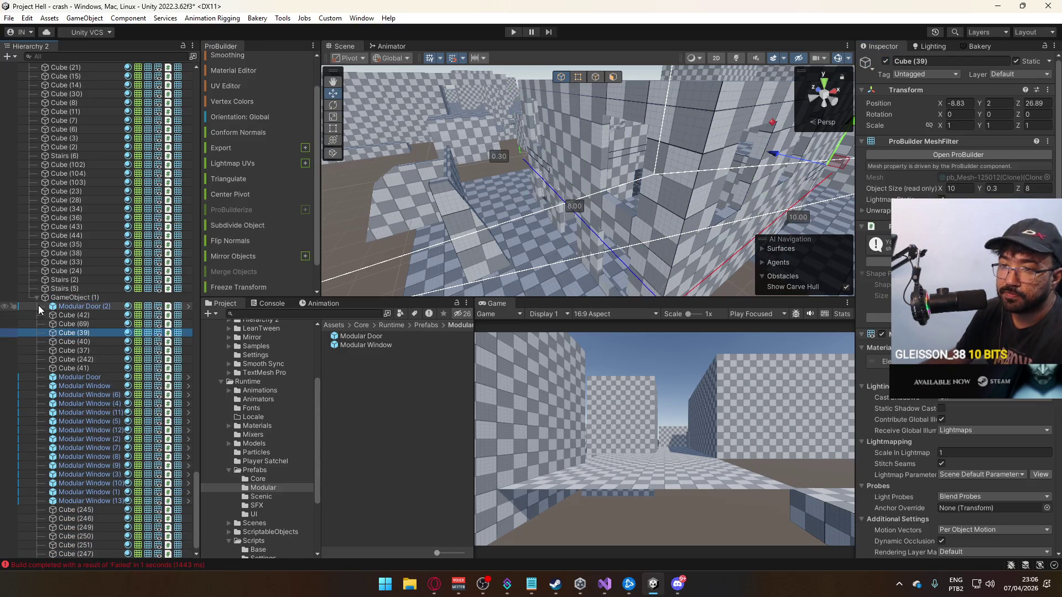
pyautogui.click(37, 297)
pyautogui.click(84, 554)
pyautogui.click(84, 555)
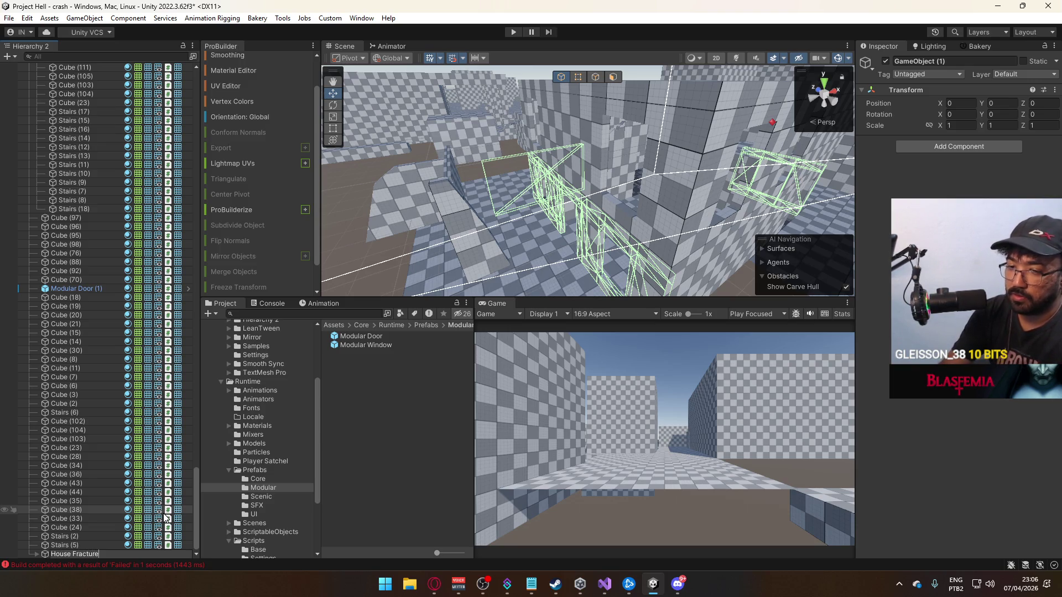
# Confirm the group's name as House Fractured.
pyautogui.write('d')
pyautogui.press('Return')
pyautogui.moveTo(664, 166)
pyautogui.mouseDown()
pyautogui.moveTo(695, 128)
pyautogui.moveTo(689, 141)
pyautogui.mouseUp()
pyautogui.click(502, 306)
pyautogui.moveTo(553, 271)
pyautogui.mouseDown()
pyautogui.moveTo(615, 206)
pyautogui.moveTo(817, 237)
pyautogui.mouseUp()
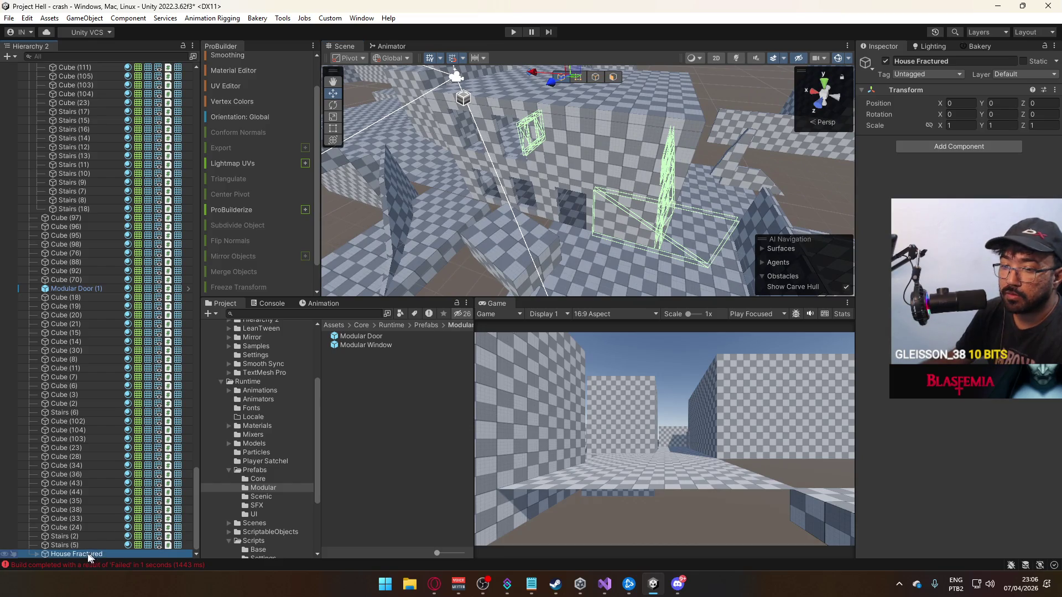
pyautogui.moveTo(553, 177)
pyautogui.mouseDown()
pyautogui.moveTo(617, 127)
pyautogui.moveTo(542, 177)
pyautogui.mouseUp()
# Move Modular Door (2) through Cube (248) out of House Fractured to the scene root.
pyautogui.click(45, 553)
pyautogui.scroll(-10, 66, 515)
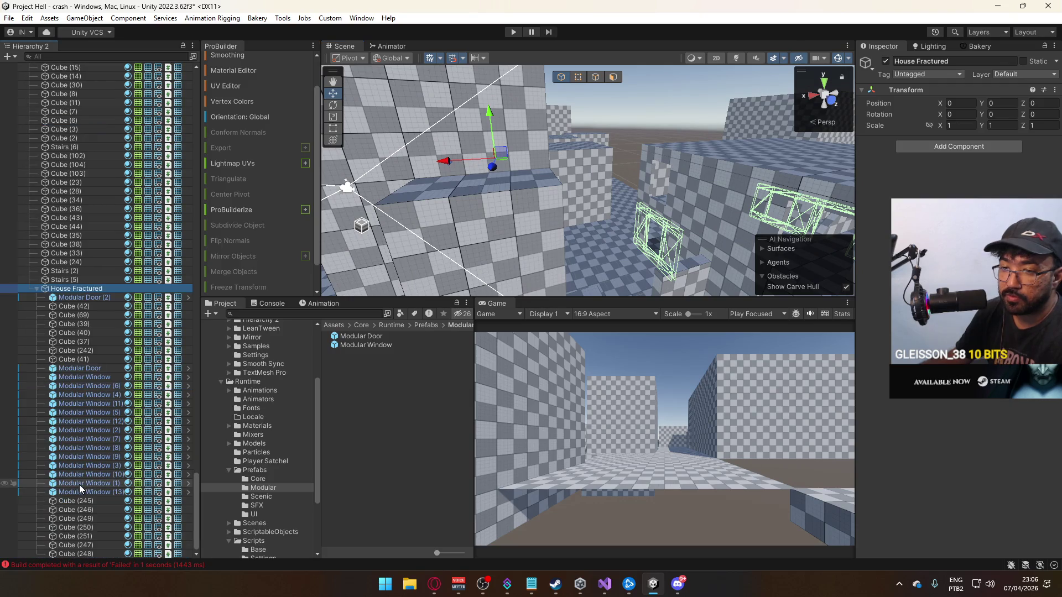
pyautogui.click(83, 297)
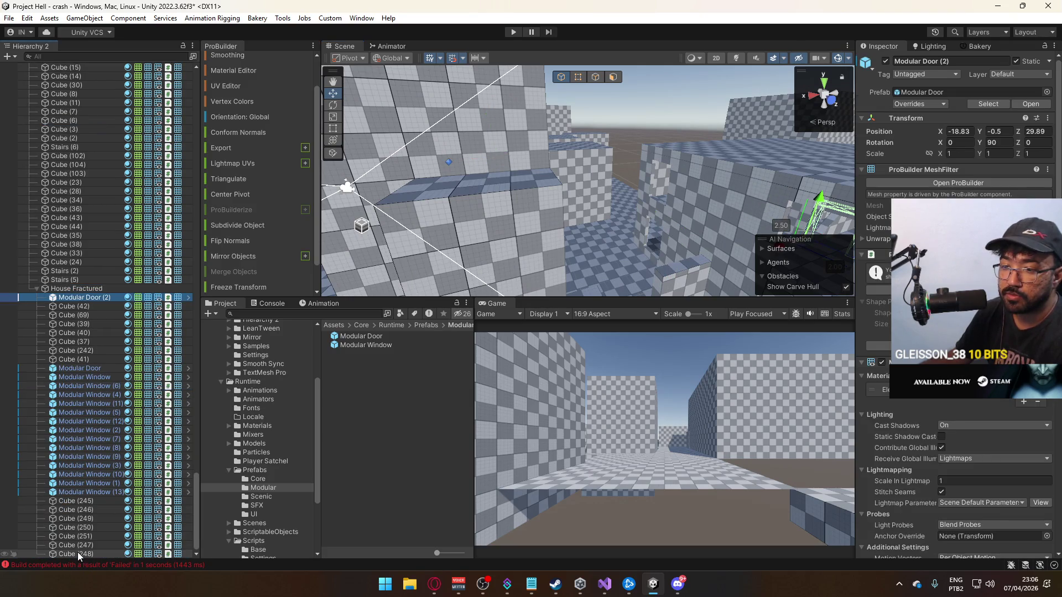
pyautogui.keyDown('shift'); pyautogui.click(77, 553); pyautogui.keyUp('shift')
pyautogui.moveTo(98, 300); pyautogui.dragTo(84, 287)
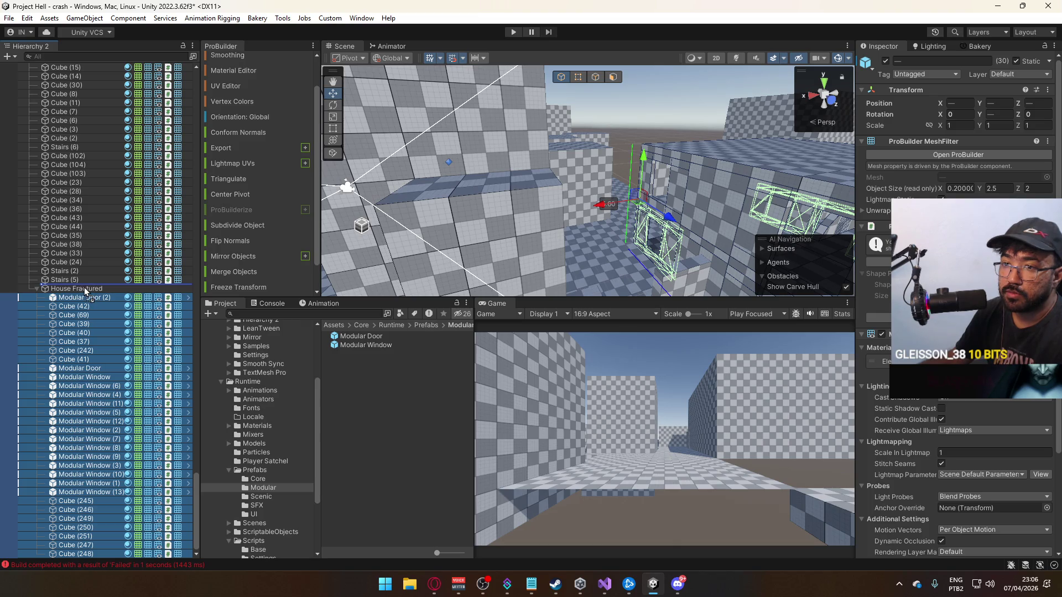
pyautogui.moveTo(79, 328); pyautogui.dragTo(79, 329)
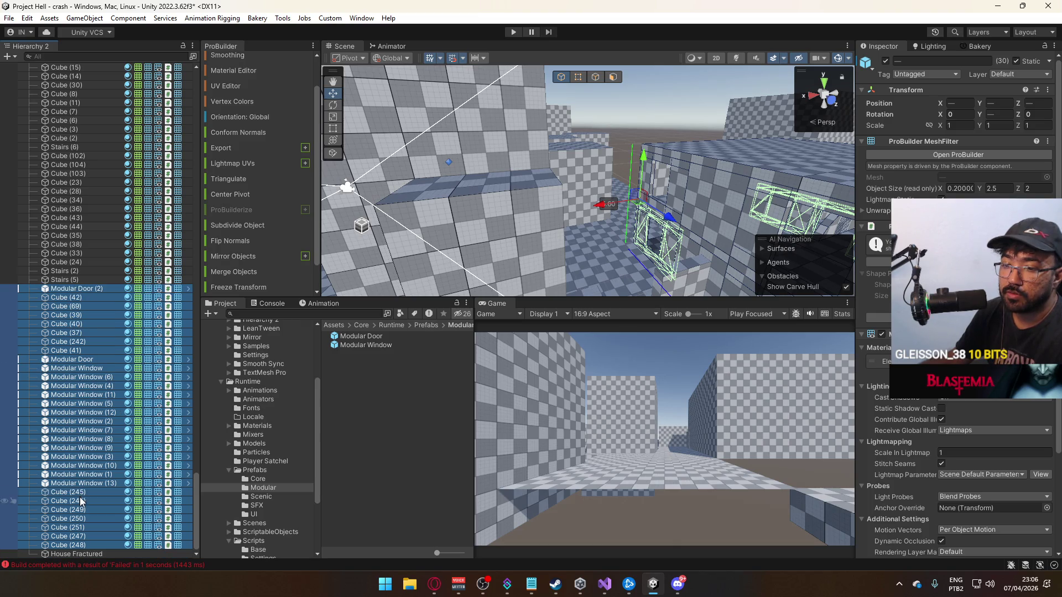
# Place House Fractured at the wall corner: X -8.83, Y -0.5, Z 34.89.
pyautogui.doubleClick(76, 556)
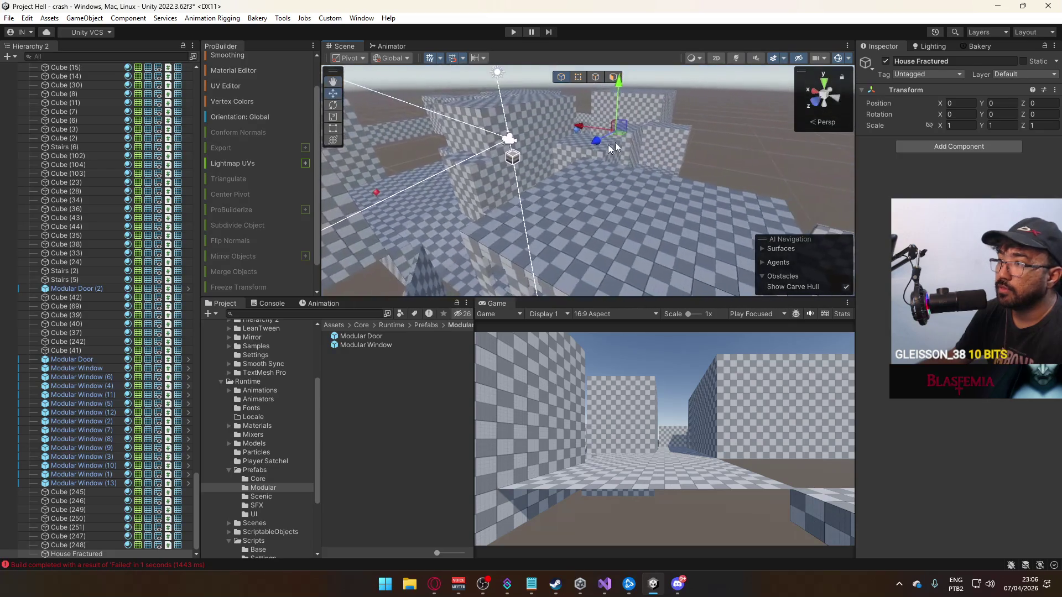
pyautogui.moveTo(434, 250)
pyautogui.mouseDown()
pyautogui.moveTo(507, 218)
pyautogui.moveTo(568, 237)
pyautogui.moveTo(638, 297)
pyautogui.moveTo(568, 229)
pyautogui.moveTo(631, 221)
pyautogui.moveTo(507, 210)
pyautogui.moveTo(575, 224)
pyautogui.moveTo(536, 239)
pyautogui.moveTo(566, 244)
pyautogui.mouseUp()
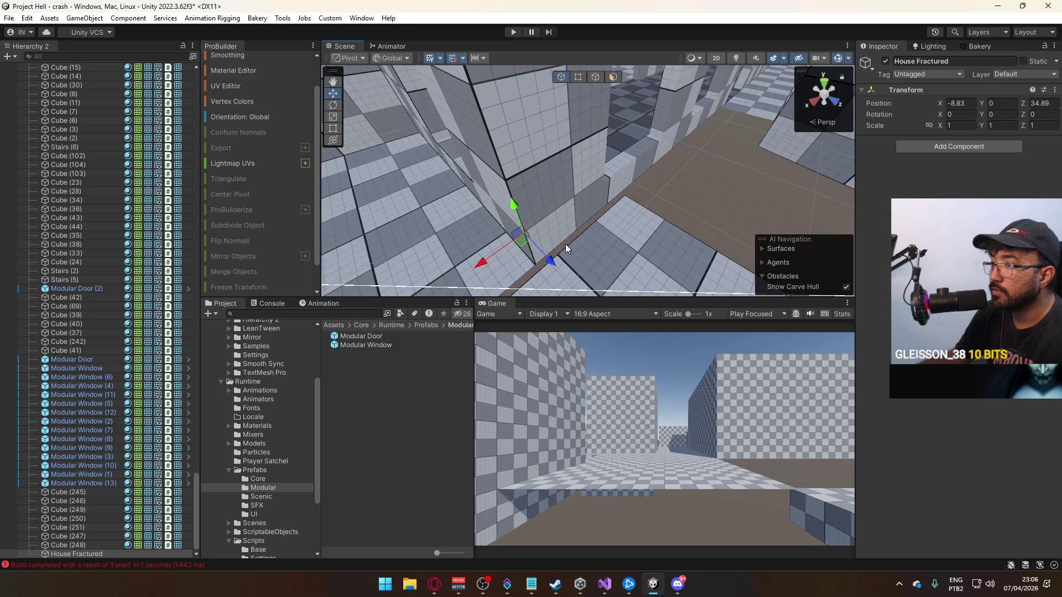
pyautogui.moveTo(520, 206)
pyautogui.mouseDown()
pyautogui.moveTo(517, 243)
pyautogui.moveTo(680, 232)
pyautogui.moveTo(636, 233)
pyautogui.mouseUp()
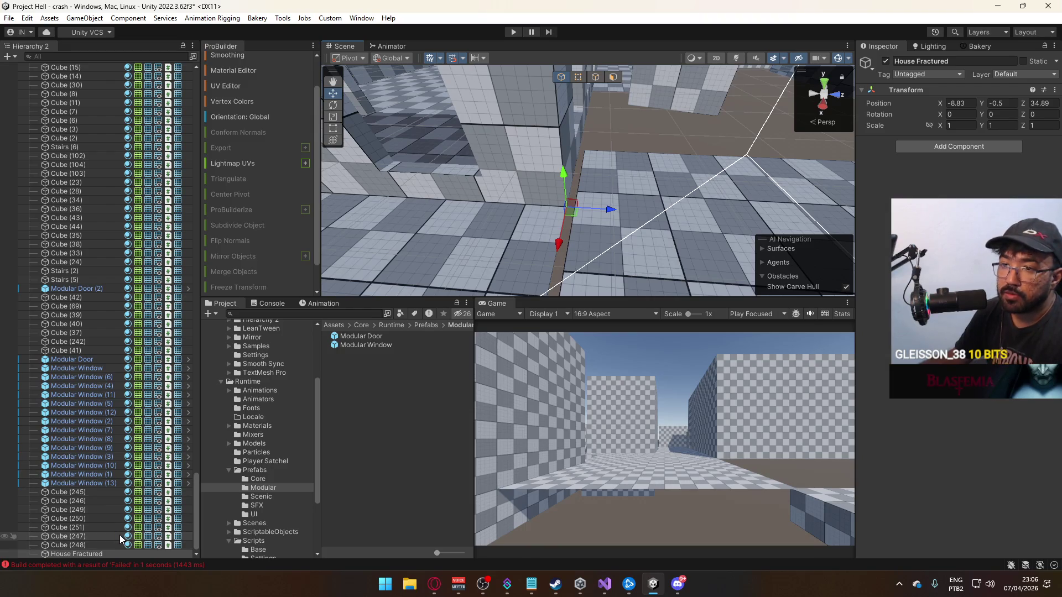
# Put the 32 pieces from Stairs (2) to Cube (248) back under House Fractured.
pyautogui.click(111, 273)
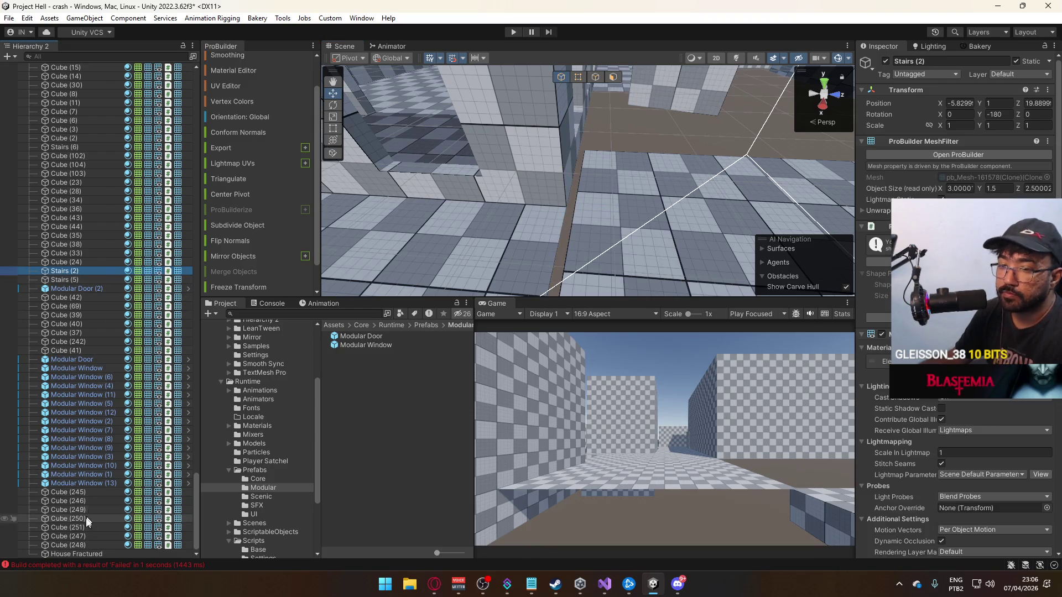
pyautogui.keyDown('shift'); pyautogui.click(86, 545); pyautogui.keyUp('shift')
pyautogui.moveTo(544, 210)
pyautogui.mouseDown()
pyautogui.moveTo(387, 178)
pyautogui.moveTo(240, 171)
pyautogui.moveTo(184, 190)
pyautogui.moveTo(71, 170)
pyautogui.moveTo(987, 152)
pyautogui.moveTo(959, 152)
pyautogui.mouseUp()
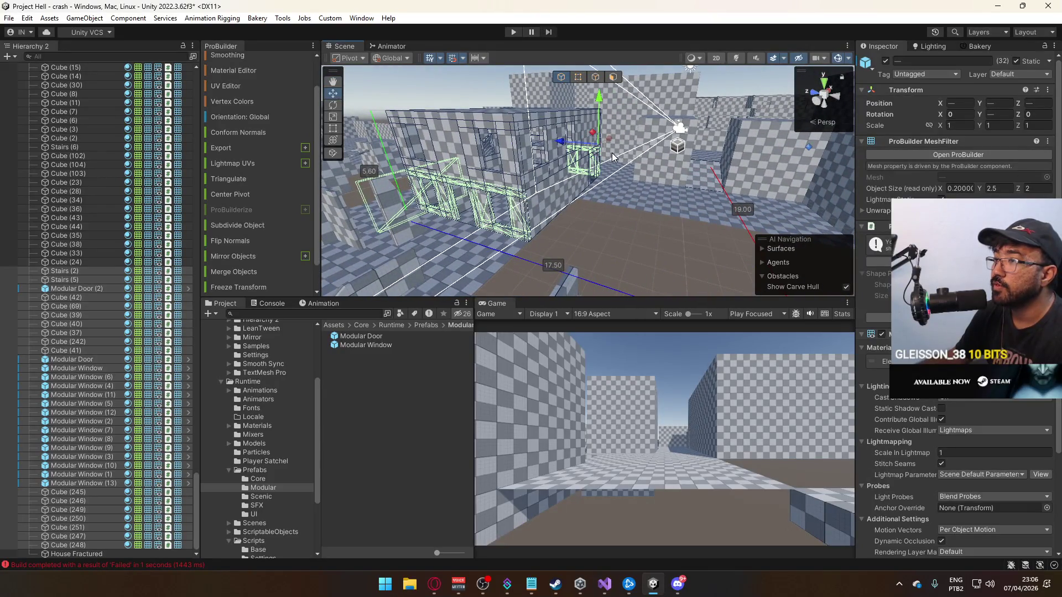
pyautogui.moveTo(114, 513); pyautogui.dragTo(82, 555)
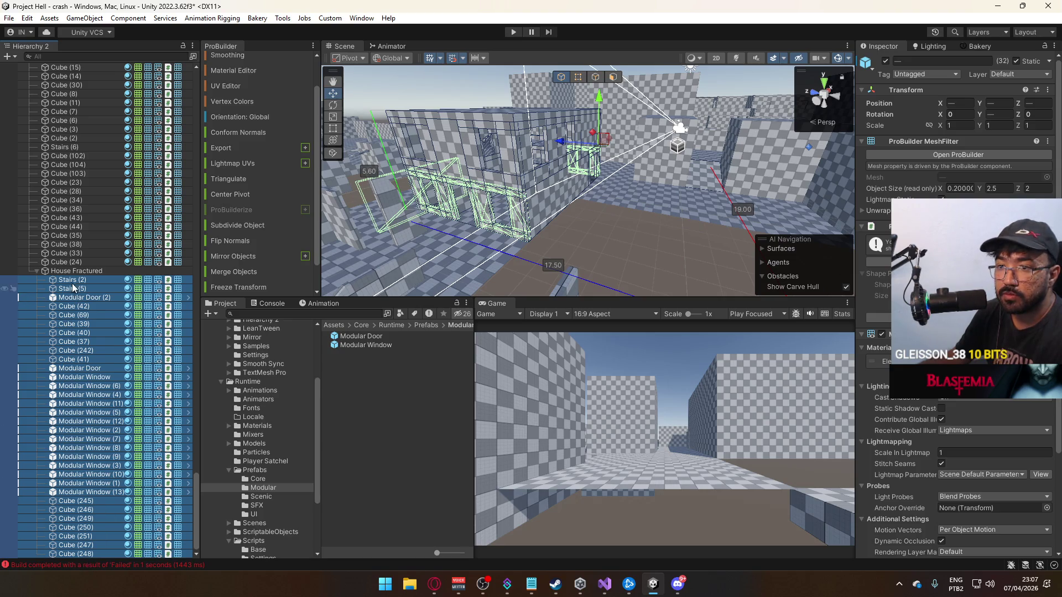
pyautogui.click(60, 271)
pyautogui.click(36, 271)
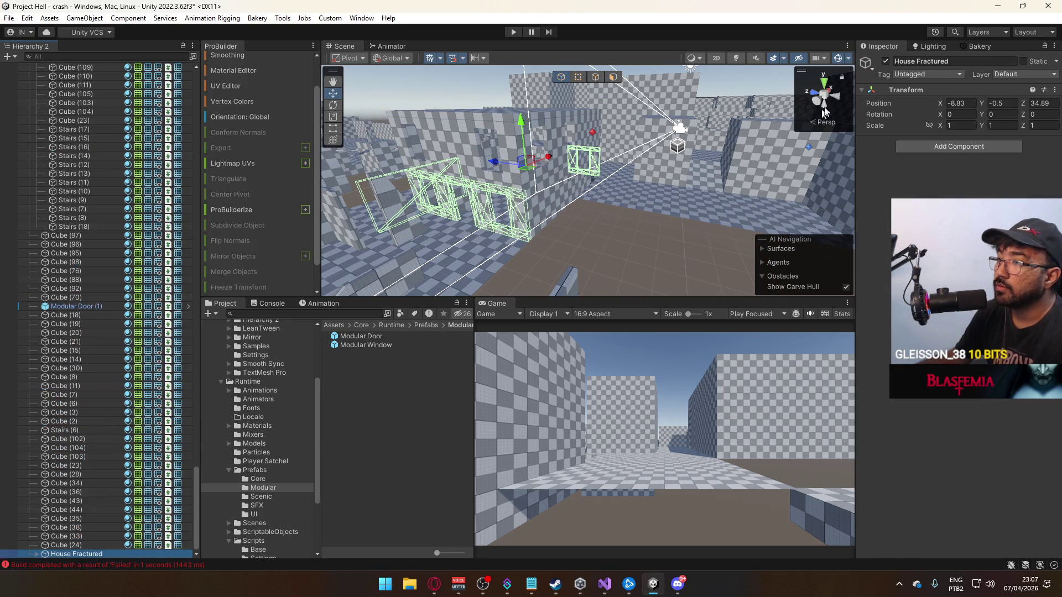
pyautogui.click(886, 62)
pyautogui.click(886, 62)
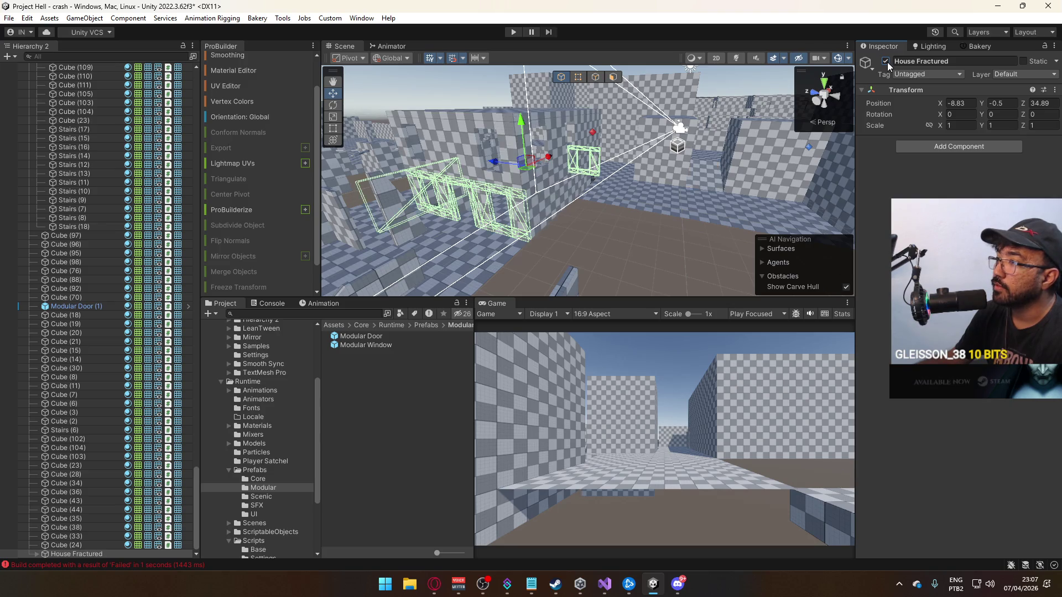
# Move Stairs (2) back out of House Fractured.
pyautogui.click(692, 183)
pyautogui.moveTo(69, 559); pyautogui.dragTo(89, 239)
pyautogui.moveTo(93, 502); pyautogui.dragTo(92, 556)
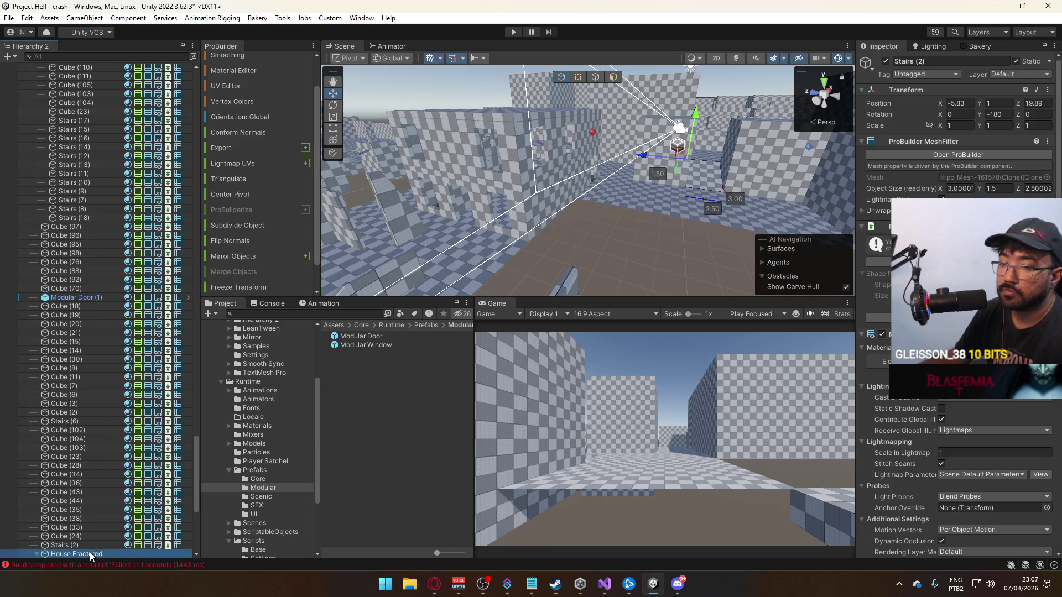
pyautogui.click(92, 554)
pyautogui.moveTo(776, 114)
pyautogui.mouseDown()
pyautogui.moveTo(681, 180)
pyautogui.moveTo(608, 210)
pyautogui.mouseUp()
pyautogui.click(608, 210)
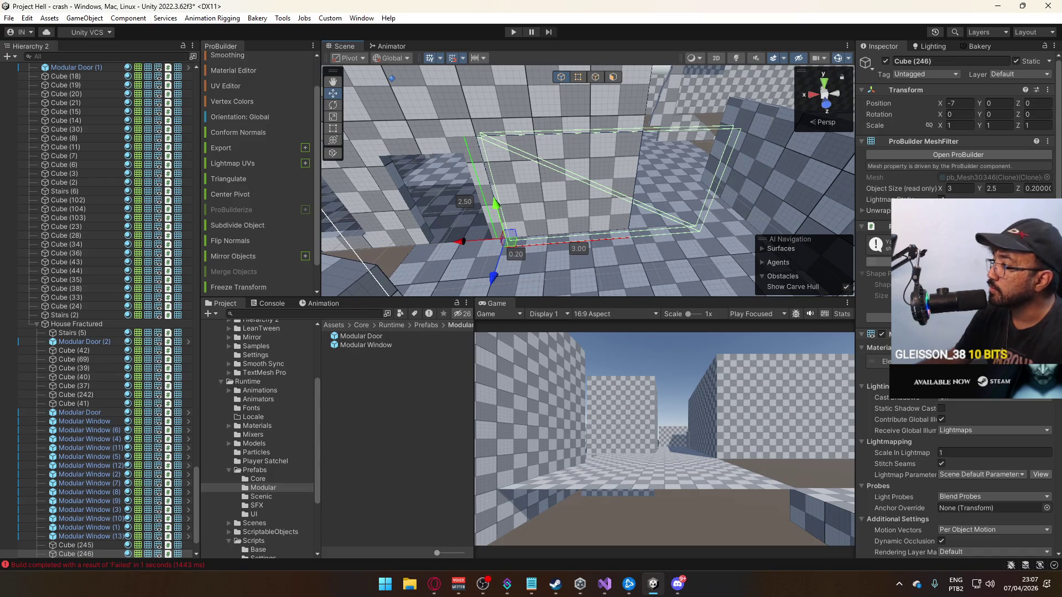
# Add a Mesh Collider component to Cube (246).
pyautogui.scroll(-8, 885, 414)
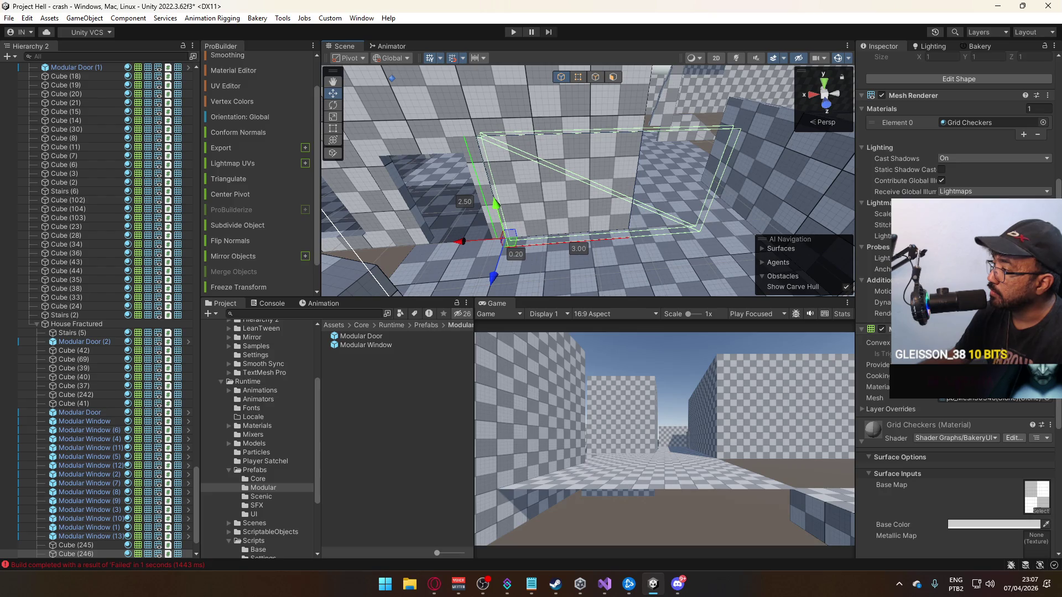
pyautogui.rightClick(935, 399)
pyautogui.press('Escape')
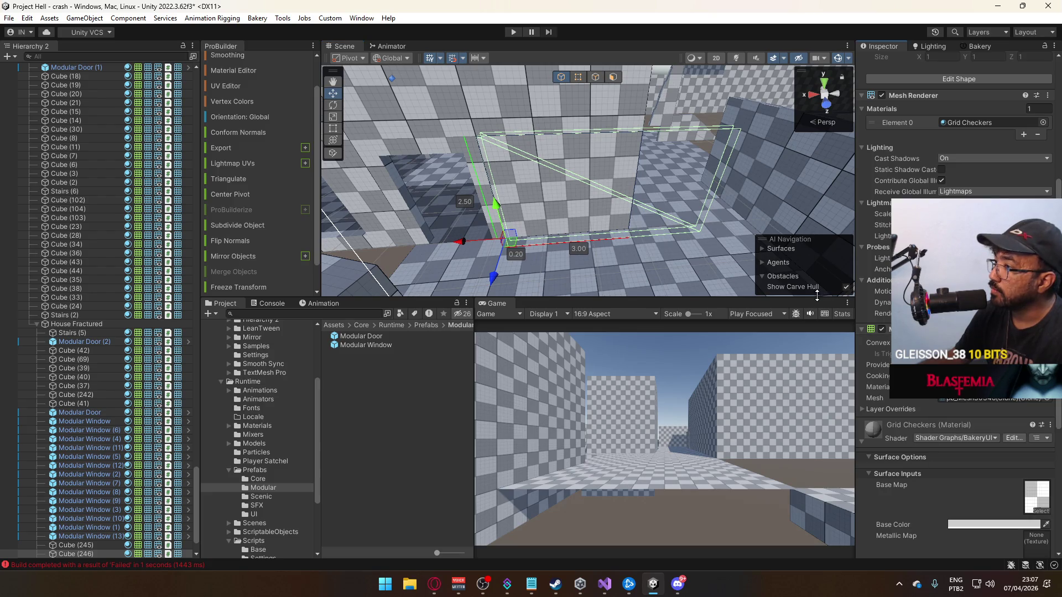
pyautogui.rightClick(935, 404)
pyautogui.press('Escape')
pyautogui.scroll(-3, 962, 475)
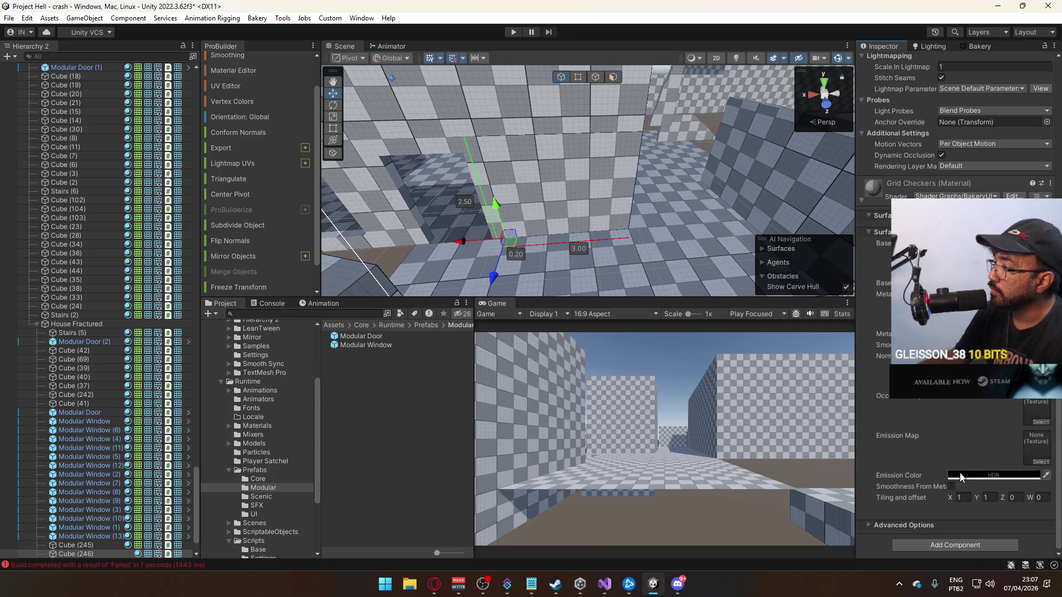
pyautogui.click(947, 542)
pyautogui.write('mesh col')
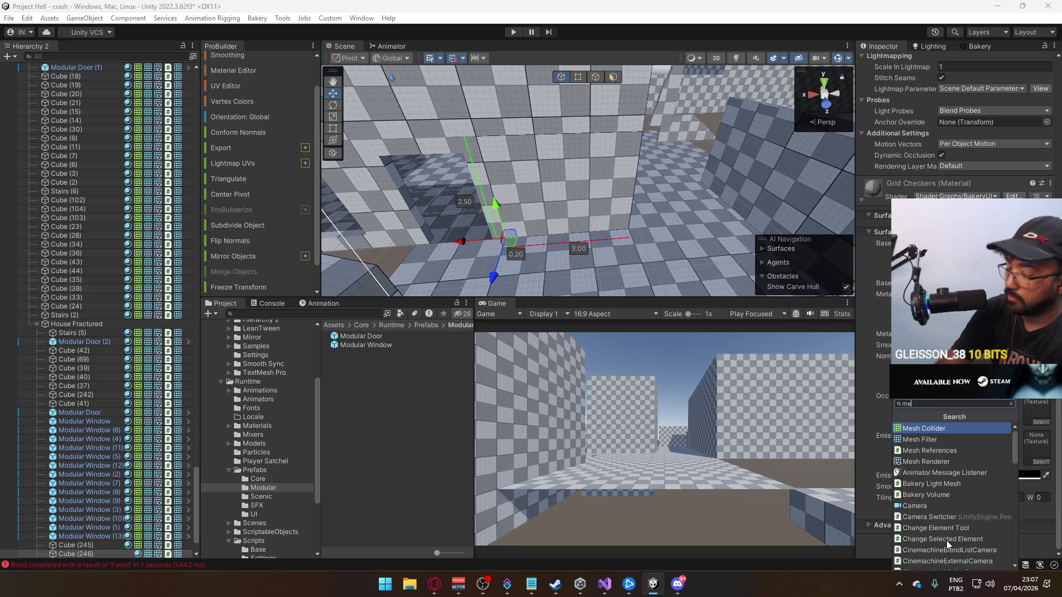
pyautogui.press('Return')
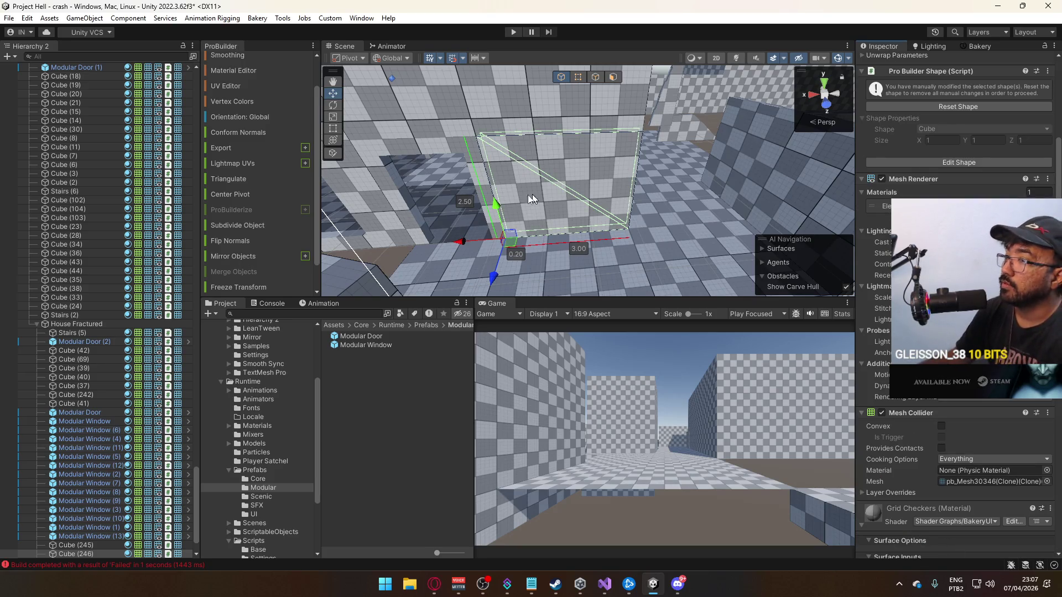
# Move Stairs (5) and Cube (42) through Cube (41) below Modular Window (13) in the hierarchy.
pyautogui.doubleClick(86, 342)
pyautogui.click(82, 351)
pyautogui.moveTo(421, 166)
pyautogui.mouseDown()
pyautogui.moveTo(287, 164)
pyautogui.moveTo(212, 184)
pyautogui.mouseUp()
pyautogui.click(101, 334)
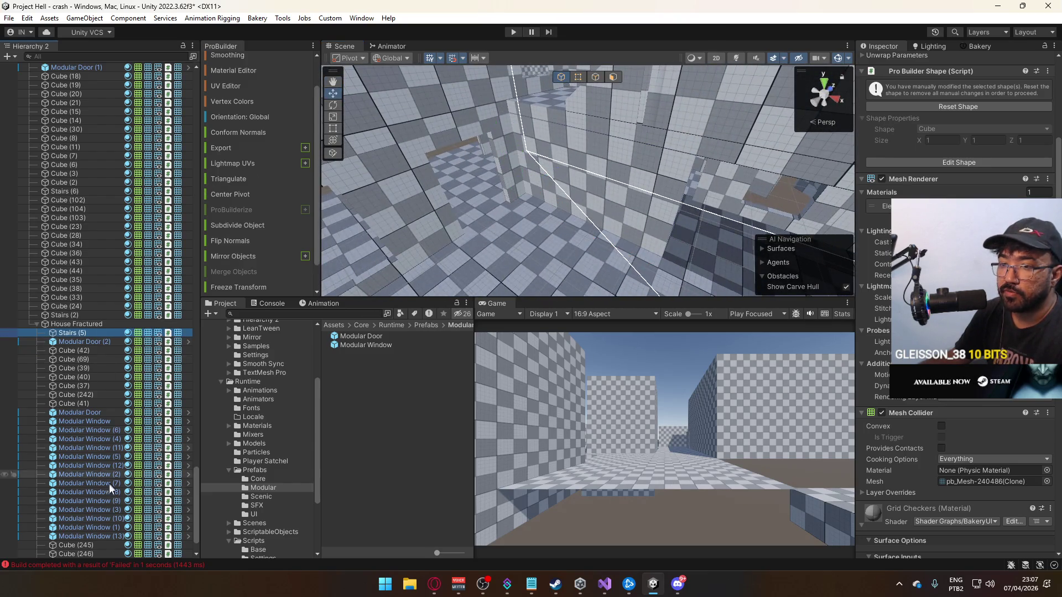
pyautogui.keyDown('shift'); pyautogui.click(91, 552); pyautogui.keyUp('shift')
pyautogui.scroll(-2, 133, 501)
pyautogui.doubleClick(105, 555)
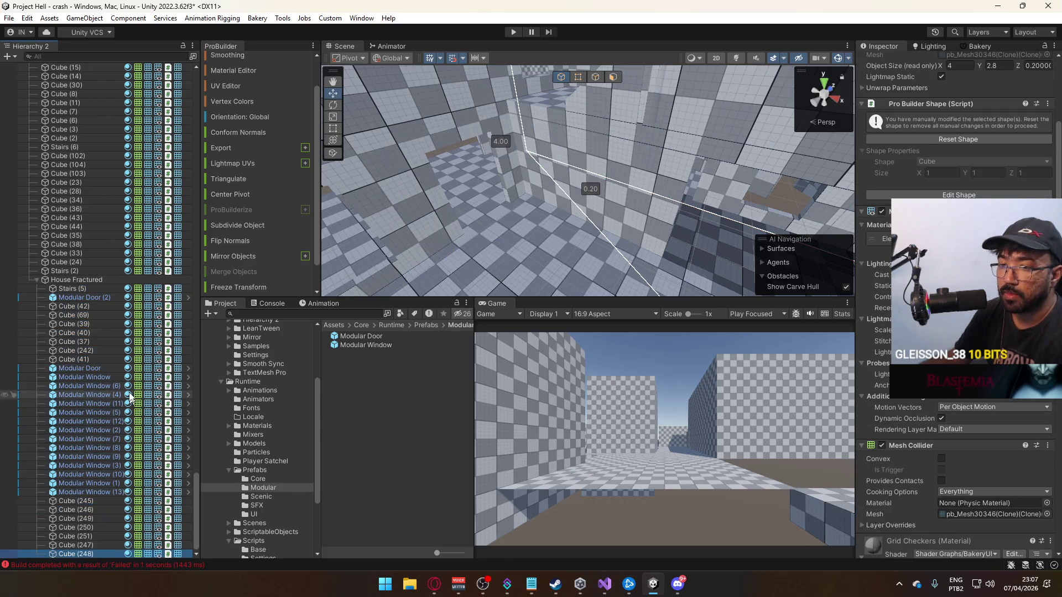
pyautogui.keyDown('shift'); pyautogui.click(108, 288); pyautogui.keyUp('shift')
pyautogui.moveTo(498, 238); pyautogui.dragTo(550, 246)
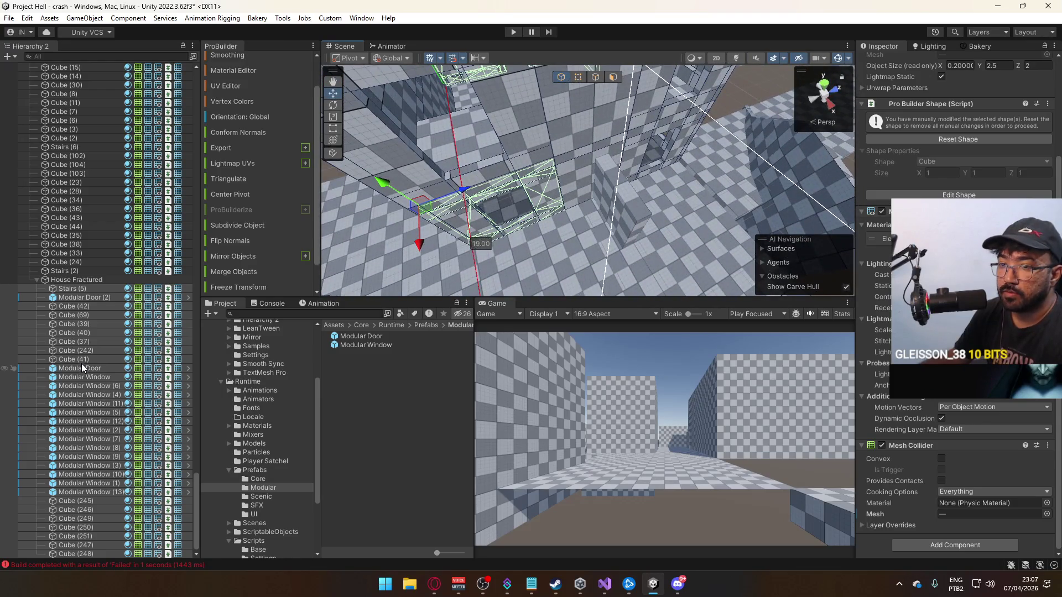
pyautogui.click(81, 361)
pyautogui.keyDown('shift'); pyautogui.click(80, 307); pyautogui.keyUp('shift')
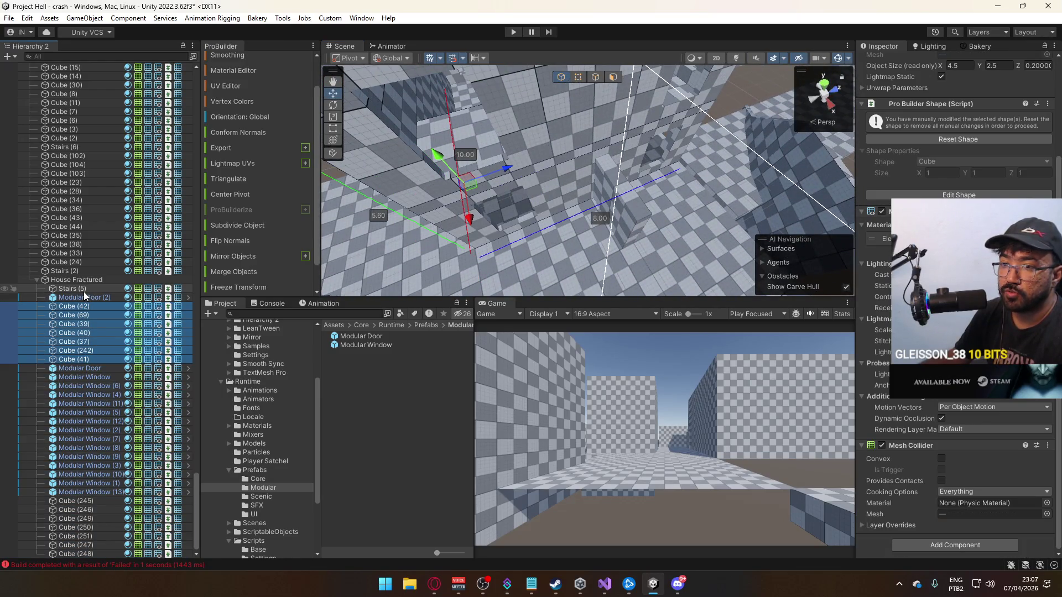
pyautogui.keyDown('ctrl'); pyautogui.click(84, 291); pyautogui.keyUp('ctrl')
pyautogui.moveTo(74, 360); pyautogui.dragTo(95, 496)
# Place Stairs (5) directly under Stairs (2) in the hierarchy.
pyautogui.click(98, 421)
pyautogui.click(101, 404)
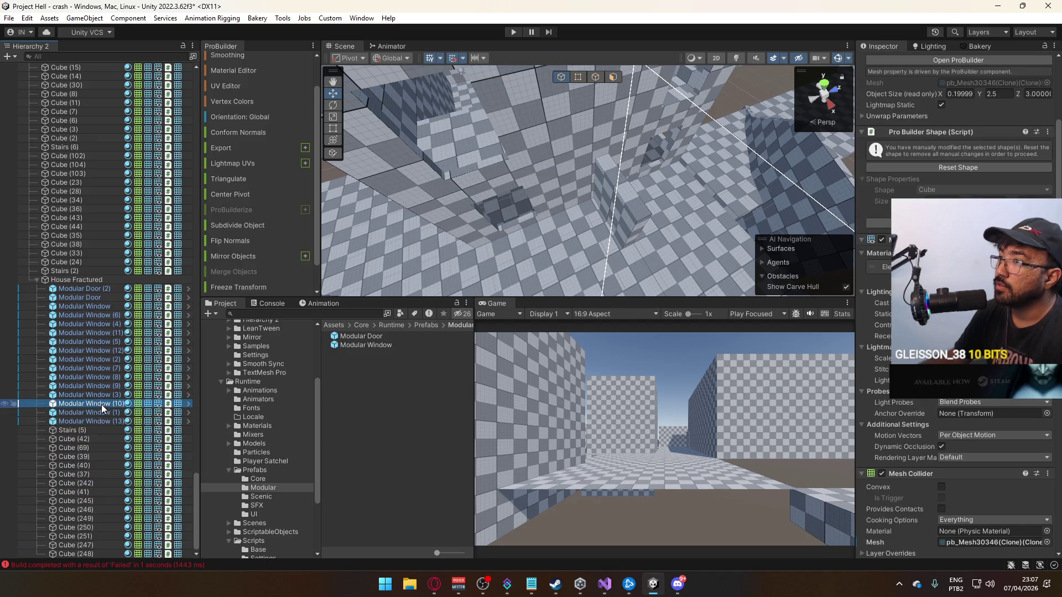
pyautogui.click(105, 430)
pyautogui.keyDown('shift'); pyautogui.click(82, 551); pyautogui.keyUp('shift')
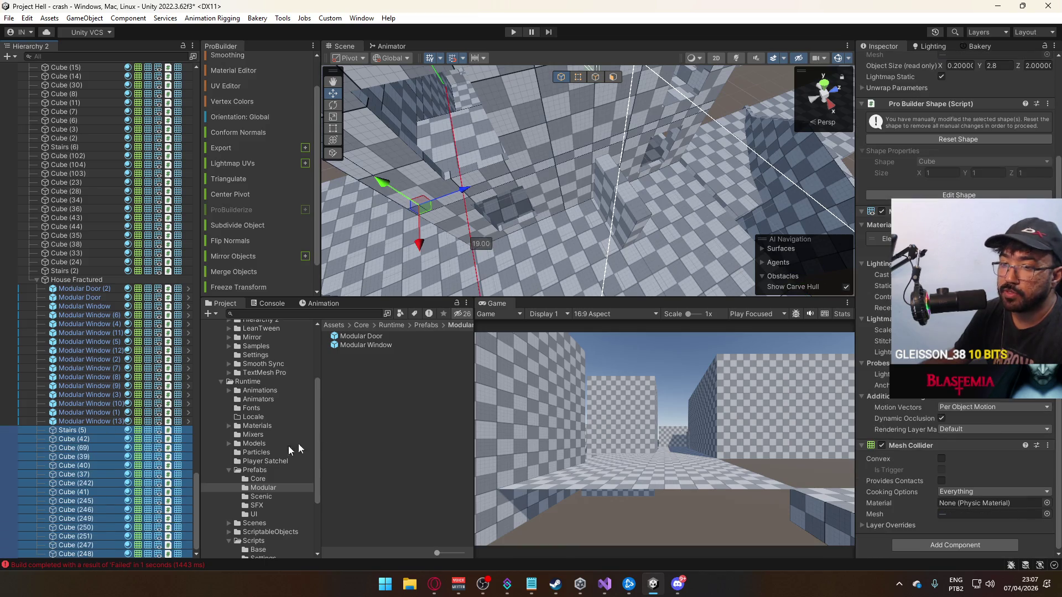
pyautogui.press('f')
pyautogui.doubleClick(108, 427)
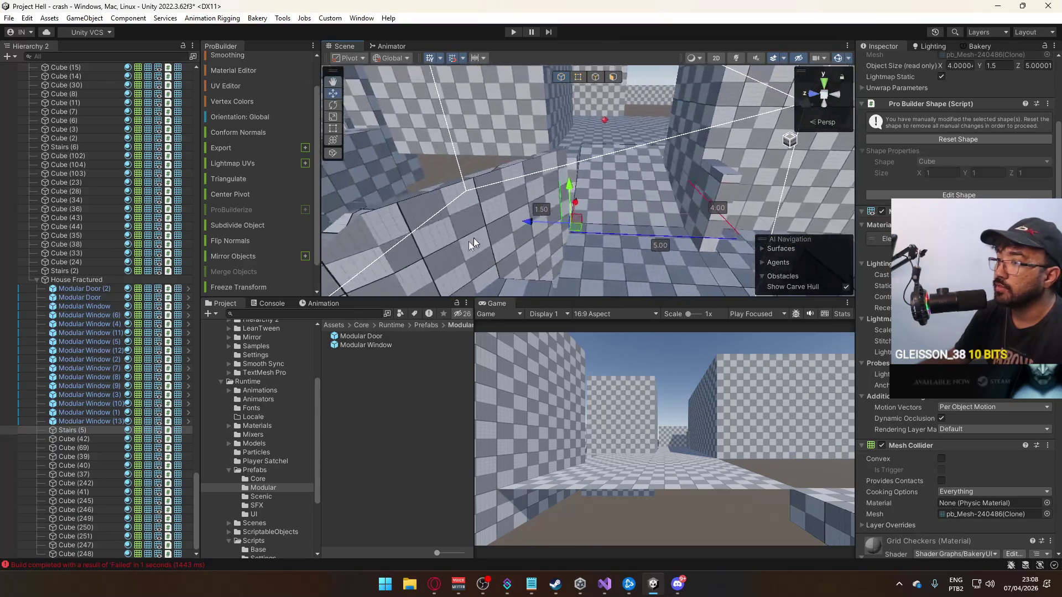
pyautogui.moveTo(94, 281); pyautogui.dragTo(94, 280)
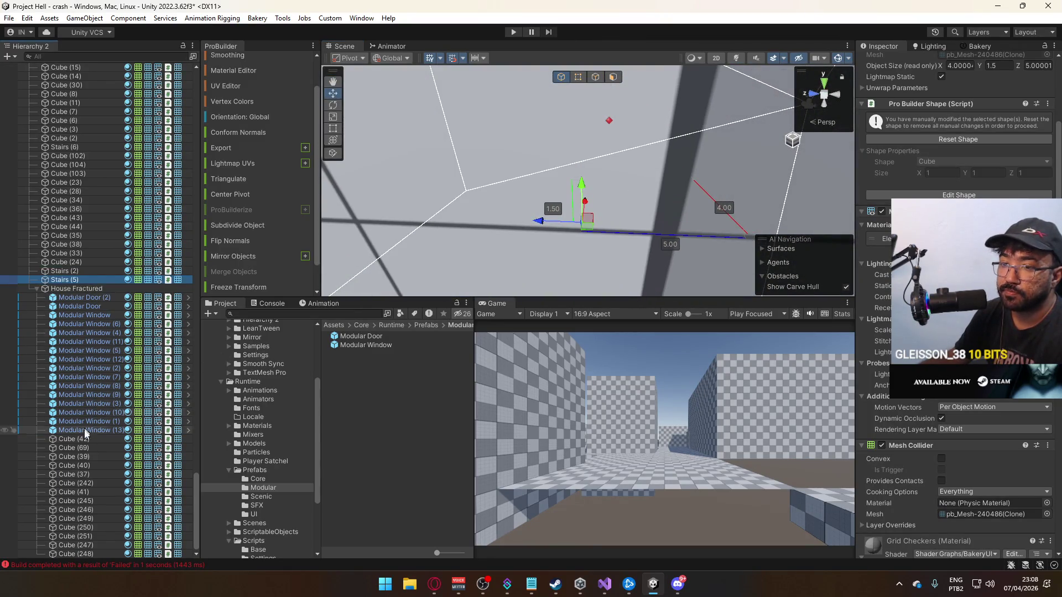
# Replace the Mesh Collider on walls Cube (42) through Cube (248) with a fresh one.
pyautogui.click(72, 439)
pyautogui.keyDown('shift'); pyautogui.click(82, 553); pyautogui.keyUp('shift')
pyautogui.moveTo(663, 232); pyautogui.dragTo(705, 271)
pyautogui.press('f')
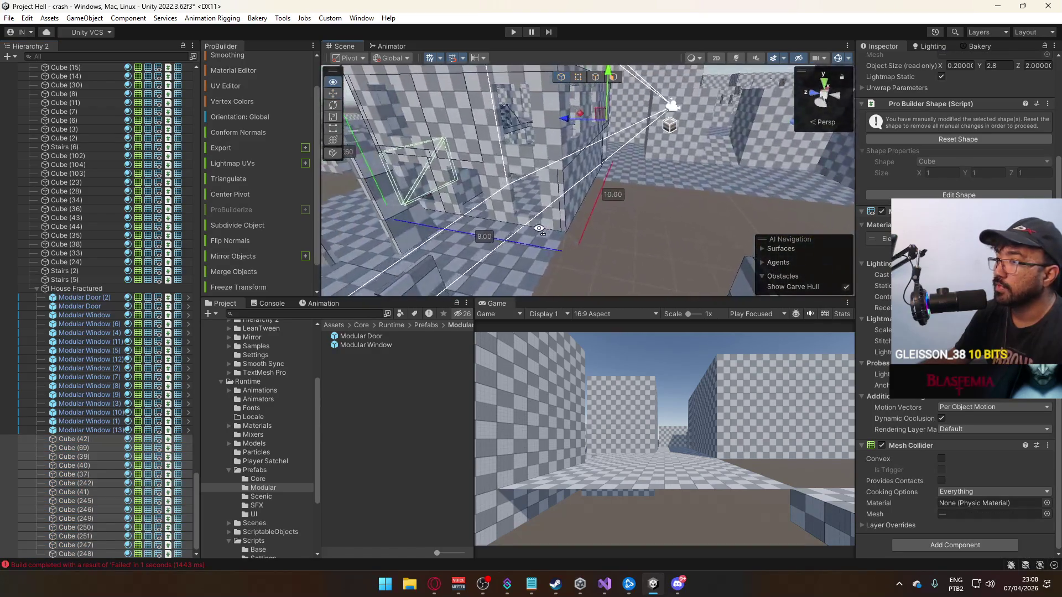
pyautogui.rightClick(932, 446)
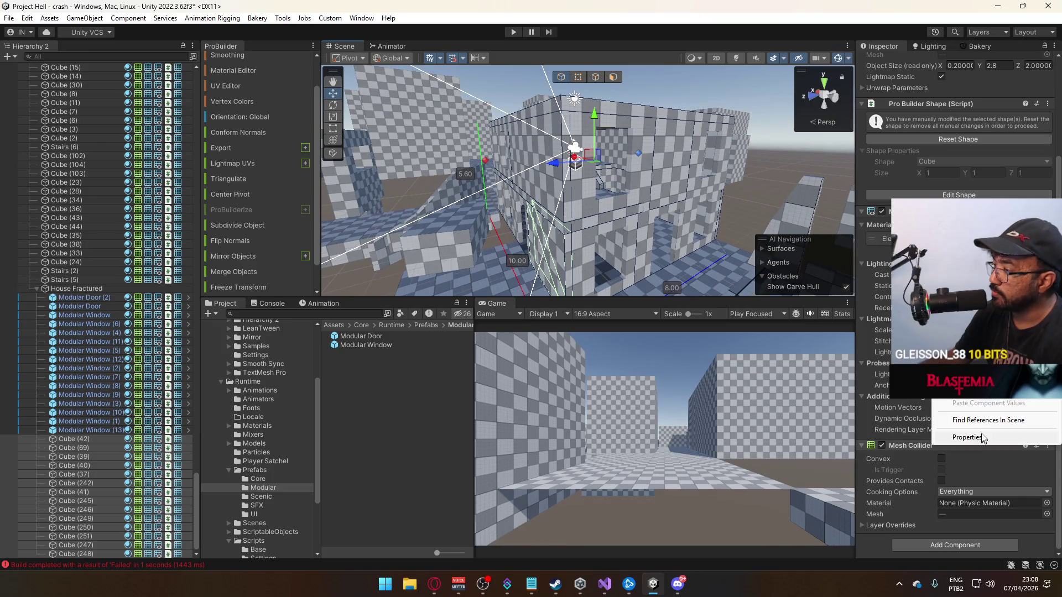
pyautogui.click(957, 386)
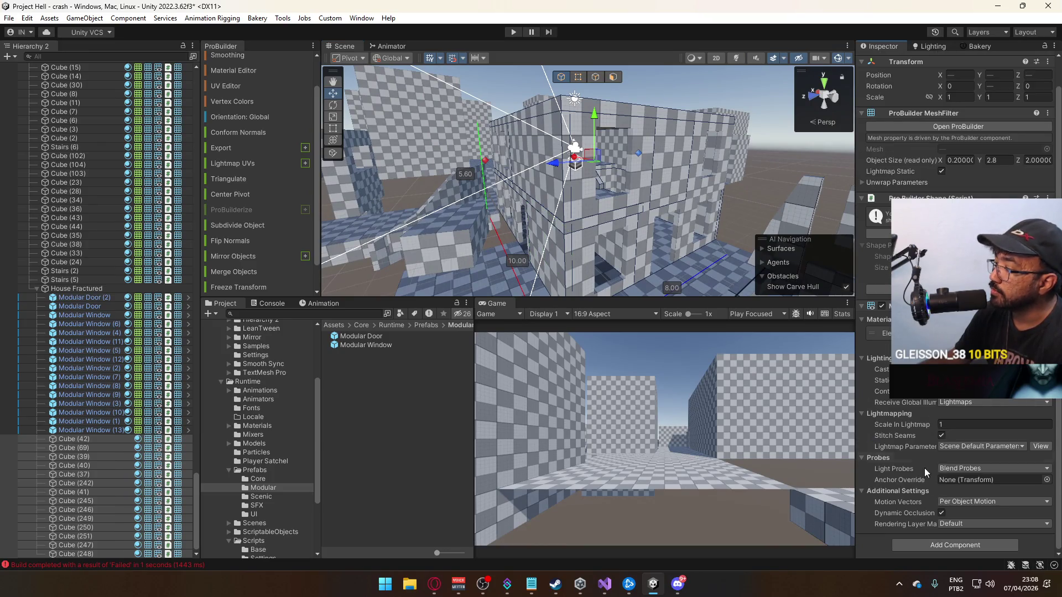
pyautogui.click(938, 544)
pyautogui.click(930, 423)
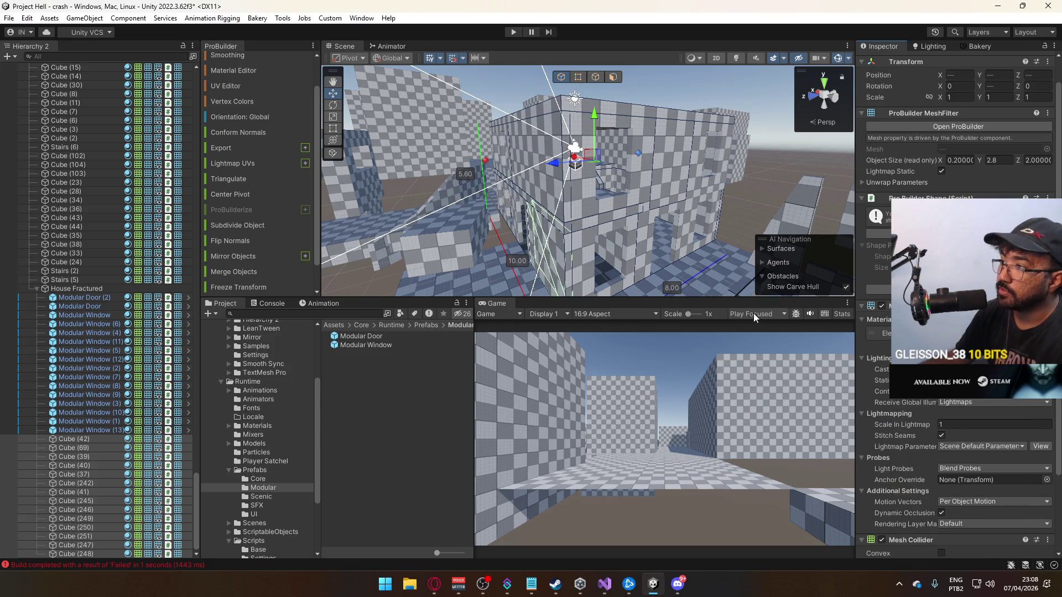
# Inspect Cube (42), Cube (69) and Cube (37), then browse the project's material assets.
pyautogui.scroll(-5, 962, 468)
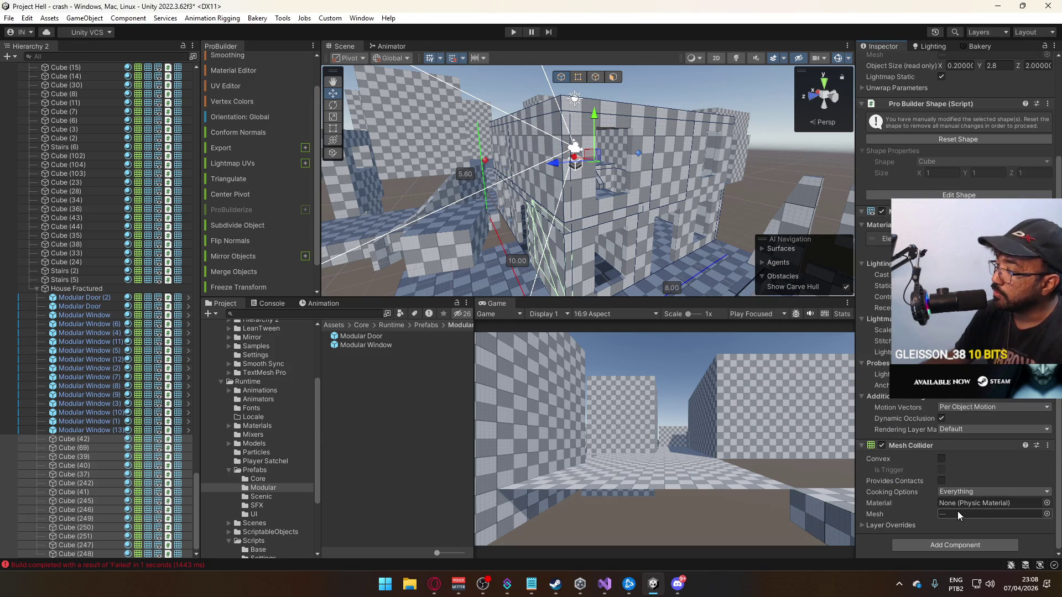
pyautogui.keyDown('shift'); pyautogui.click(127, 450); pyautogui.keyUp('shift')
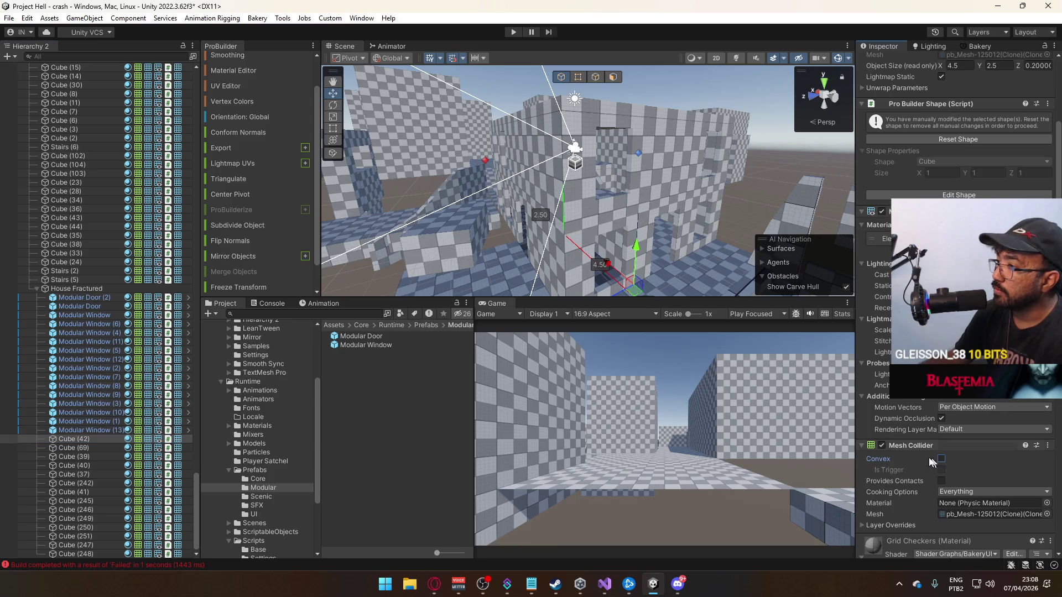
pyautogui.click(72, 448)
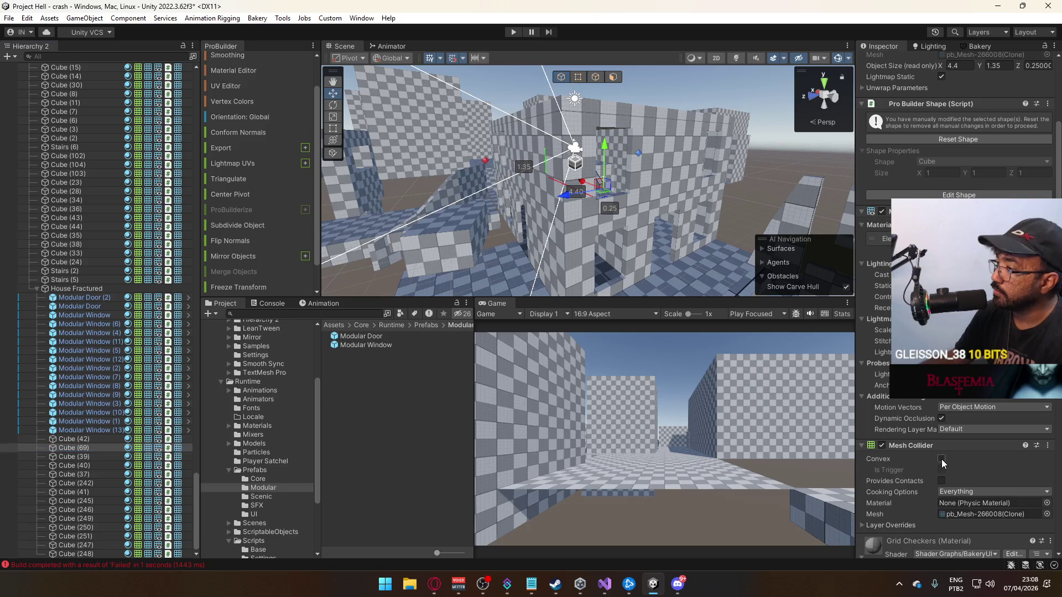
pyautogui.moveTo(636, 183)
pyautogui.mouseDown()
pyautogui.moveTo(544, 159)
pyautogui.moveTo(513, 208)
pyautogui.mouseUp()
pyautogui.click(512, 208)
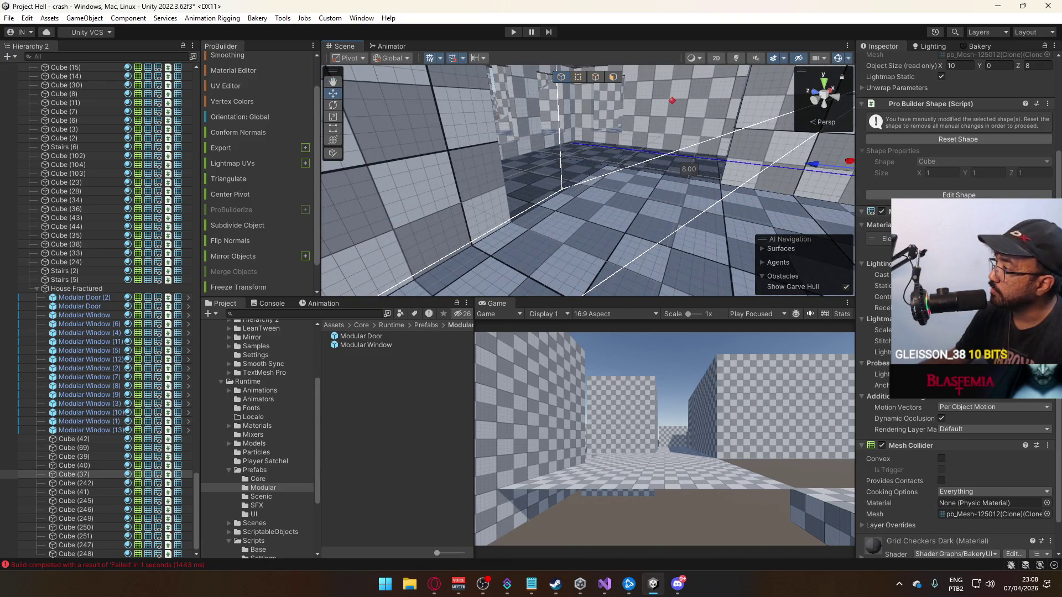
pyautogui.click(258, 426)
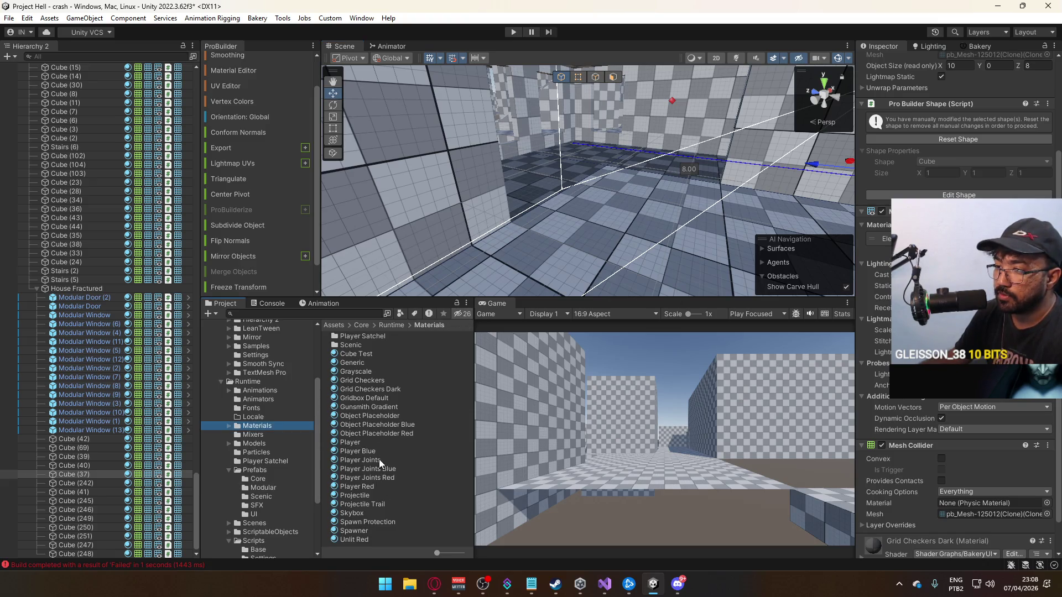
# Move wall Cube (236) to position -23.73, -0.1, -20.11 beside Cube (237).
pyautogui.click(371, 381)
pyautogui.moveTo(552, 228)
pyautogui.mouseDown()
pyautogui.moveTo(736, 214)
pyautogui.moveTo(648, 224)
pyautogui.mouseUp()
pyautogui.click(636, 188)
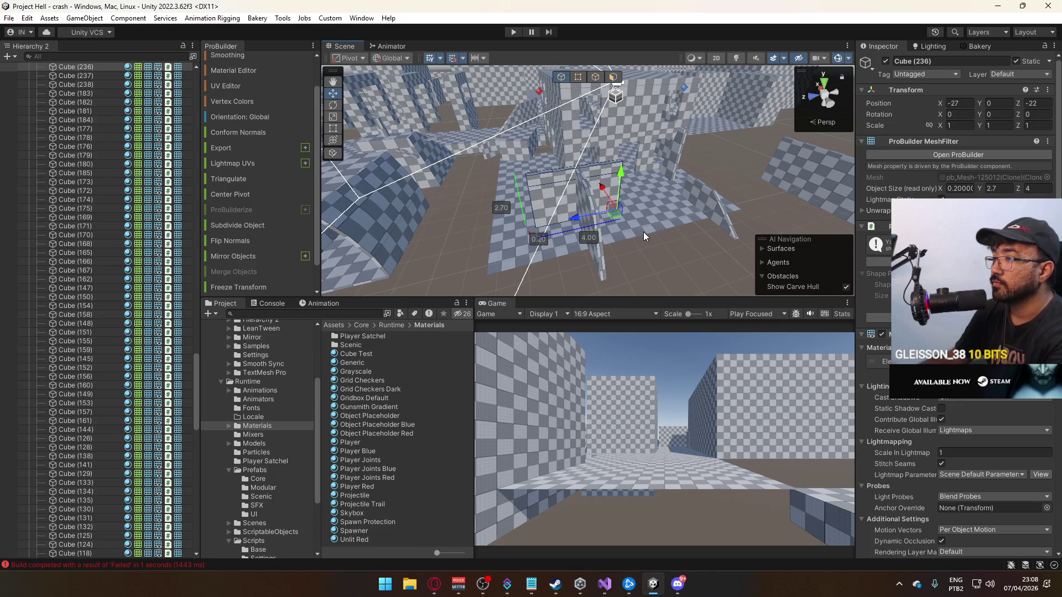
pyautogui.moveTo(710, 205)
pyautogui.mouseDown()
pyautogui.moveTo(621, 156)
pyautogui.moveTo(570, 155)
pyautogui.moveTo(528, 115)
pyautogui.moveTo(546, 157)
pyautogui.moveTo(714, 166)
pyautogui.mouseUp()
pyautogui.click(719, 169)
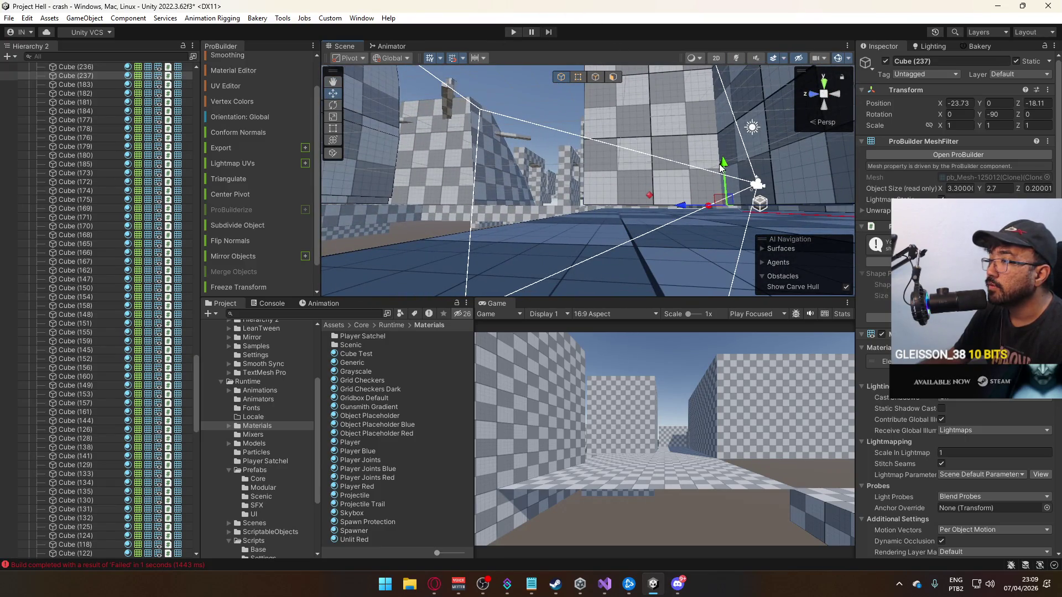
pyautogui.click(684, 166)
pyautogui.moveTo(683, 166); pyautogui.dragTo(706, 169)
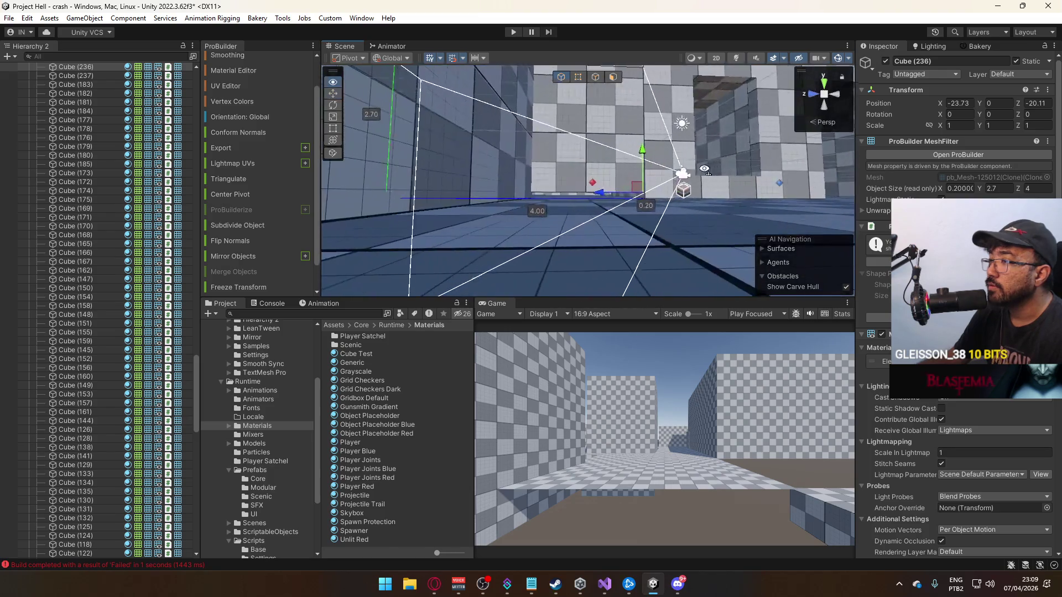
pyautogui.moveTo(646, 153)
pyautogui.mouseDown()
pyautogui.moveTo(553, 199)
pyautogui.moveTo(516, 247)
pyautogui.moveTo(633, 271)
pyautogui.moveTo(620, 276)
pyautogui.moveTo(608, 265)
pyautogui.moveTo(686, 261)
pyautogui.moveTo(658, 286)
pyautogui.moveTo(648, 277)
pyautogui.mouseUp()
# Frame Cube (157), then select the Cube (237) wall.
pyautogui.click(607, 262)
pyautogui.press('f')
pyautogui.scroll(-5, 607, 263)
pyautogui.click(602, 232)
# Extrude wall faces so Cube (237) and thin wall Cube (236) are 0.4 thick.
pyautogui.press('f')
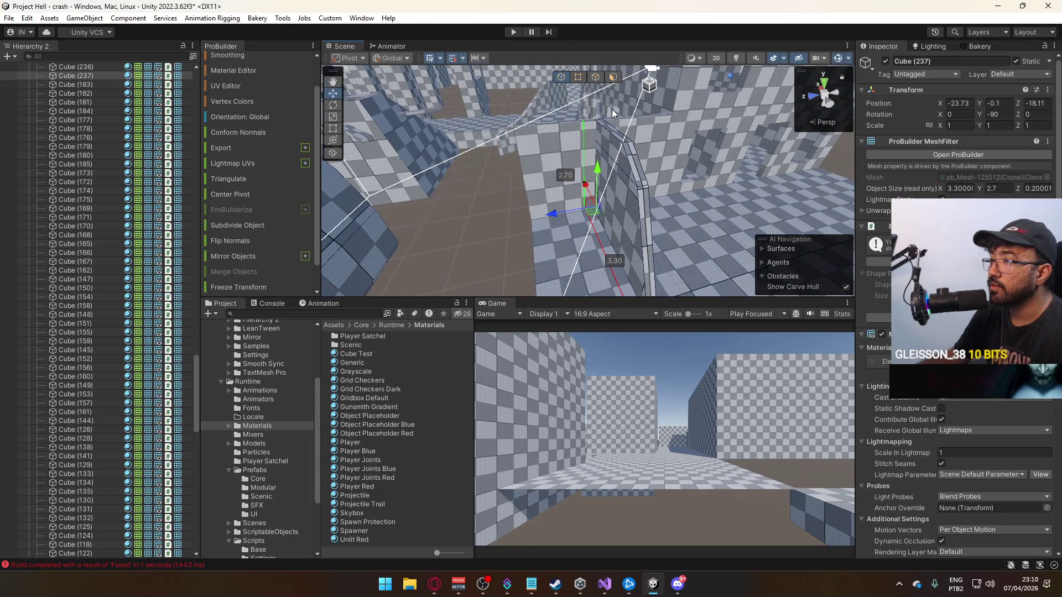
pyautogui.click(614, 77)
pyautogui.click(622, 158)
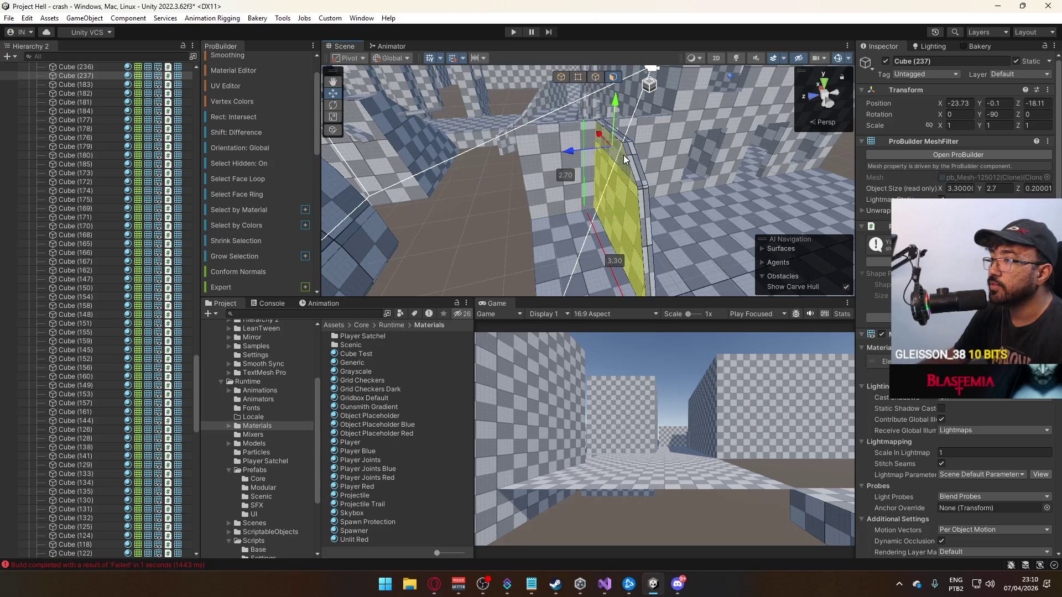
pyautogui.moveTo(582, 155); pyautogui.dragTo(528, 141)
pyautogui.click(559, 154)
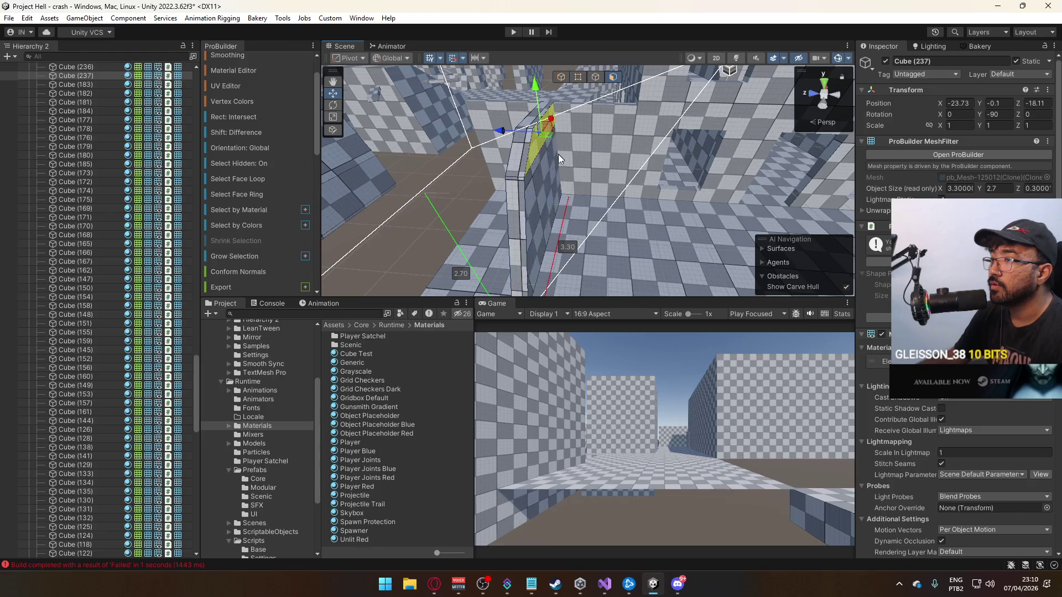
pyautogui.moveTo(513, 196); pyautogui.dragTo(792, 182)
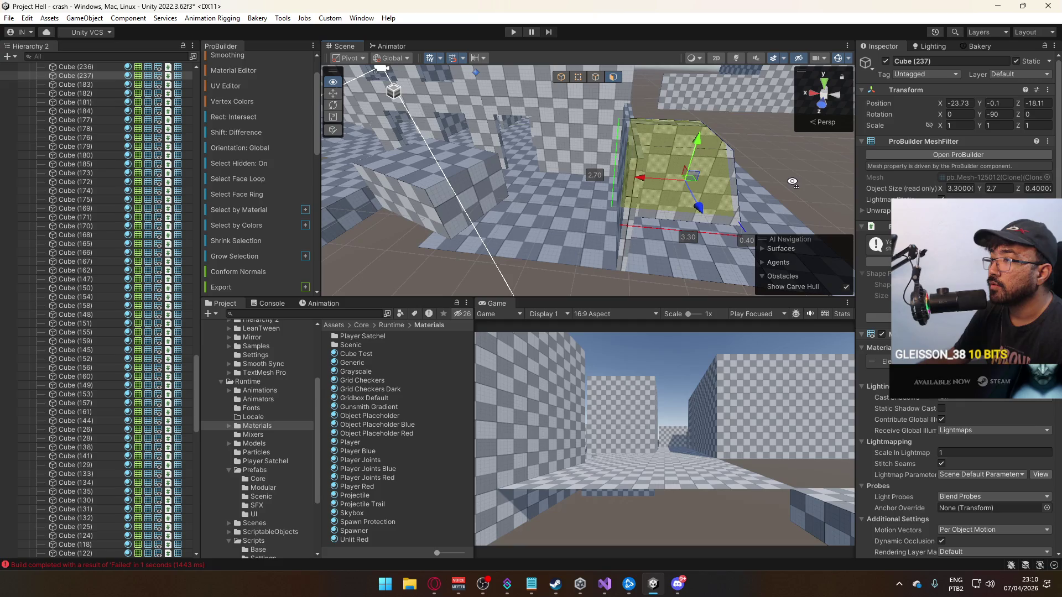
pyautogui.click(621, 201)
pyautogui.moveTo(627, 210); pyautogui.dragTo(616, 158)
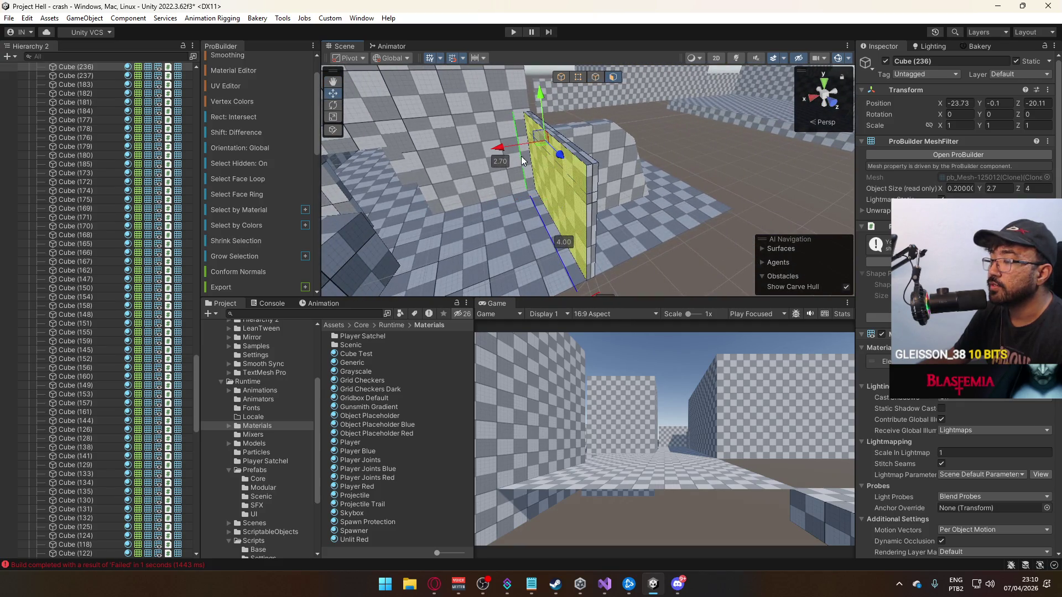
pyautogui.moveTo(507, 155)
pyautogui.mouseDown()
pyautogui.moveTo(530, 175)
pyautogui.moveTo(587, 81)
pyautogui.mouseUp()
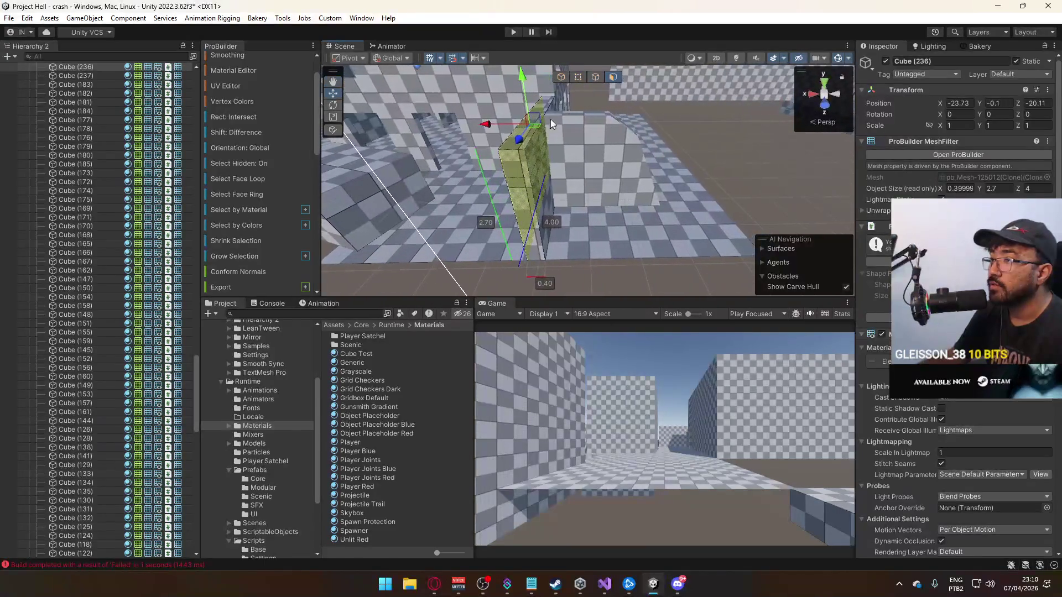
# Move the wall's pivot to its bottom corner vertex and recentre the view on the wall.
pyautogui.click(584, 79)
pyautogui.click(543, 257)
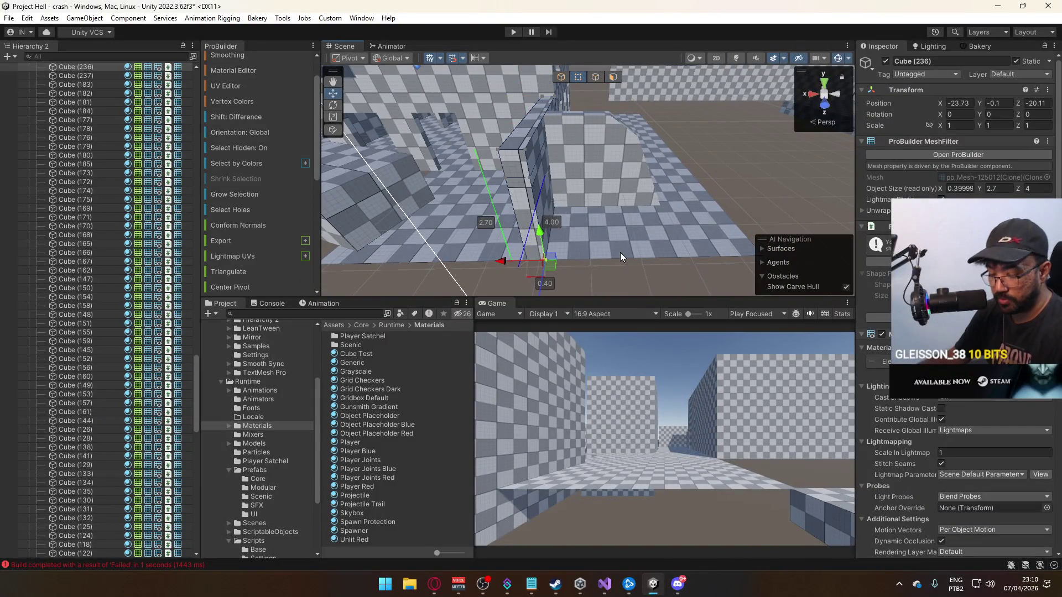
pyautogui.hotkey('ctrl', 'j')
pyautogui.click(597, 77)
pyautogui.moveTo(541, 147)
pyautogui.mouseDown()
pyautogui.moveTo(500, 172)
pyautogui.moveTo(561, 191)
pyautogui.mouseUp()
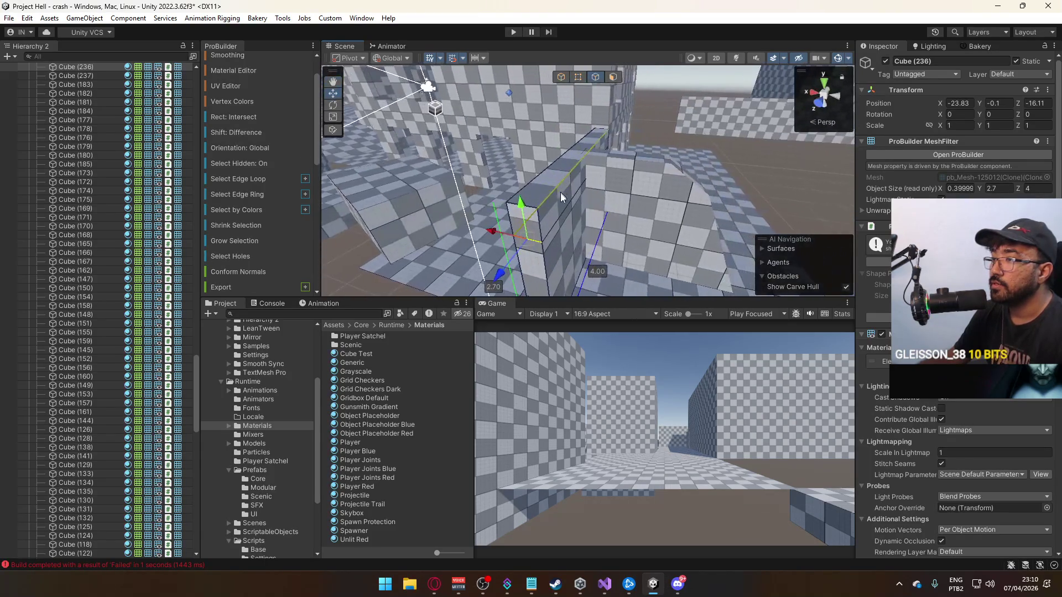
pyautogui.moveTo(656, 178)
pyautogui.mouseDown()
pyautogui.moveTo(498, 138)
pyautogui.moveTo(228, 37)
pyautogui.moveTo(214, 88)
pyautogui.moveTo(594, 144)
pyautogui.mouseUp()
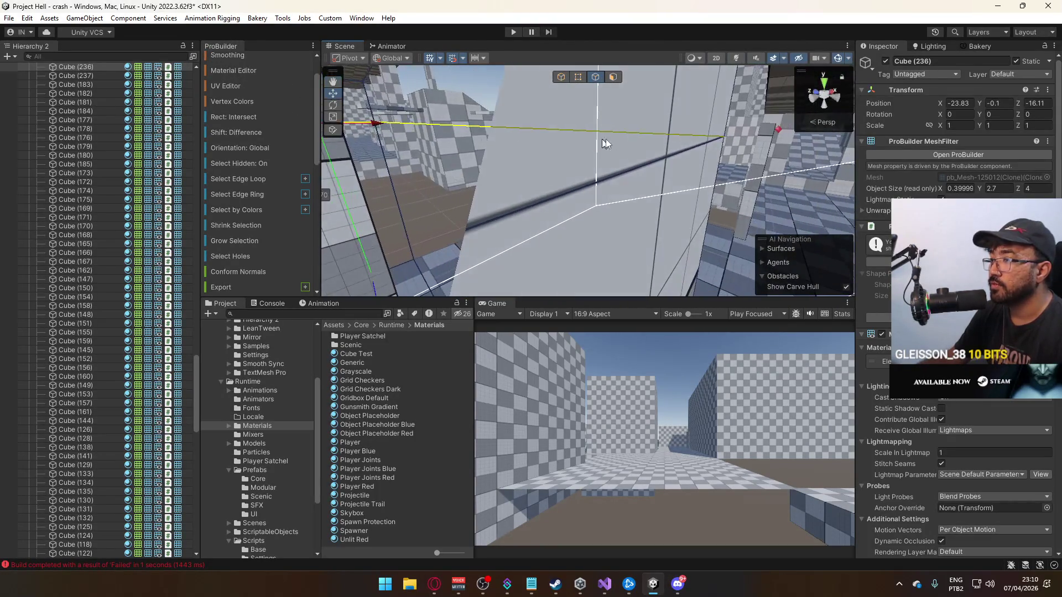
pyautogui.moveTo(659, 164)
pyautogui.mouseDown()
pyautogui.moveTo(652, 179)
pyautogui.moveTo(371, 187)
pyautogui.mouseUp()
pyautogui.scroll(-10, 264, 187)
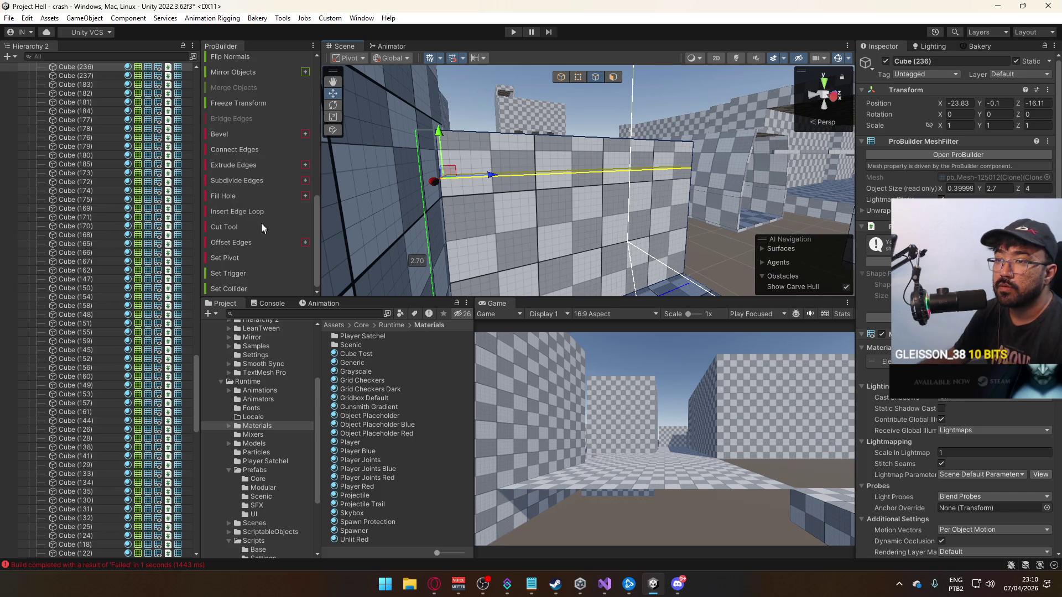
pyautogui.scroll(5, 270, 230)
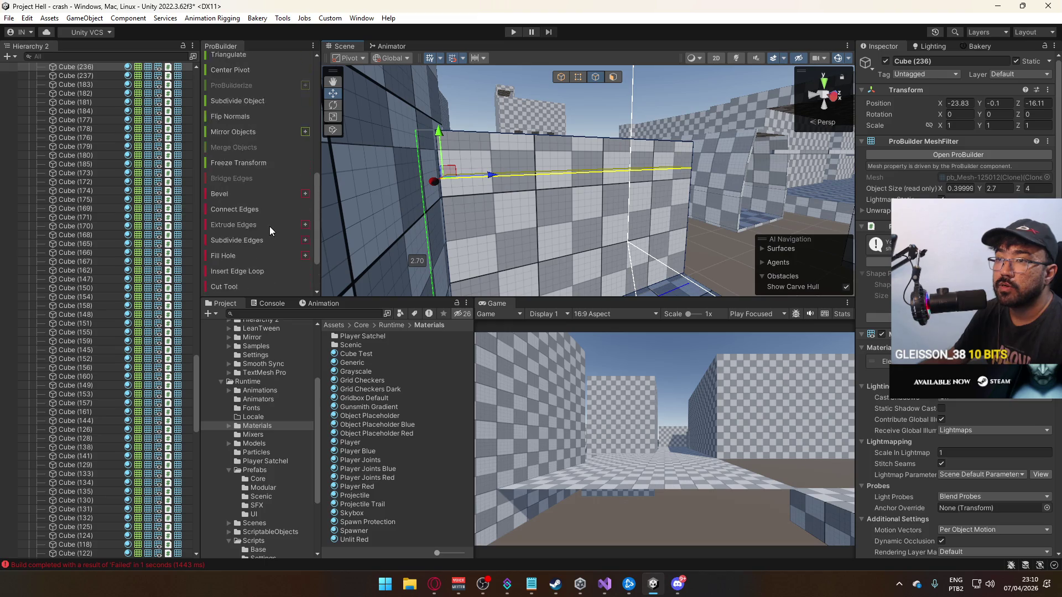
pyautogui.scroll(-5, 272, 219)
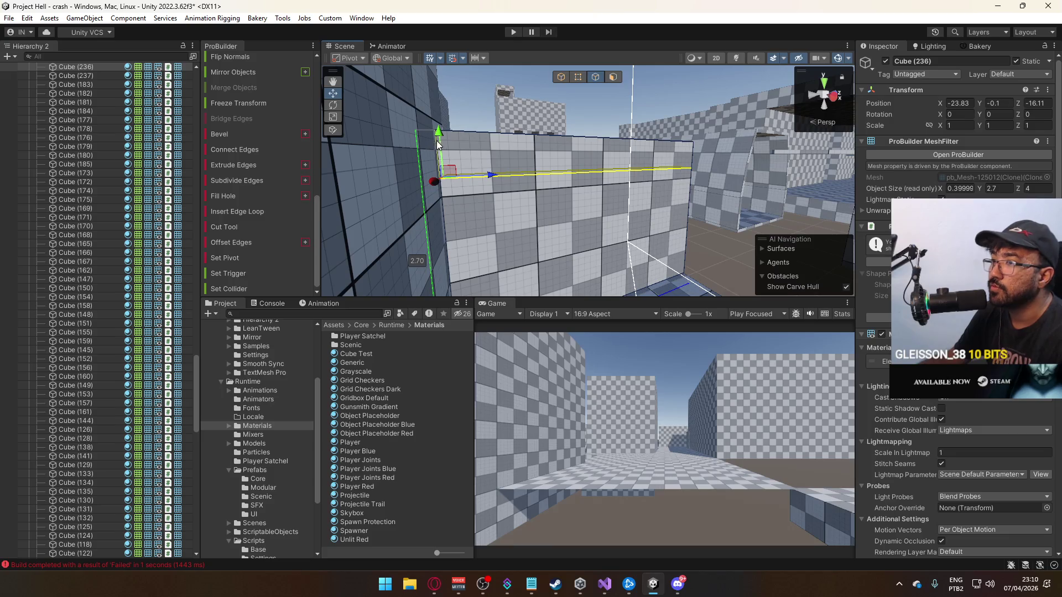
pyautogui.moveTo(450, 95)
pyautogui.mouseDown()
pyautogui.moveTo(504, 119)
pyautogui.moveTo(570, 103)
pyautogui.mouseUp()
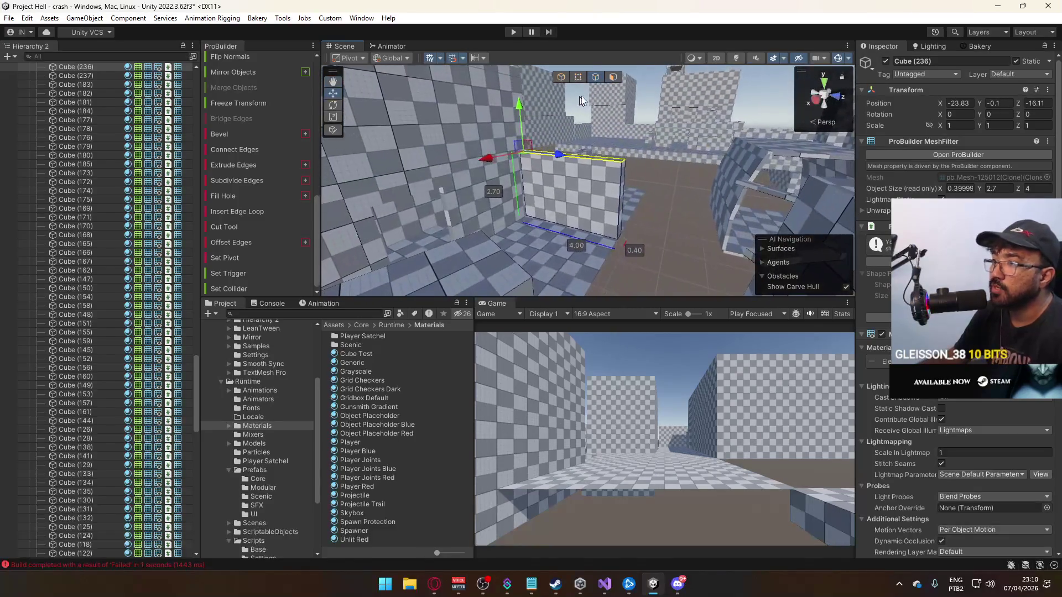
# Weld the wall cube's selected vertices and return to object mode.
pyautogui.press('j')
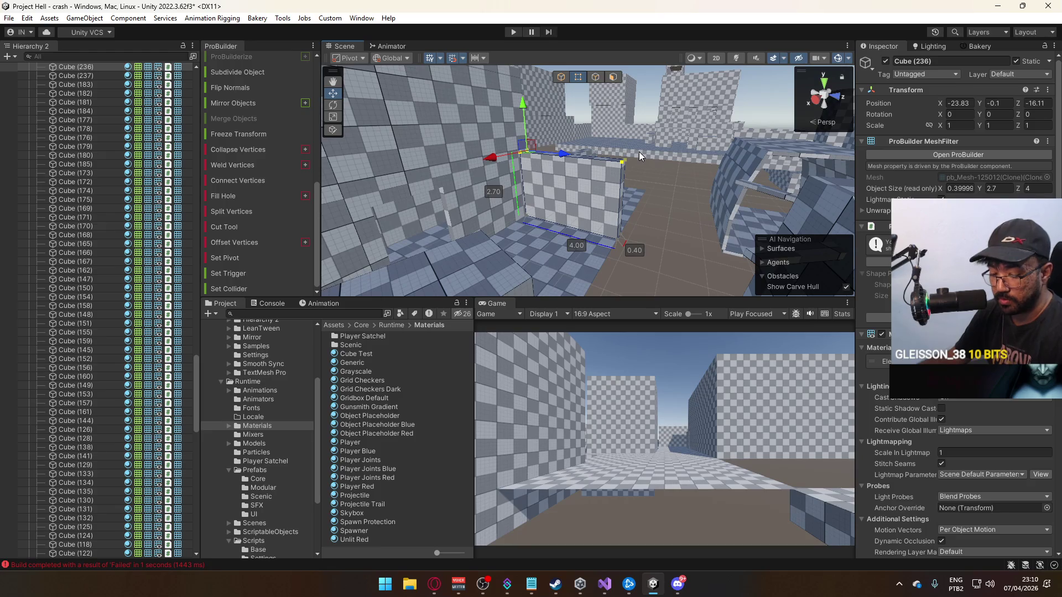
pyautogui.hotkey('alt', 'v')
pyautogui.press('f')
pyautogui.press('g')
pyautogui.moveTo(627, 161)
pyautogui.mouseDown()
pyautogui.moveTo(502, 278)
pyautogui.moveTo(500, 265)
pyautogui.mouseUp()
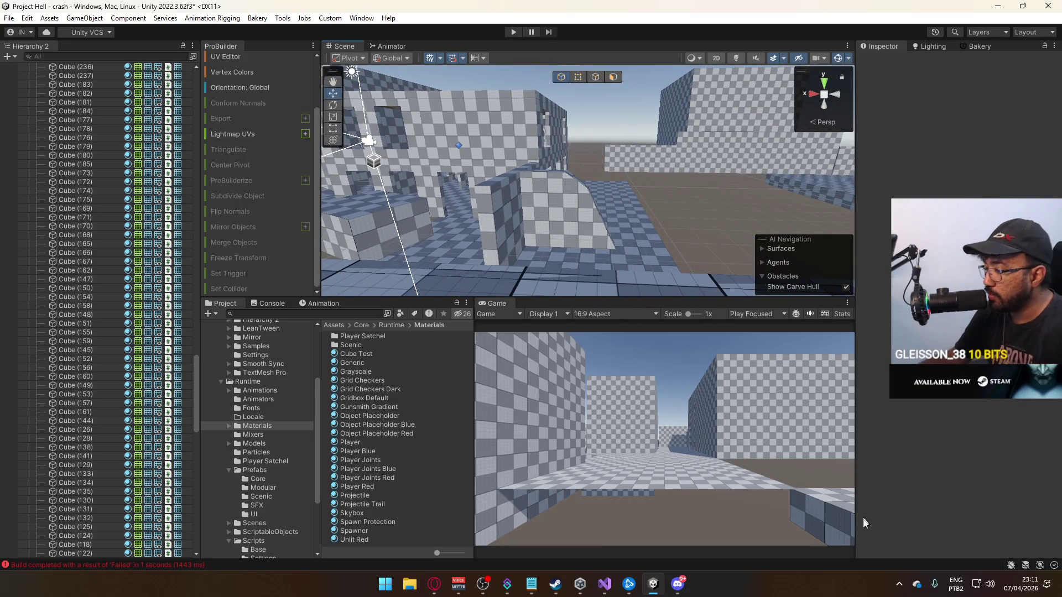
pyautogui.click(898, 585)
# Open AKM High.blend in Blender from the Google Drive Models folder.
pyautogui.click(879, 518)
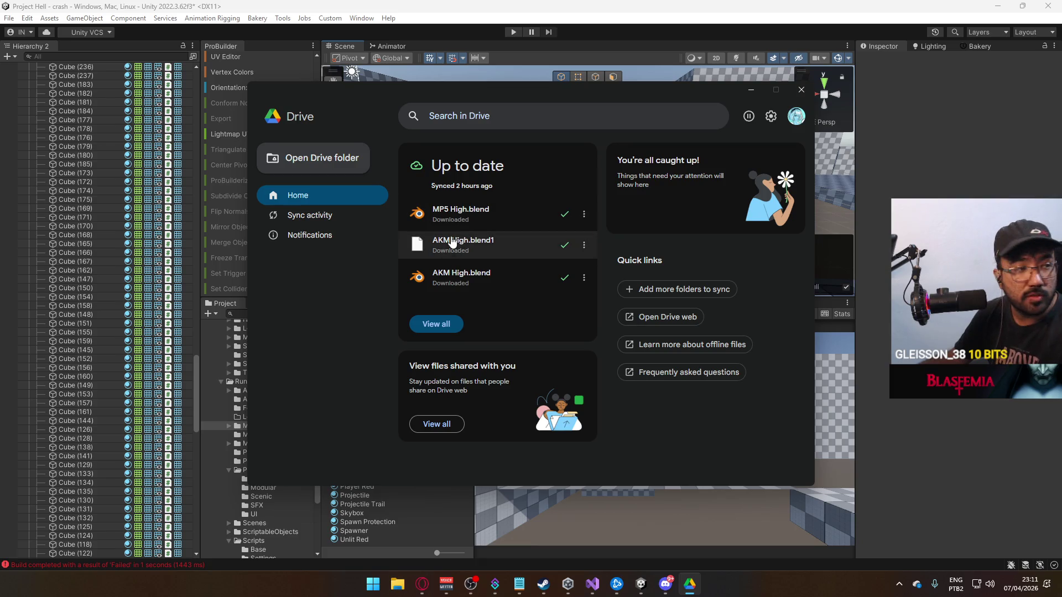
pyautogui.click(473, 282)
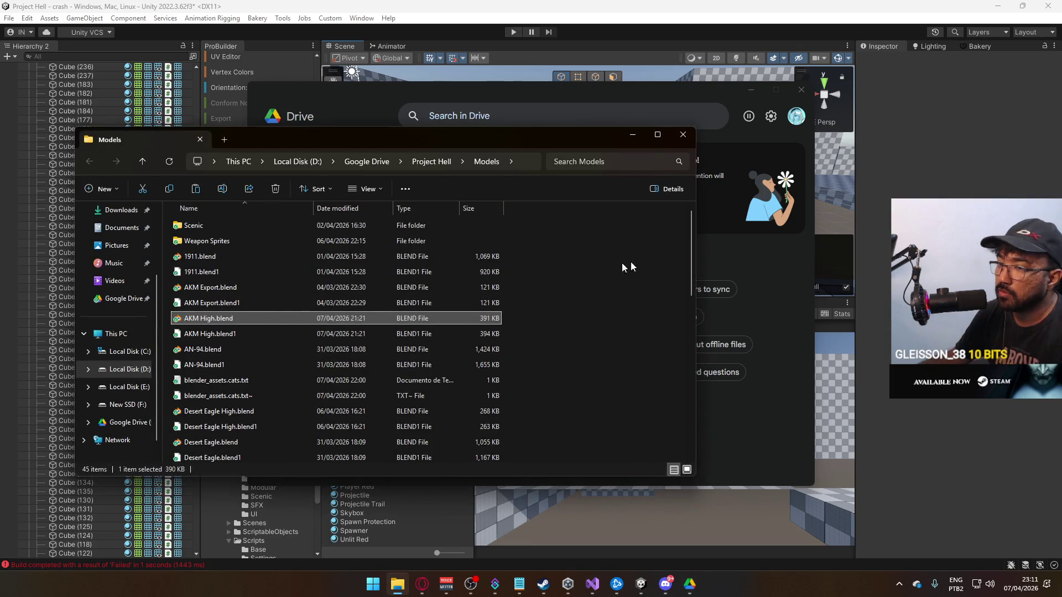
pyautogui.doubleClick(221, 317)
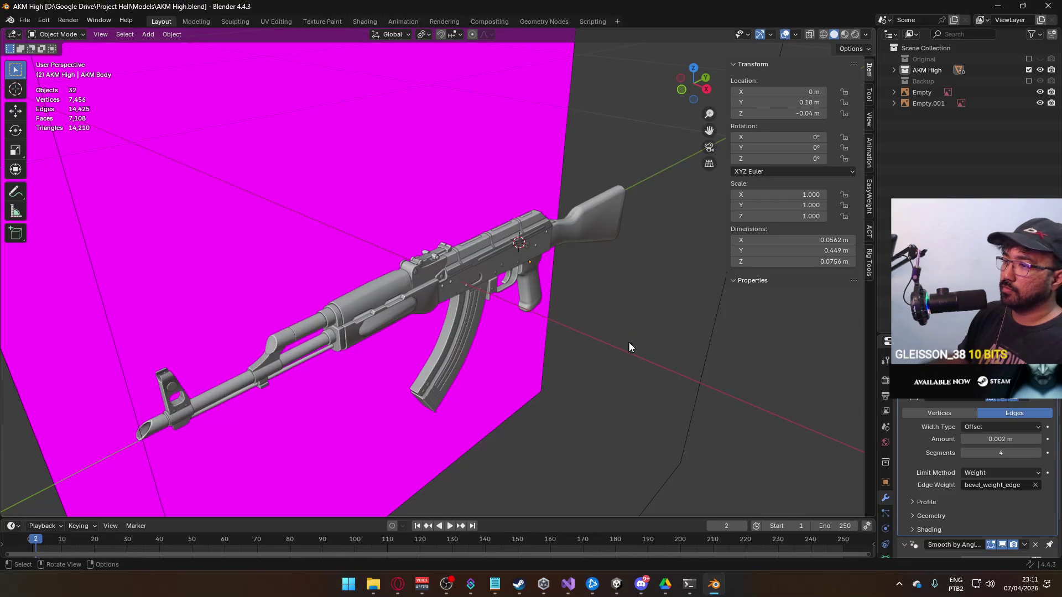
# Inspect the AKM Body.003 receiver cover and top rail, then enter Edit Mode on the cover.
pyautogui.moveTo(638, 337)
pyautogui.mouseDown()
pyautogui.moveTo(503, 361)
pyautogui.moveTo(485, 337)
pyautogui.moveTo(481, 356)
pyautogui.moveTo(461, 357)
pyautogui.moveTo(310, 302)
pyautogui.mouseUp()
pyautogui.click(308, 301)
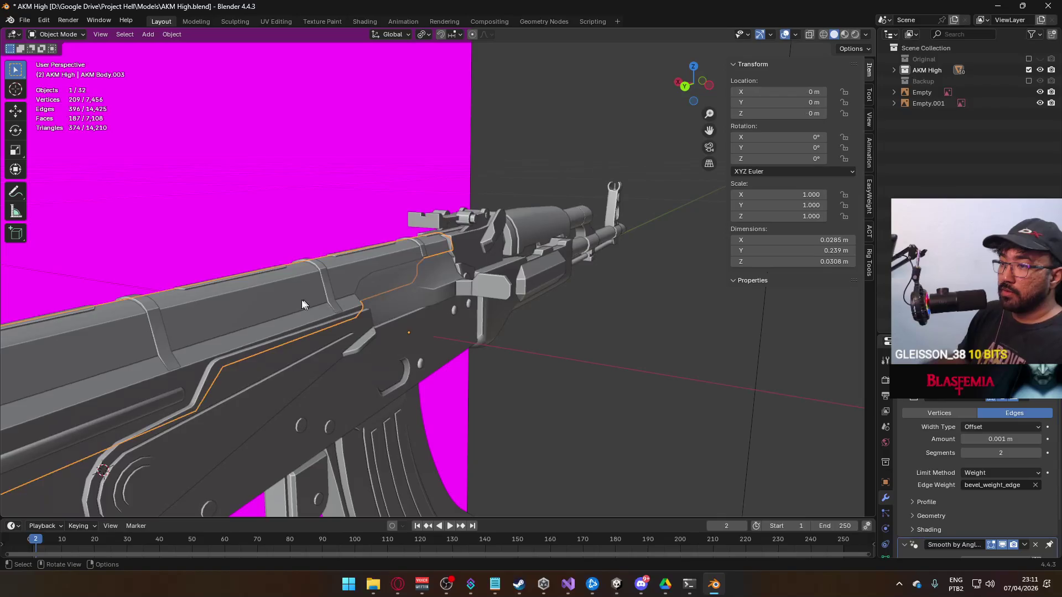
pyautogui.scroll(5, 302, 293)
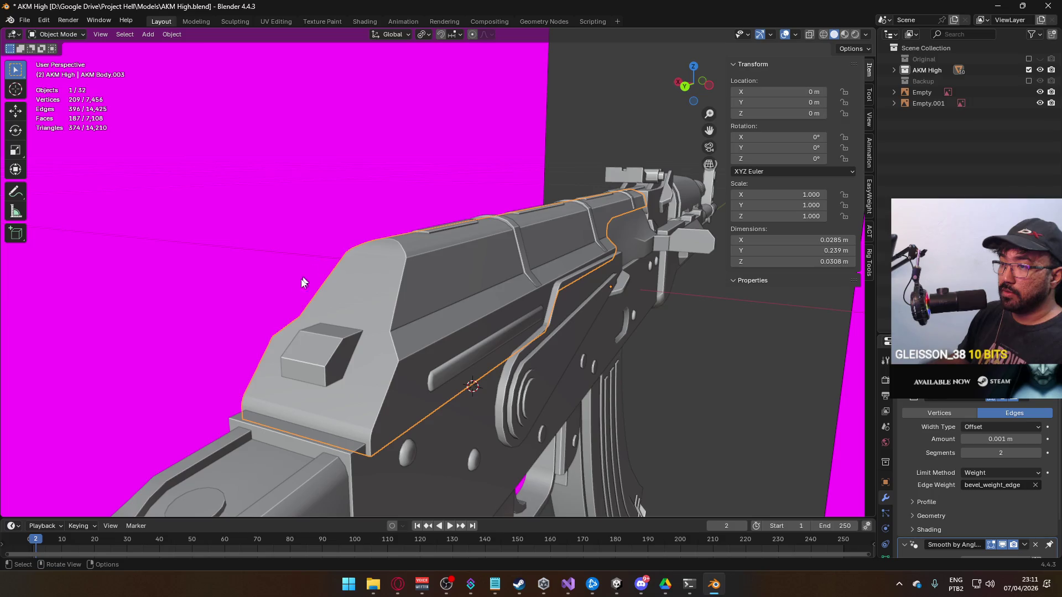
pyautogui.moveTo(374, 387)
pyautogui.mouseDown()
pyautogui.moveTo(406, 393)
pyautogui.moveTo(507, 311)
pyautogui.mouseUp()
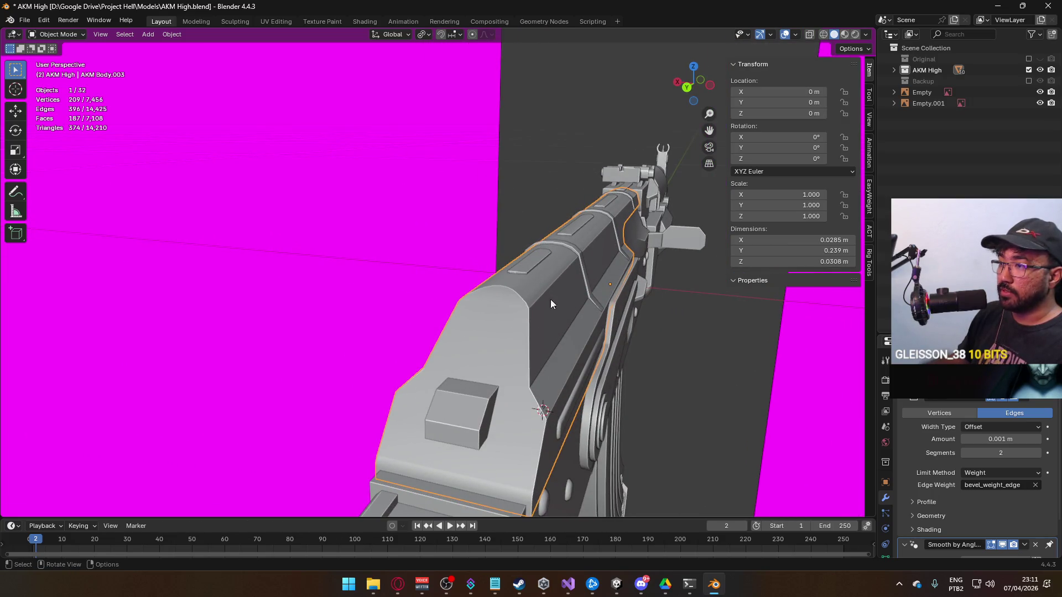
pyautogui.moveTo(559, 315); pyautogui.dragTo(463, 330)
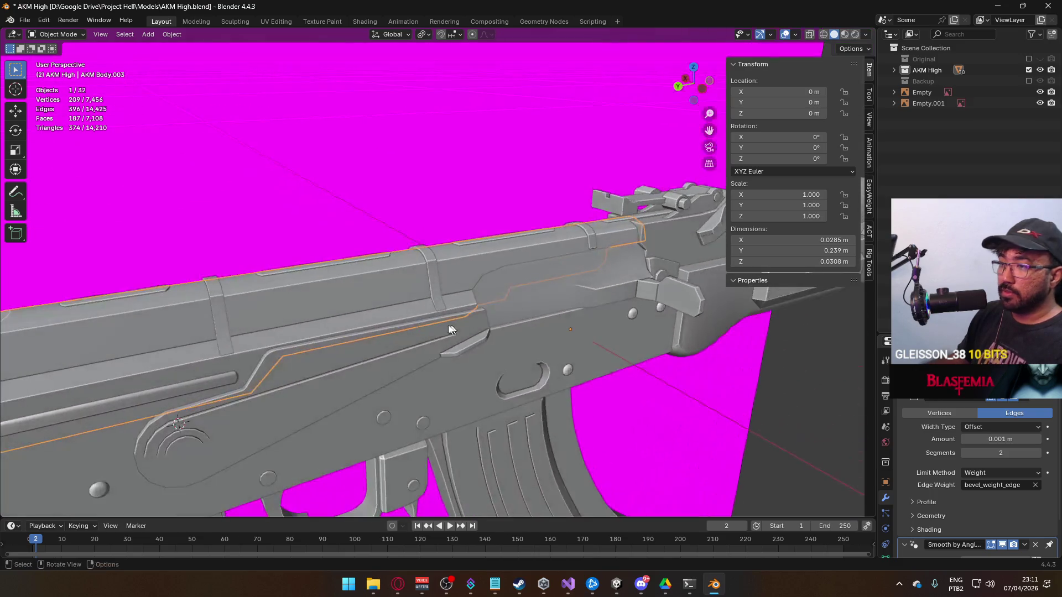
pyautogui.click(231, 321)
pyautogui.scroll(5, 406, 303)
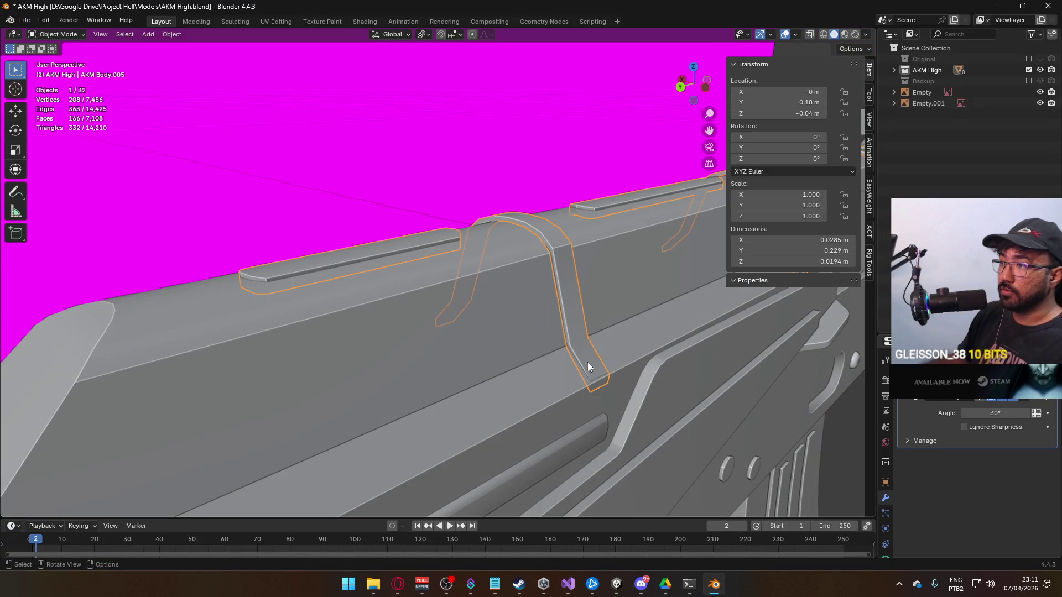
pyautogui.scroll(-5, 585, 388)
pyautogui.moveTo(585, 389)
pyautogui.mouseDown()
pyautogui.moveTo(460, 393)
pyautogui.moveTo(473, 365)
pyautogui.moveTo(607, 380)
pyautogui.mouseUp()
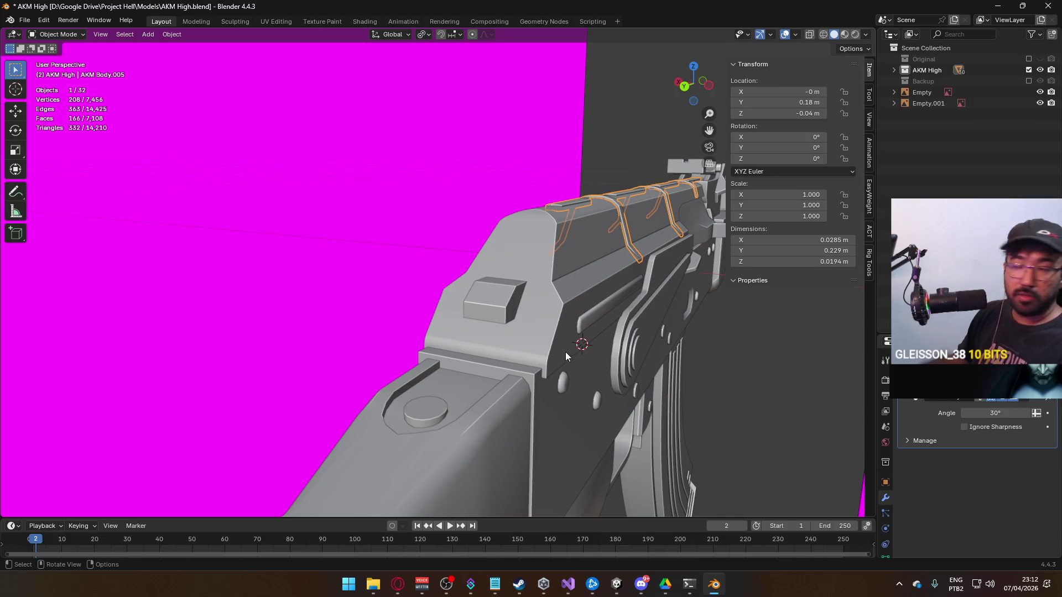
pyautogui.click(570, 281)
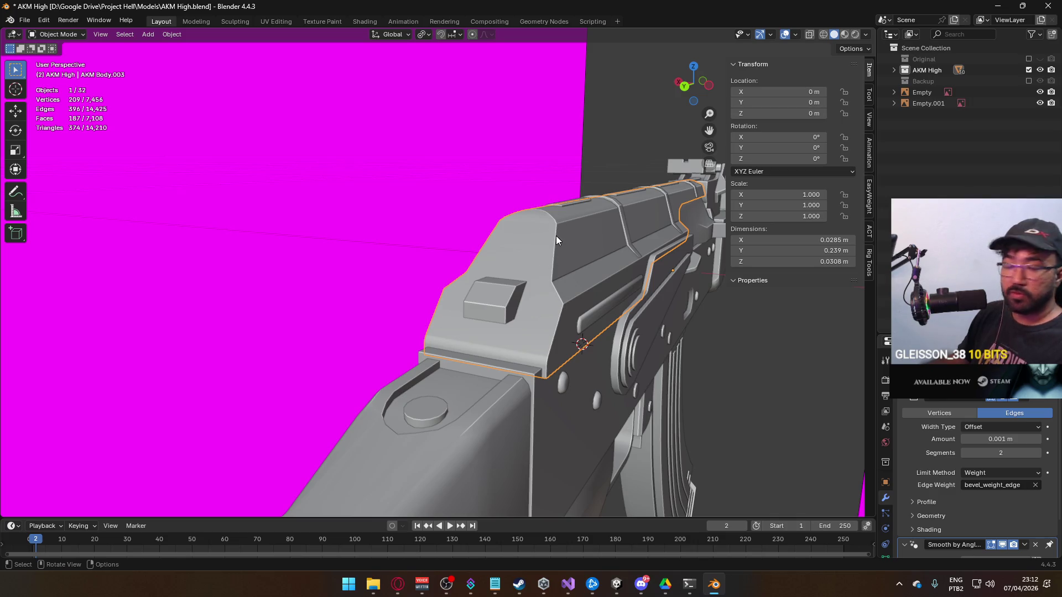
pyautogui.press('Tab')
# Select the receiver cover's front arc loop and top crease edges.
pyautogui.click(488, 315)
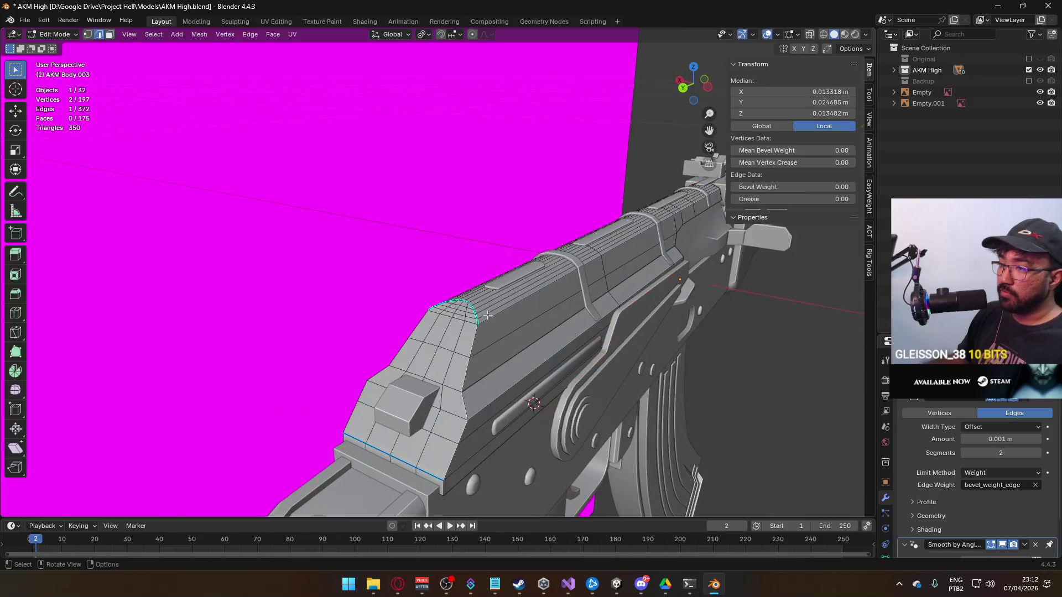
pyautogui.keyDown('alt'); pyautogui.click(477, 321); pyautogui.keyUp('alt')
pyautogui.keyDown('alt'); pyautogui.click(477, 321); pyautogui.keyUp('alt')
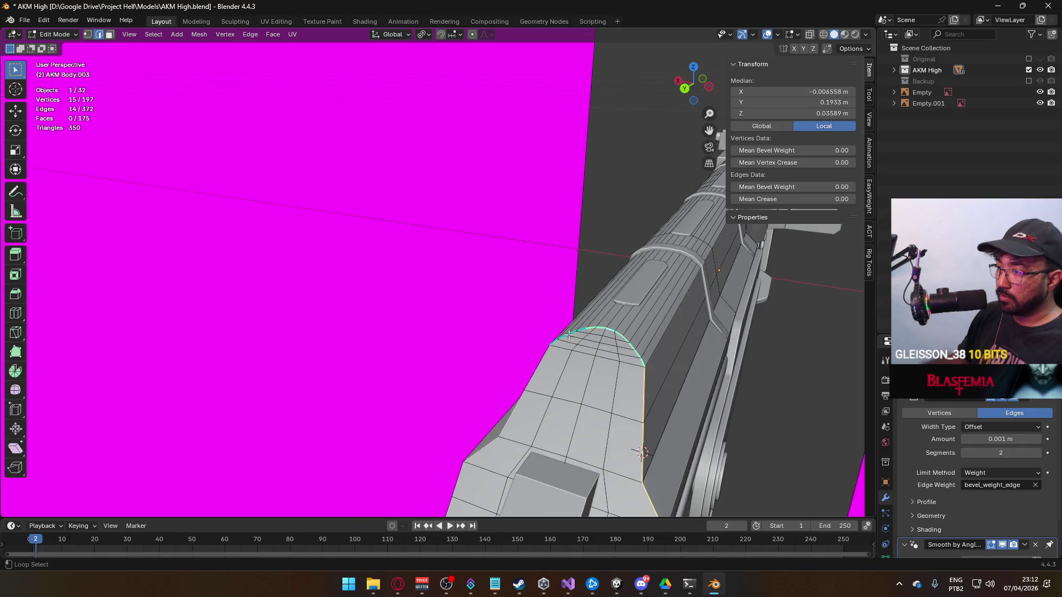
pyautogui.keyDown('alt'); pyautogui.keyDown('shift'); pyautogui.click(532, 500); pyautogui.keyUp('shift'); pyautogui.keyUp('alt')
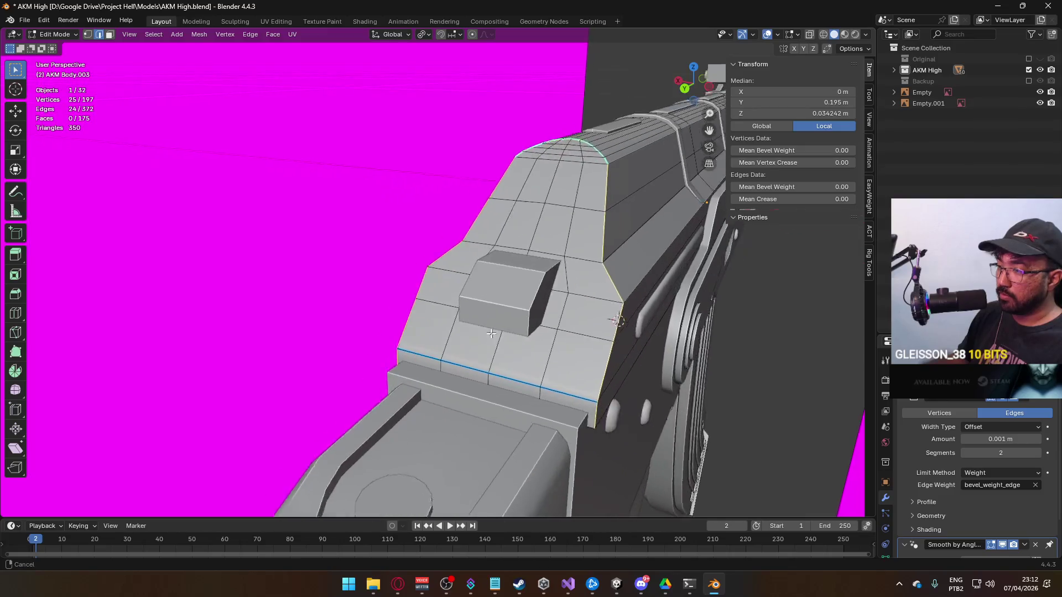
pyautogui.keyDown('shift'); pyautogui.click(551, 273); pyautogui.keyUp('shift')
pyautogui.keyDown('shift'); pyautogui.click(562, 310); pyautogui.keyUp('shift')
pyautogui.keyDown('shift'); pyautogui.click(634, 249); pyautogui.keyUp('shift')
pyautogui.keyDown('shift'); pyautogui.click(651, 253); pyautogui.keyUp('shift')
pyautogui.moveTo(651, 252); pyautogui.dragTo(695, 303)
# Bevel the selected edges with a 0.0005 m width and check the result in Object Mode.
pyautogui.rightClick(413, 351)
pyautogui.click(393, 261)
pyautogui.click(393, 261)
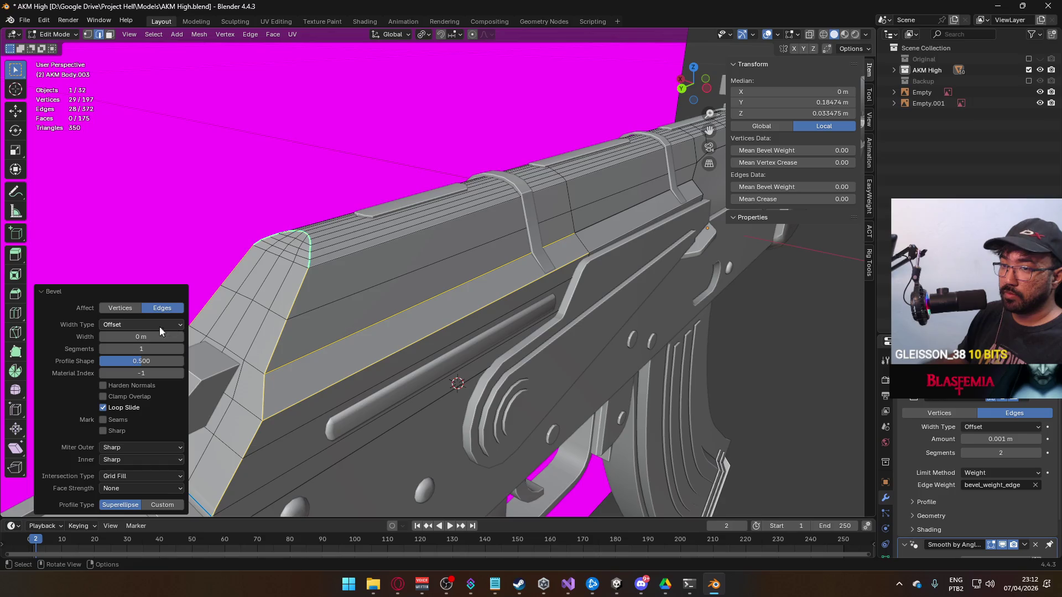
pyautogui.moveTo(166, 337); pyautogui.dragTo(166, 337)
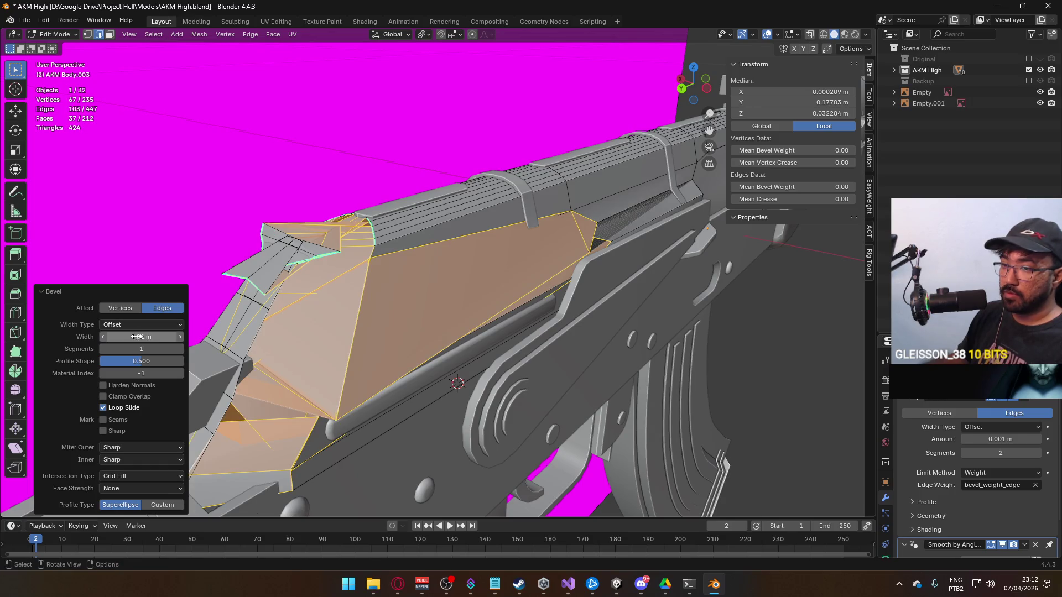
pyautogui.write('0.001')
pyautogui.press('Return')
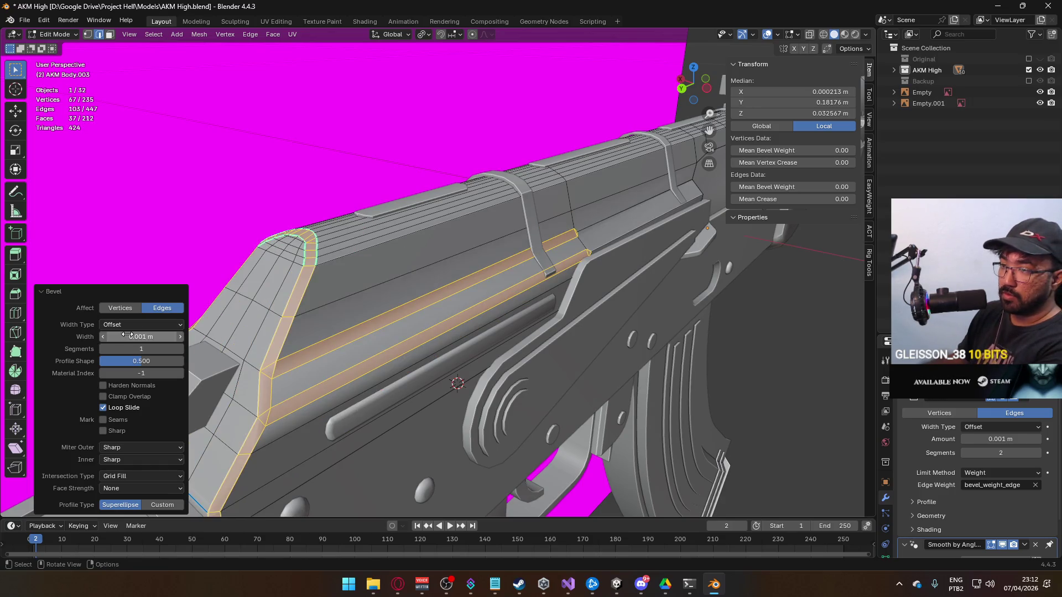
pyautogui.moveTo(346, 378); pyautogui.dragTo(470, 335)
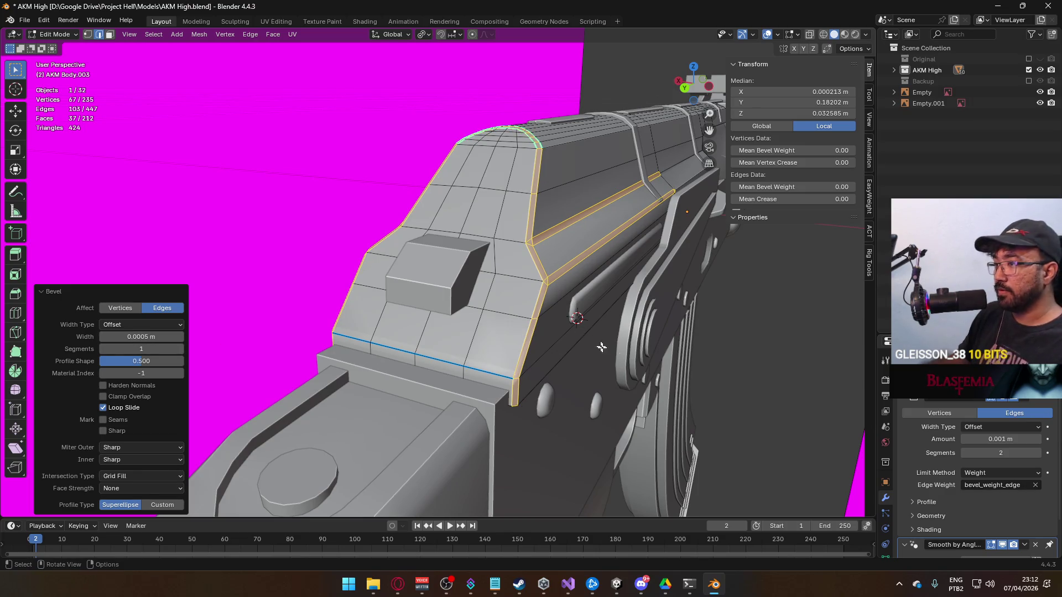
pyautogui.press('Tab')
pyautogui.moveTo(570, 298); pyautogui.dragTo(523, 299)
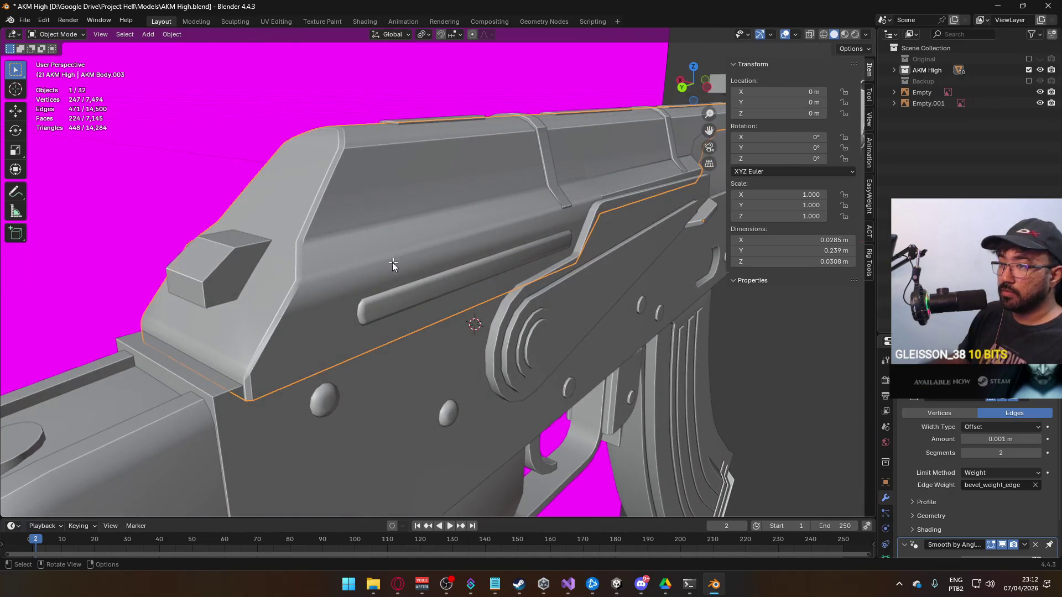
pyautogui.press('Tab')
pyautogui.moveTo(394, 292)
pyautogui.mouseDown()
pyautogui.moveTo(358, 283)
pyautogui.moveTo(403, 280)
pyautogui.moveTo(364, 282)
pyautogui.mouseUp()
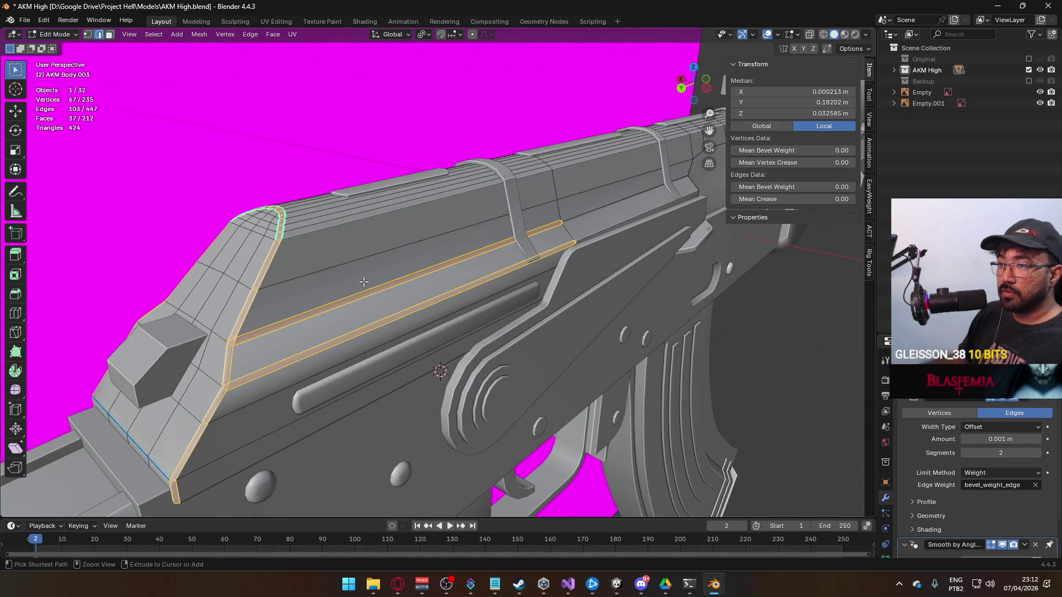
pyautogui.press('Tab')
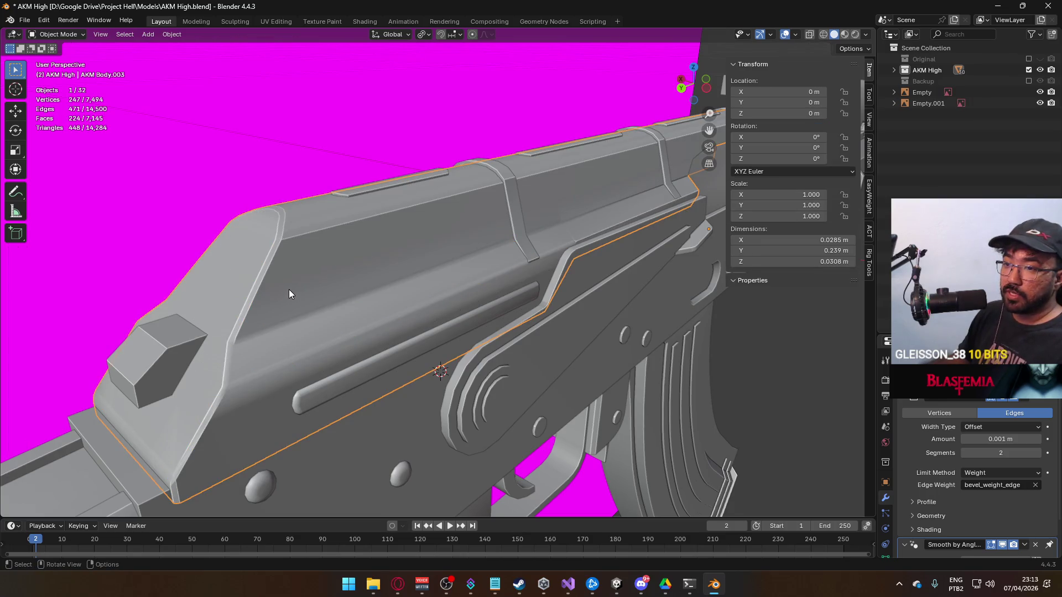
pyautogui.press('Tab')
pyautogui.press('Tab')
pyautogui.scroll(-3, 303, 206)
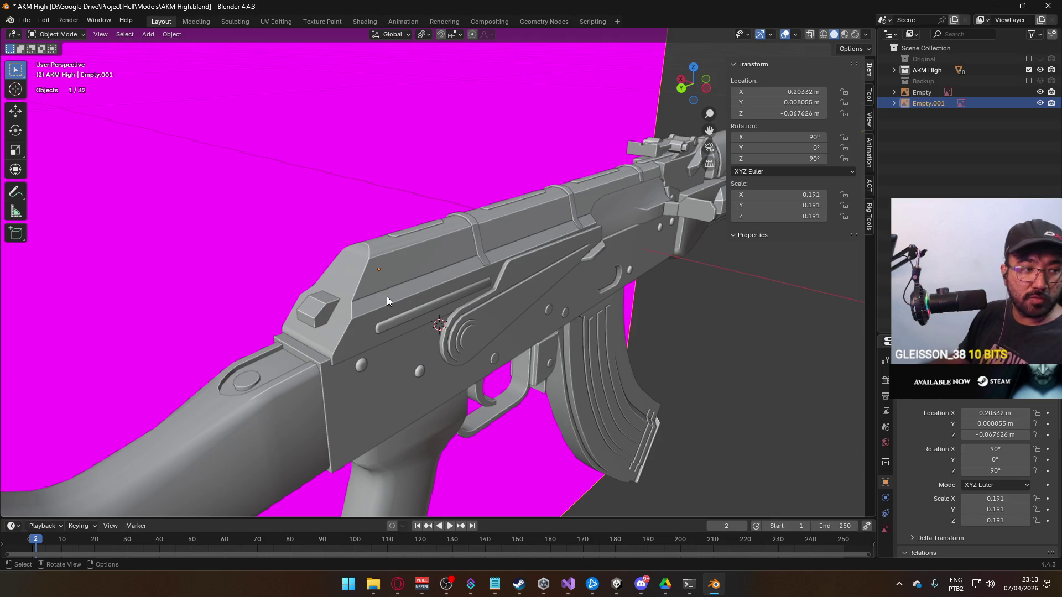
pyautogui.moveTo(376, 319)
pyautogui.mouseDown()
pyautogui.moveTo(497, 324)
pyautogui.moveTo(455, 347)
pyautogui.moveTo(346, 329)
pyautogui.moveTo(327, 313)
pyautogui.moveTo(545, 275)
pyautogui.mouseUp()
pyautogui.moveTo(448, 270)
pyautogui.mouseDown()
pyautogui.moveTo(354, 272)
pyautogui.moveTo(413, 277)
pyautogui.moveTo(334, 283)
pyautogui.moveTo(370, 244)
pyautogui.moveTo(435, 228)
pyautogui.moveTo(512, 240)
pyautogui.moveTo(544, 259)
pyautogui.moveTo(514, 239)
pyautogui.moveTo(476, 245)
pyautogui.moveTo(547, 264)
pyautogui.moveTo(648, 238)
pyautogui.moveTo(704, 319)
pyautogui.moveTo(629, 308)
pyautogui.moveTo(634, 281)
pyautogui.moveTo(668, 259)
pyautogui.moveTo(722, 254)
pyautogui.moveTo(756, 270)
pyautogui.mouseUp()
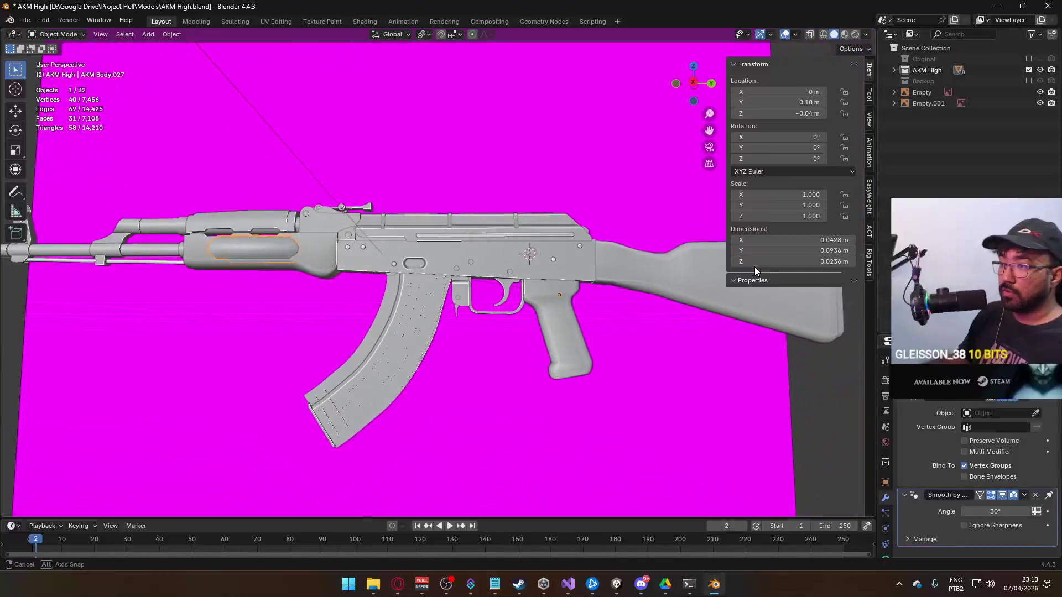
pyautogui.moveTo(444, 266)
pyautogui.mouseDown()
pyautogui.moveTo(459, 302)
pyautogui.moveTo(381, 271)
pyautogui.moveTo(579, 277)
pyautogui.moveTo(572, 288)
pyautogui.moveTo(521, 284)
pyautogui.moveTo(478, 230)
pyautogui.moveTo(424, 268)
pyautogui.moveTo(403, 267)
pyautogui.moveTo(391, 264)
pyautogui.moveTo(386, 225)
pyautogui.moveTo(373, 221)
pyautogui.moveTo(360, 224)
pyautogui.moveTo(354, 268)
pyautogui.moveTo(390, 231)
pyautogui.mouseUp()
pyautogui.scroll(3, 423, 271)
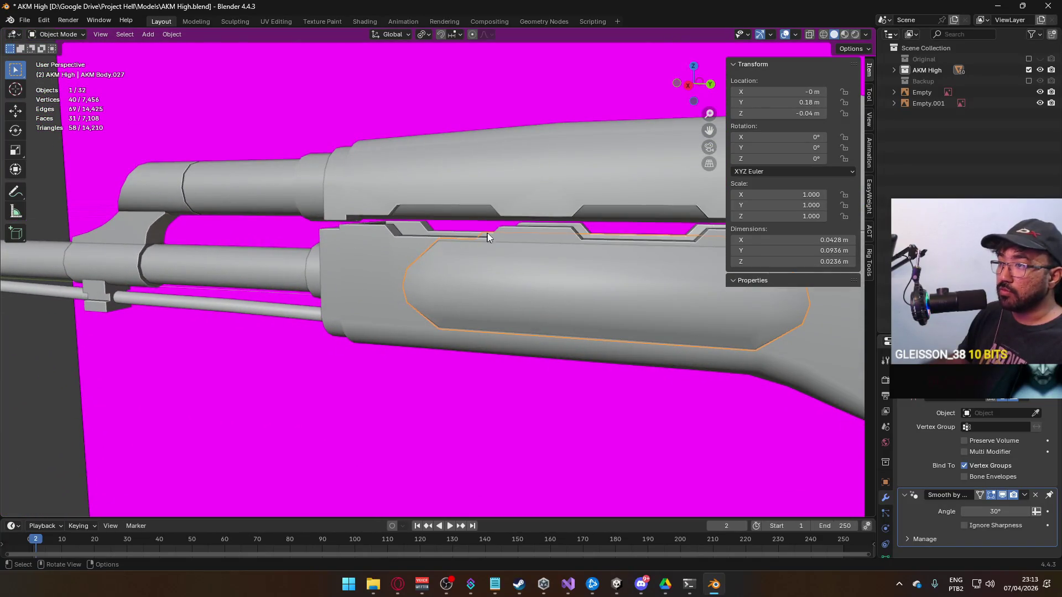
pyautogui.moveTo(494, 238)
pyautogui.mouseDown()
pyautogui.moveTo(581, 277)
pyautogui.moveTo(489, 280)
pyautogui.mouseUp()
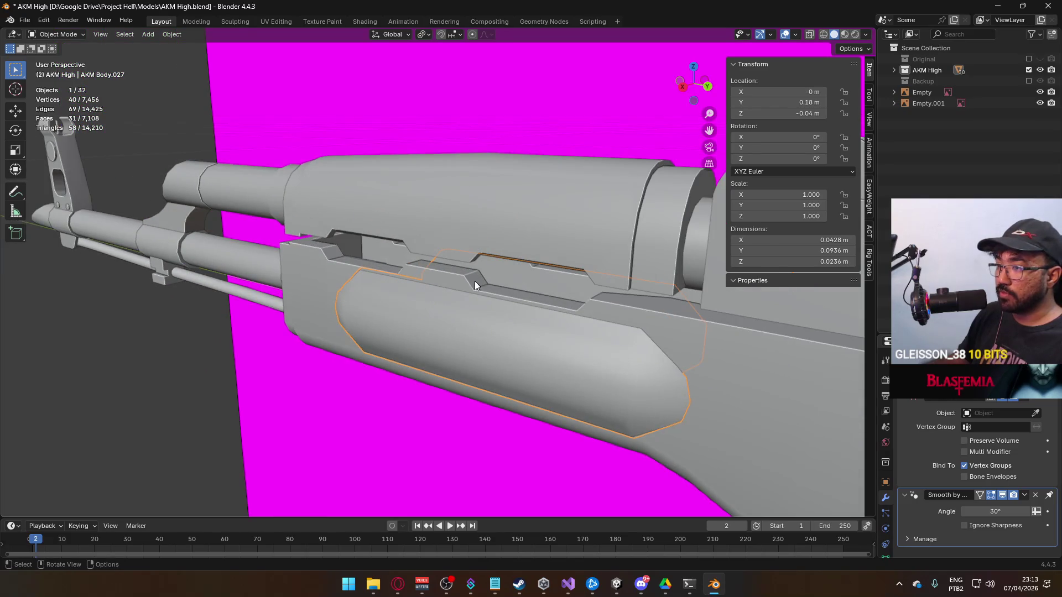
pyautogui.moveTo(577, 305)
pyautogui.mouseDown()
pyautogui.moveTo(597, 294)
pyautogui.moveTo(490, 313)
pyautogui.moveTo(372, 313)
pyautogui.moveTo(464, 332)
pyautogui.moveTo(339, 293)
pyautogui.moveTo(531, 285)
pyautogui.moveTo(403, 327)
pyautogui.moveTo(386, 293)
pyautogui.moveTo(403, 316)
pyautogui.moveTo(293, 337)
pyautogui.moveTo(628, 290)
pyautogui.moveTo(495, 300)
pyautogui.moveTo(486, 244)
pyautogui.moveTo(554, 210)
pyautogui.moveTo(369, 302)
pyautogui.moveTo(446, 297)
pyautogui.moveTo(480, 270)
pyautogui.moveTo(489, 286)
pyautogui.moveTo(448, 281)
pyautogui.moveTo(451, 328)
pyautogui.moveTo(414, 307)
pyautogui.moveTo(360, 347)
pyautogui.moveTo(426, 332)
pyautogui.moveTo(459, 297)
pyautogui.moveTo(426, 283)
pyautogui.moveTo(423, 299)
pyautogui.moveTo(473, 267)
pyautogui.moveTo(474, 230)
pyautogui.moveTo(422, 223)
pyautogui.moveTo(378, 281)
pyautogui.moveTo(282, 264)
pyautogui.moveTo(381, 275)
pyautogui.mouseUp()
pyautogui.click(452, 327)
pyautogui.click(430, 276)
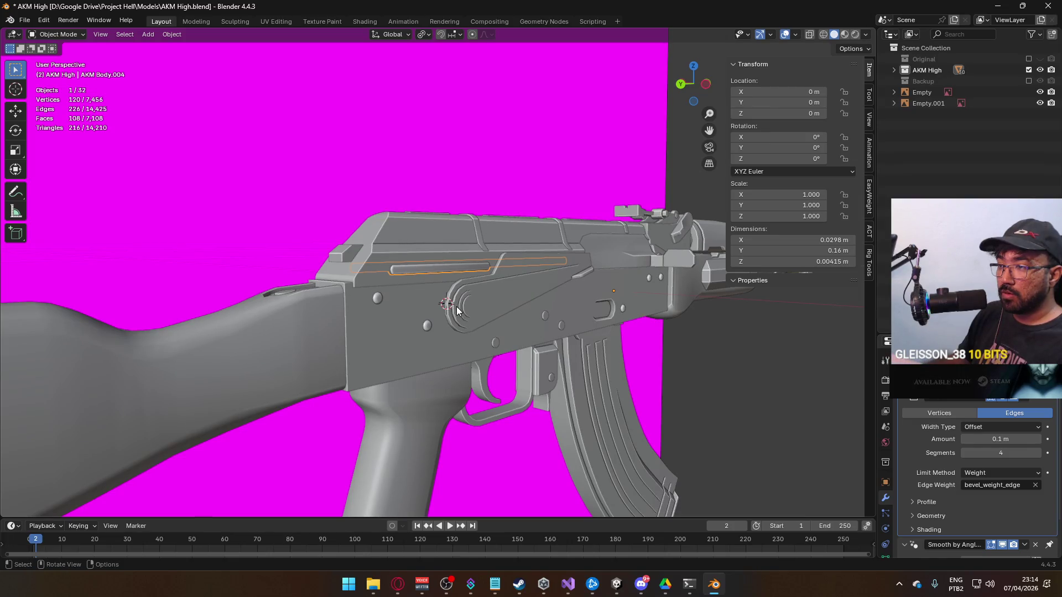
pyautogui.moveTo(507, 325)
pyautogui.mouseDown()
pyautogui.moveTo(526, 324)
pyautogui.moveTo(494, 333)
pyautogui.moveTo(493, 363)
pyautogui.moveTo(527, 327)
pyautogui.moveTo(400, 340)
pyautogui.moveTo(377, 324)
pyautogui.moveTo(395, 295)
pyautogui.moveTo(450, 280)
pyautogui.moveTo(456, 296)
pyautogui.moveTo(430, 341)
pyautogui.moveTo(400, 341)
pyautogui.moveTo(493, 368)
pyautogui.moveTo(474, 337)
pyautogui.moveTo(514, 339)
pyautogui.moveTo(471, 313)
pyautogui.moveTo(544, 281)
pyautogui.mouseUp()
pyautogui.moveTo(409, 231)
pyautogui.mouseDown()
pyautogui.moveTo(320, 244)
pyautogui.moveTo(339, 265)
pyautogui.moveTo(396, 286)
pyautogui.moveTo(380, 311)
pyautogui.moveTo(324, 316)
pyautogui.moveTo(322, 273)
pyautogui.moveTo(337, 274)
pyautogui.mouseUp()
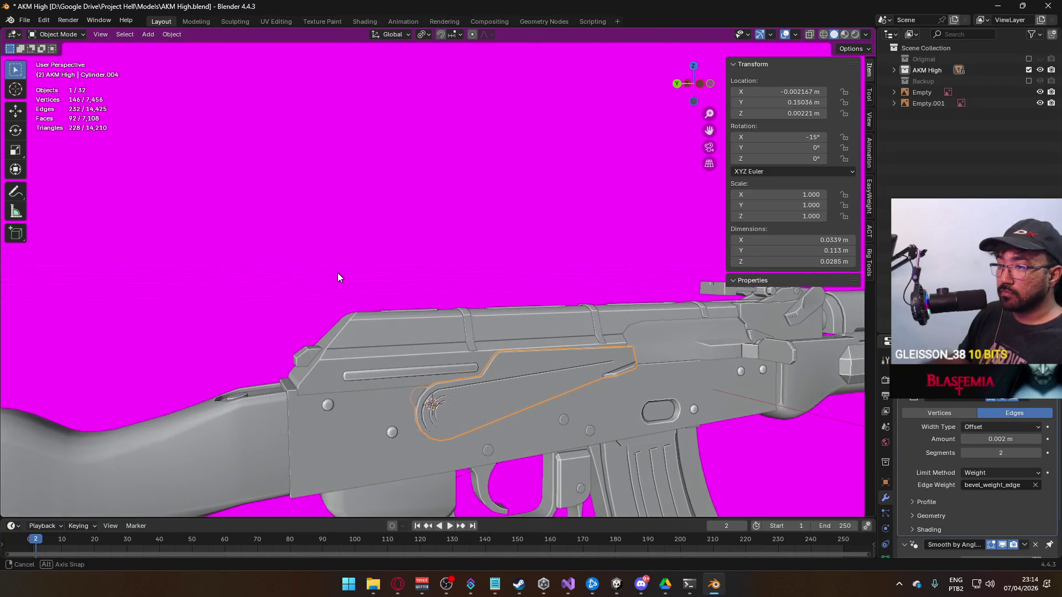
pyautogui.moveTo(350, 320)
pyautogui.mouseDown()
pyautogui.moveTo(383, 307)
pyautogui.moveTo(390, 362)
pyautogui.moveTo(406, 344)
pyautogui.moveTo(385, 370)
pyautogui.mouseUp()
pyautogui.click(410, 359)
pyautogui.click(394, 354)
pyautogui.moveTo(485, 374)
pyautogui.mouseDown()
pyautogui.moveTo(539, 319)
pyautogui.moveTo(531, 330)
pyautogui.moveTo(492, 313)
pyautogui.moveTo(490, 330)
pyautogui.moveTo(563, 297)
pyautogui.mouseUp()
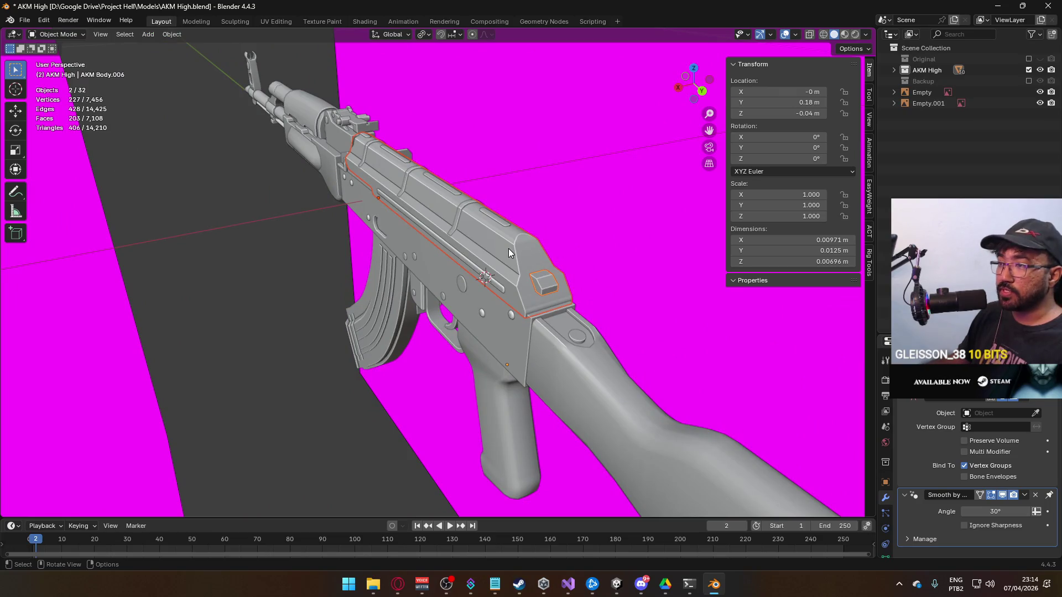
pyautogui.moveTo(527, 241)
pyautogui.mouseDown()
pyautogui.moveTo(531, 306)
pyautogui.moveTo(458, 315)
pyautogui.moveTo(447, 263)
pyautogui.mouseUp()
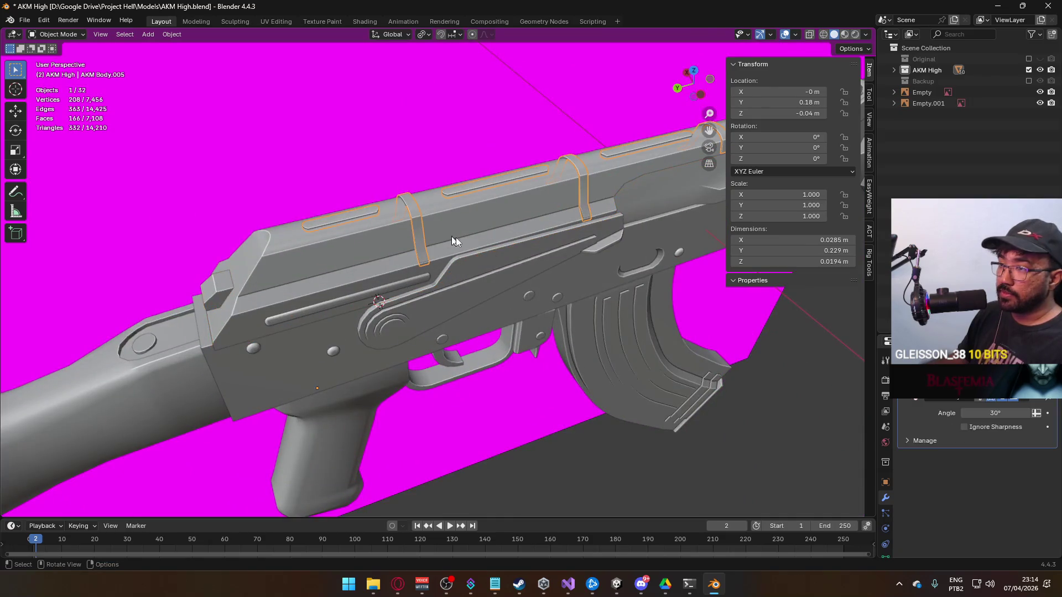
pyautogui.moveTo(511, 217)
pyautogui.mouseDown()
pyautogui.moveTo(430, 230)
pyautogui.moveTo(440, 174)
pyautogui.mouseUp()
pyautogui.moveTo(456, 240)
pyautogui.mouseDown()
pyautogui.moveTo(436, 224)
pyautogui.moveTo(514, 294)
pyautogui.moveTo(446, 323)
pyautogui.moveTo(324, 293)
pyautogui.moveTo(330, 251)
pyautogui.moveTo(370, 237)
pyautogui.moveTo(412, 257)
pyautogui.moveTo(403, 297)
pyautogui.moveTo(530, 354)
pyautogui.moveTo(540, 261)
pyautogui.mouseUp()
pyautogui.scroll(-4, 403, 297)
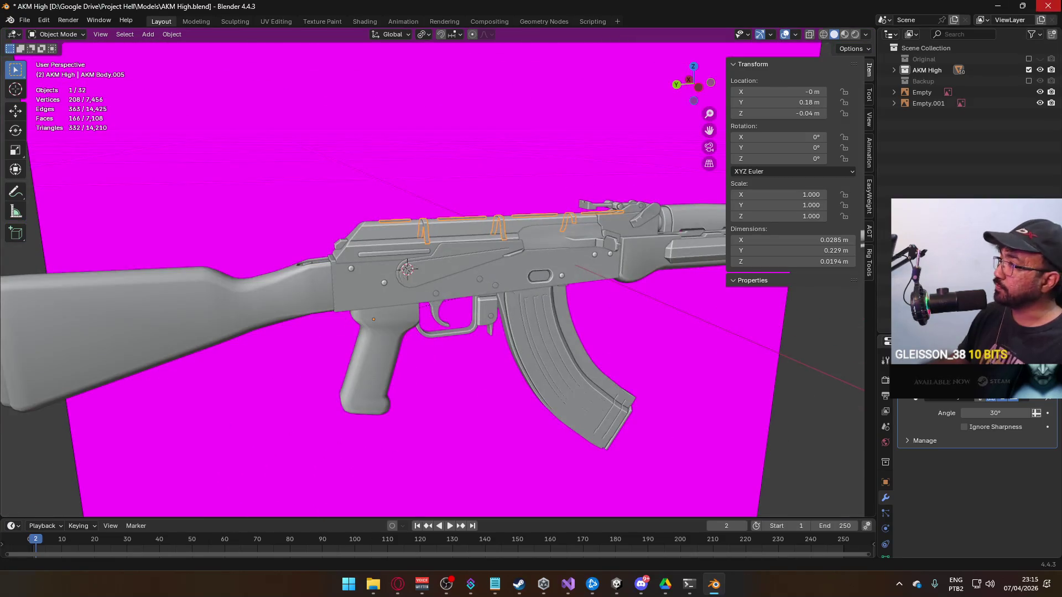
pyautogui.click(545, 310)
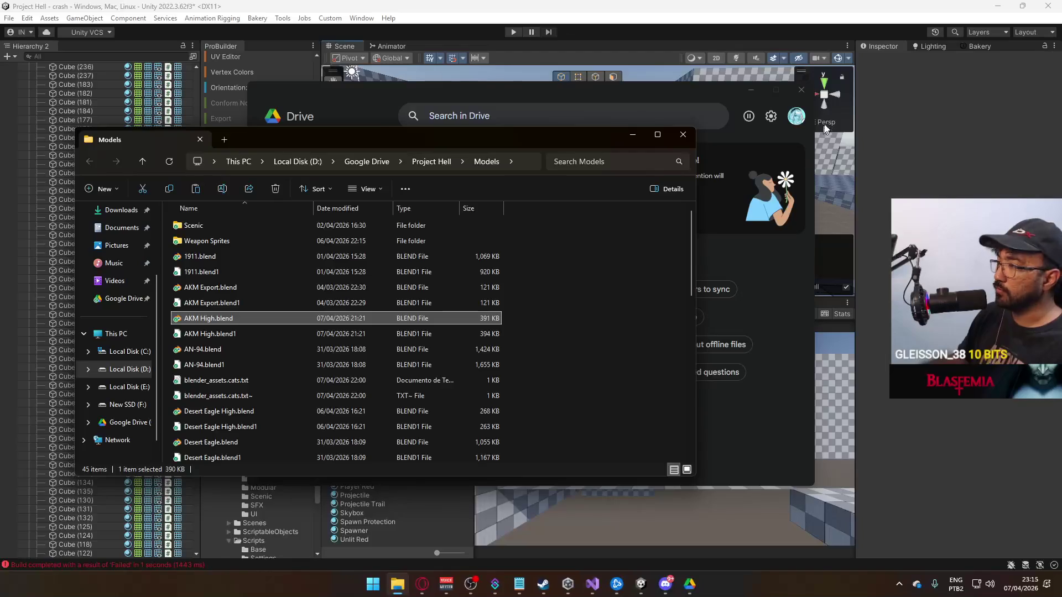
# Close the Models folder and Google Drive windows, then orbit the Unity scene toward the floor.
pyautogui.click(689, 142)
pyautogui.click(633, 153)
pyautogui.moveTo(632, 153)
pyautogui.mouseDown()
pyautogui.moveTo(482, 257)
pyautogui.moveTo(656, 323)
pyautogui.moveTo(602, 323)
pyautogui.moveTo(622, 301)
pyautogui.moveTo(571, 323)
pyautogui.moveTo(608, 249)
pyautogui.moveTo(753, 159)
pyautogui.moveTo(374, 227)
pyautogui.moveTo(277, 201)
pyautogui.moveTo(262, 215)
pyautogui.moveTo(543, 217)
pyautogui.moveTo(451, 161)
pyautogui.moveTo(427, 131)
pyautogui.moveTo(431, 114)
pyautogui.mouseUp()
pyautogui.moveTo(431, 72)
pyautogui.mouseDown()
pyautogui.moveTo(688, 227)
pyautogui.moveTo(688, 160)
pyautogui.moveTo(680, 177)
pyautogui.mouseUp()
pyautogui.click(656, 584)
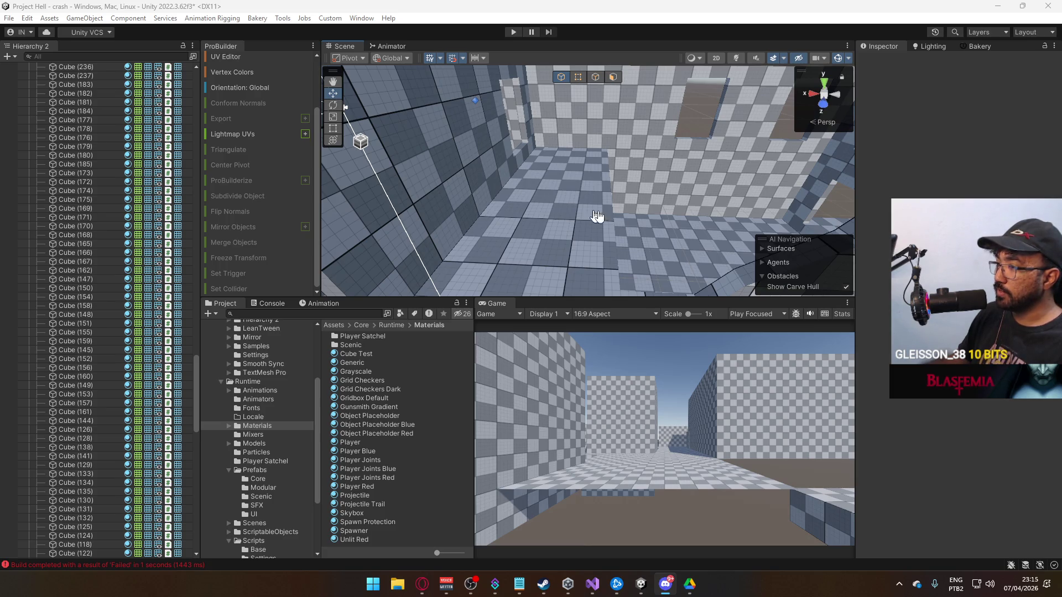
# Find the checkered wall block Cube (242) in the house interior and frame it.
pyautogui.moveTo(688, 232)
pyautogui.mouseDown()
pyautogui.moveTo(586, 235)
pyautogui.moveTo(559, 216)
pyautogui.moveTo(570, 221)
pyautogui.moveTo(489, 202)
pyautogui.moveTo(602, 240)
pyautogui.moveTo(547, 233)
pyautogui.moveTo(531, 252)
pyautogui.moveTo(602, 260)
pyautogui.moveTo(575, 243)
pyautogui.mouseUp()
pyautogui.click(585, 235)
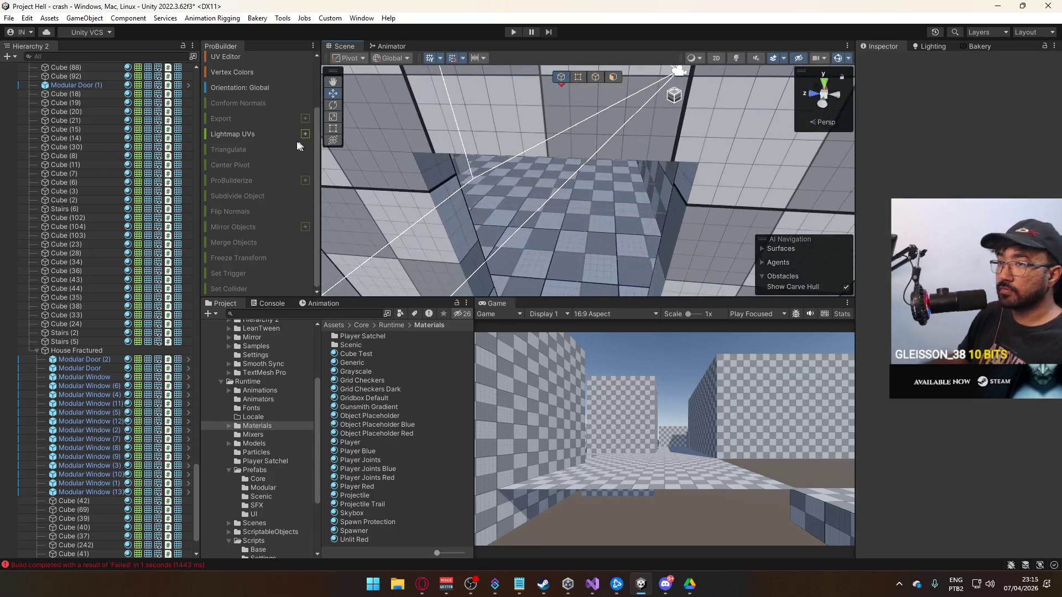
pyautogui.moveTo(578, 177); pyautogui.dragTo(509, 165)
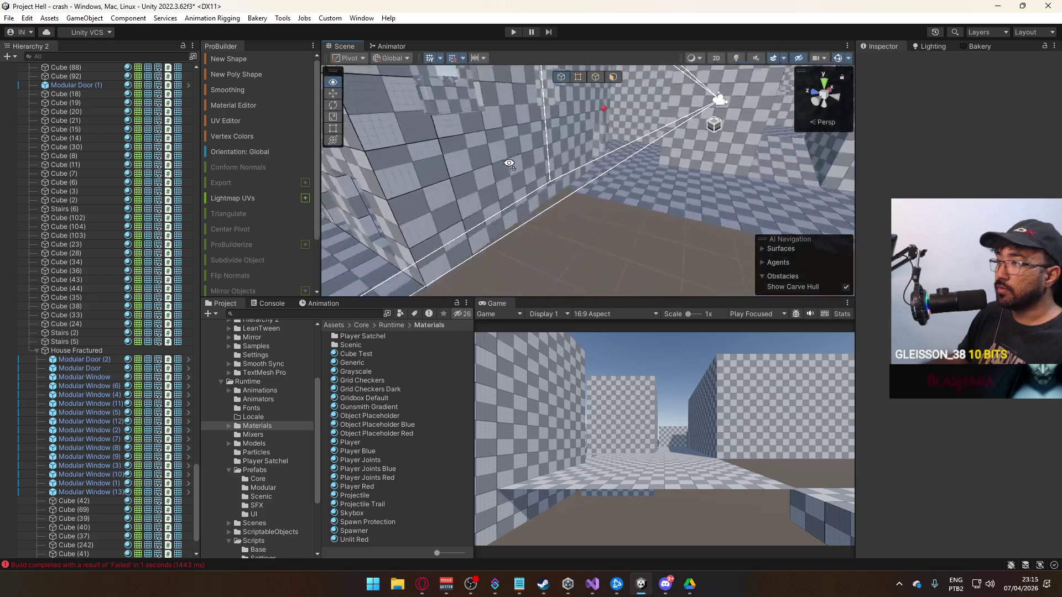
pyautogui.click(688, 141)
pyautogui.press('f')
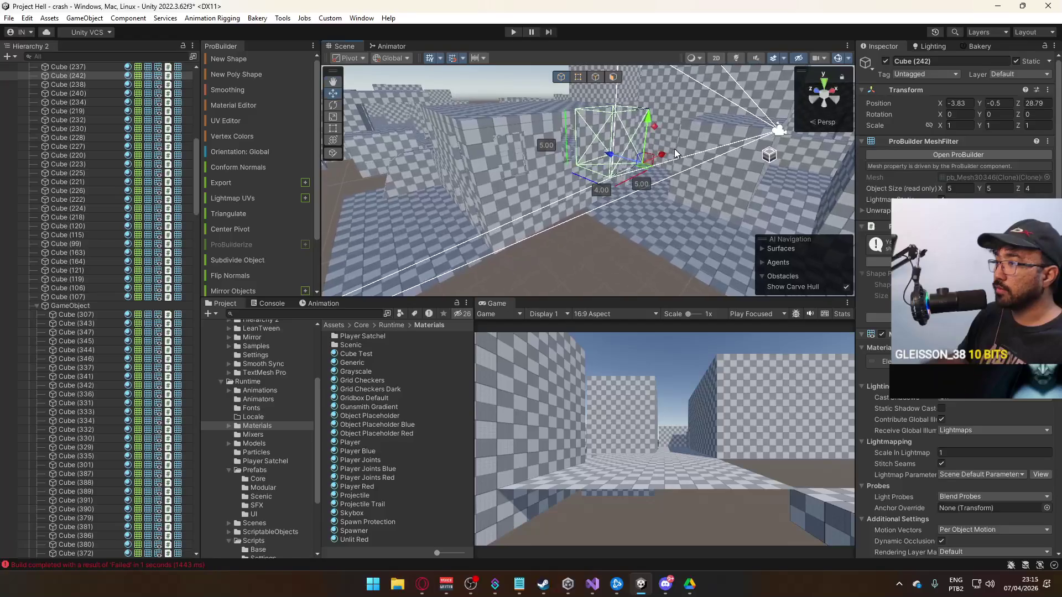
# Slide Cube (242) to X -11.53, Z 27.09, snapping its corner to the adjacent wall.
pyautogui.moveTo(571, 183)
pyautogui.mouseDown()
pyautogui.moveTo(614, 100)
pyautogui.moveTo(587, 194)
pyautogui.moveTo(563, 226)
pyautogui.mouseUp()
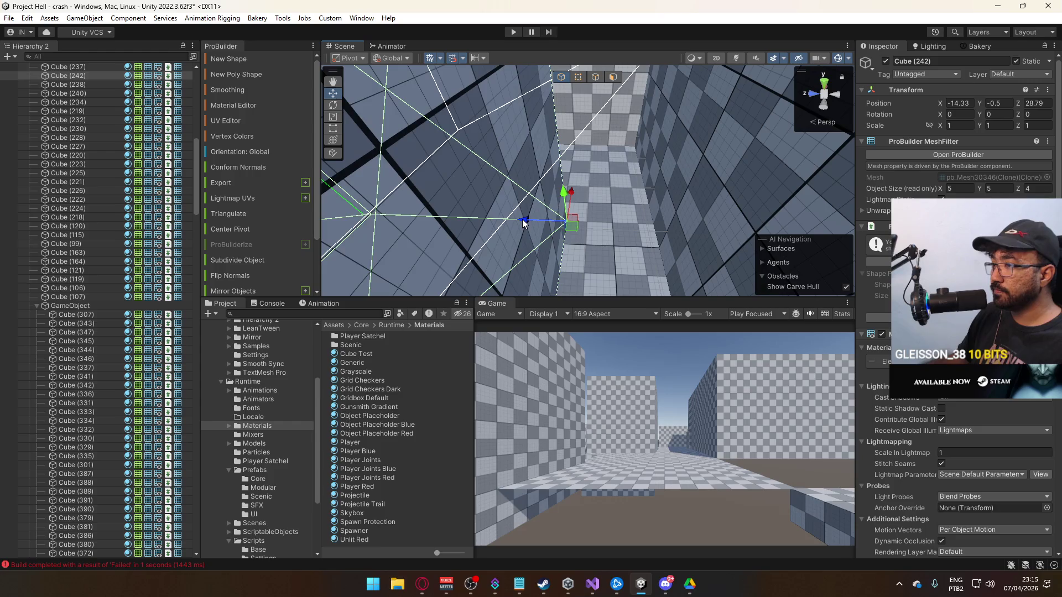
pyautogui.moveTo(610, 217)
pyautogui.mouseDown()
pyautogui.moveTo(643, 183)
pyautogui.moveTo(636, 133)
pyautogui.moveTo(649, 104)
pyautogui.mouseUp()
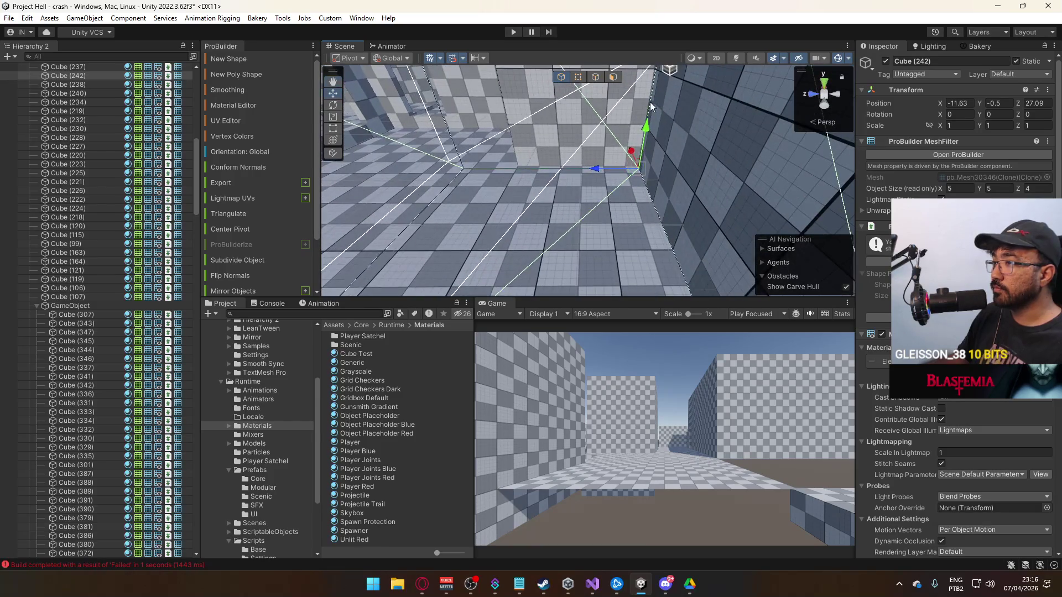
pyautogui.moveTo(631, 155)
pyautogui.mouseDown()
pyautogui.moveTo(640, 123)
pyautogui.moveTo(682, 81)
pyautogui.moveTo(671, 102)
pyautogui.moveTo(621, 78)
pyautogui.moveTo(656, 88)
pyautogui.mouseUp()
# Drag the block's end face along Z until its depth is about 2.3.
pyautogui.click(613, 78)
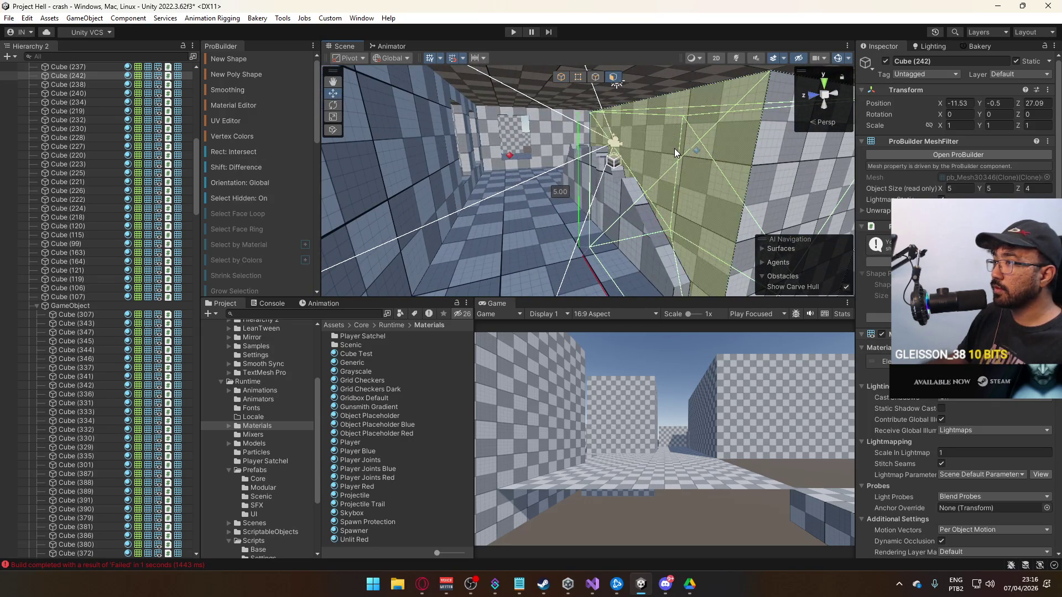
pyautogui.click(676, 151)
pyautogui.moveTo(645, 190)
pyautogui.mouseDown()
pyautogui.moveTo(695, 202)
pyautogui.moveTo(576, 189)
pyautogui.moveTo(636, 177)
pyautogui.mouseUp()
pyautogui.moveTo(553, 205); pyautogui.dragTo(600, 199)
pyautogui.moveTo(597, 158); pyautogui.dragTo(649, 157)
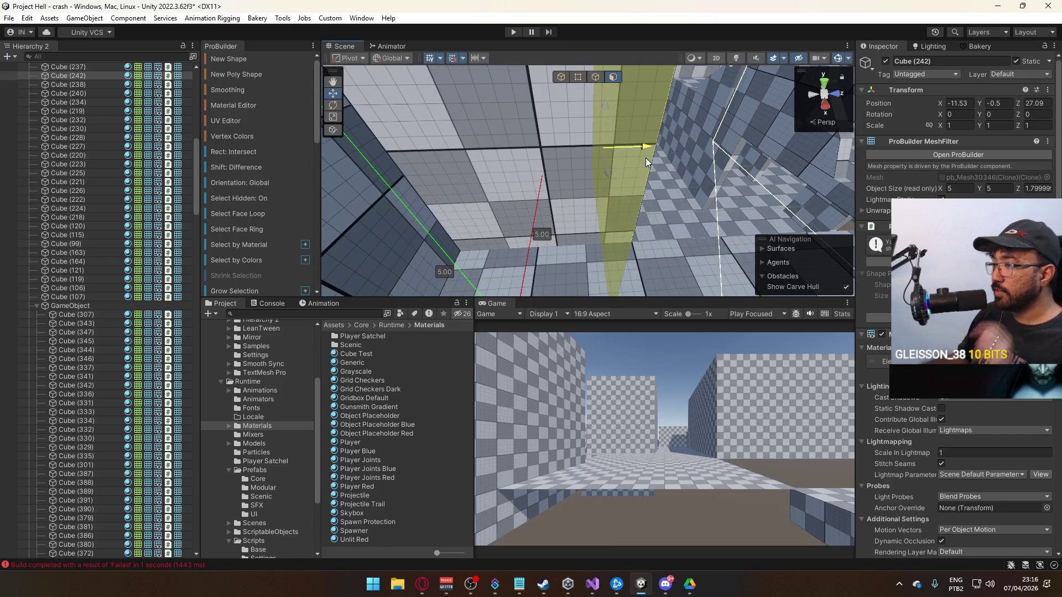
pyautogui.moveTo(644, 163)
pyautogui.mouseDown()
pyautogui.moveTo(443, 243)
pyautogui.moveTo(556, 193)
pyautogui.mouseUp()
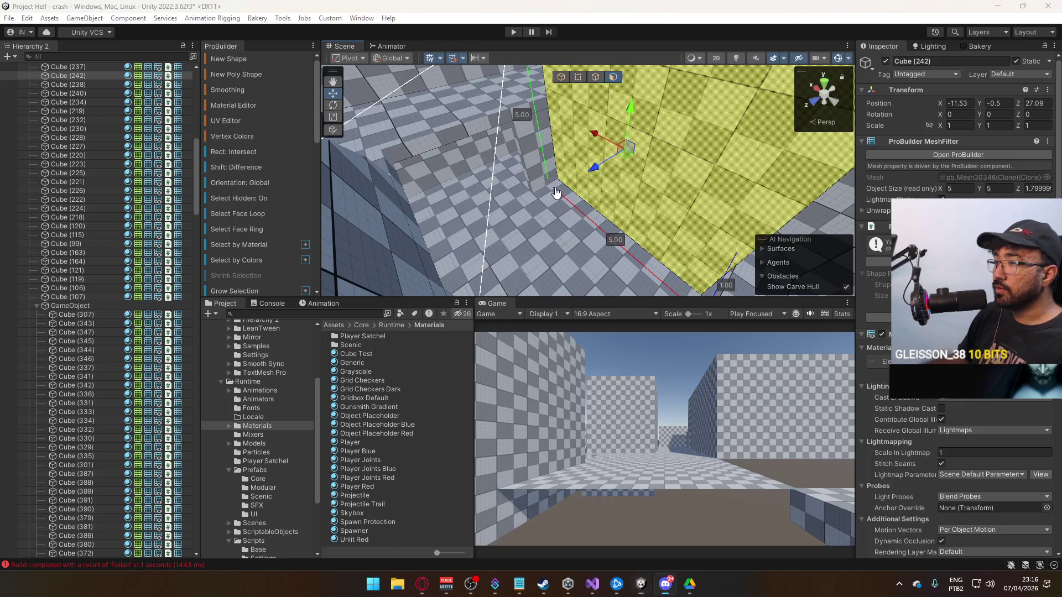
pyautogui.click(631, 200)
pyautogui.moveTo(631, 200)
pyautogui.mouseDown()
pyautogui.moveTo(616, 185)
pyautogui.moveTo(519, 235)
pyautogui.moveTo(532, 166)
pyautogui.mouseUp()
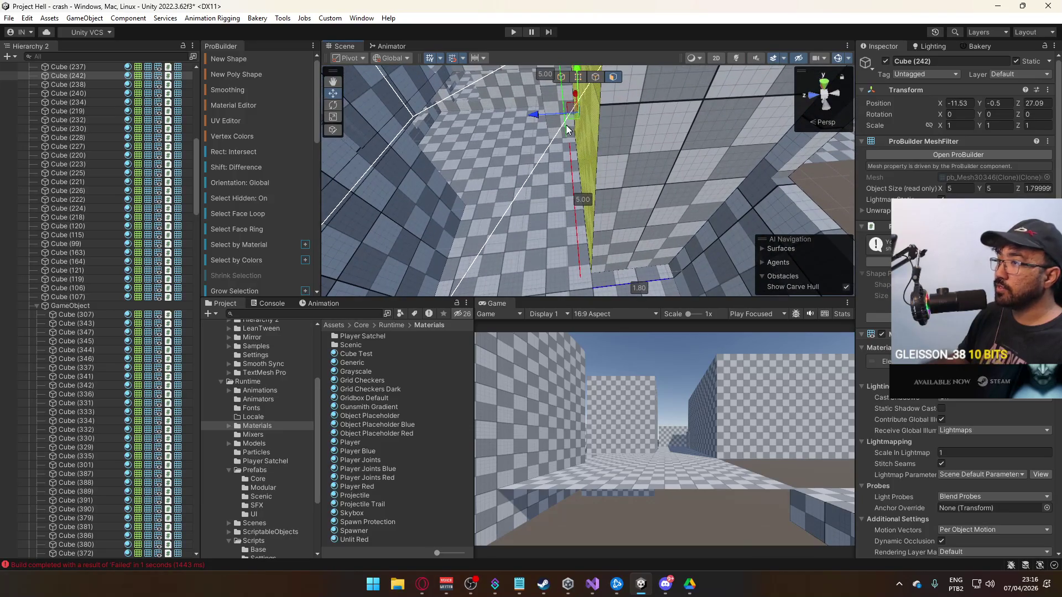
pyautogui.moveTo(533, 115)
pyautogui.mouseDown()
pyautogui.moveTo(509, 113)
pyautogui.moveTo(654, 86)
pyautogui.moveTo(592, 85)
pyautogui.moveTo(575, 171)
pyautogui.mouseUp()
# Set Cube (242)'s pivot and lower its top edge so the block is 2.8 tall.
pyautogui.press('h')
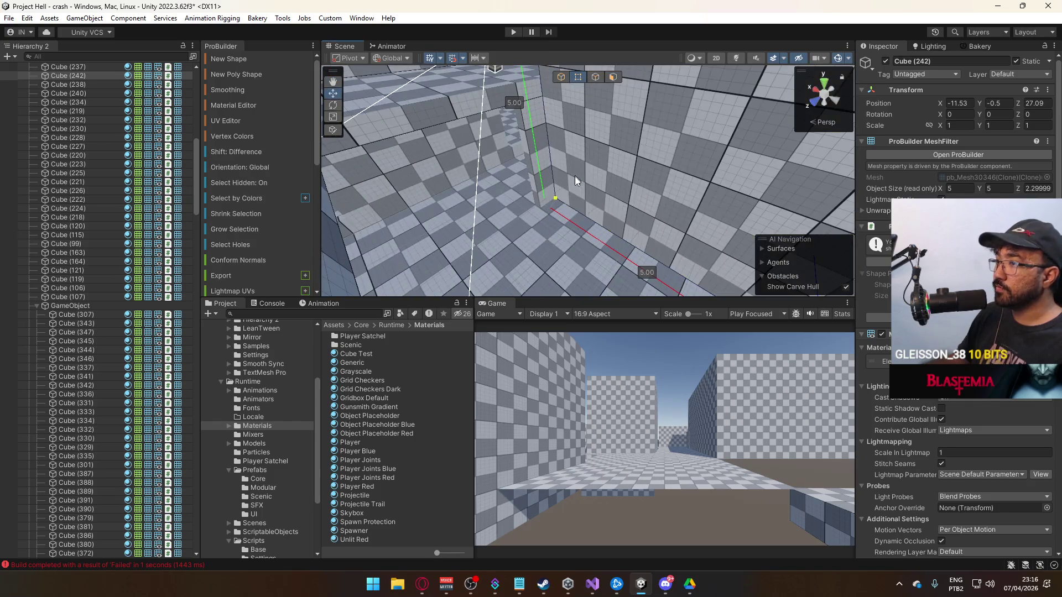
pyautogui.hotkey('ctrl', 'j')
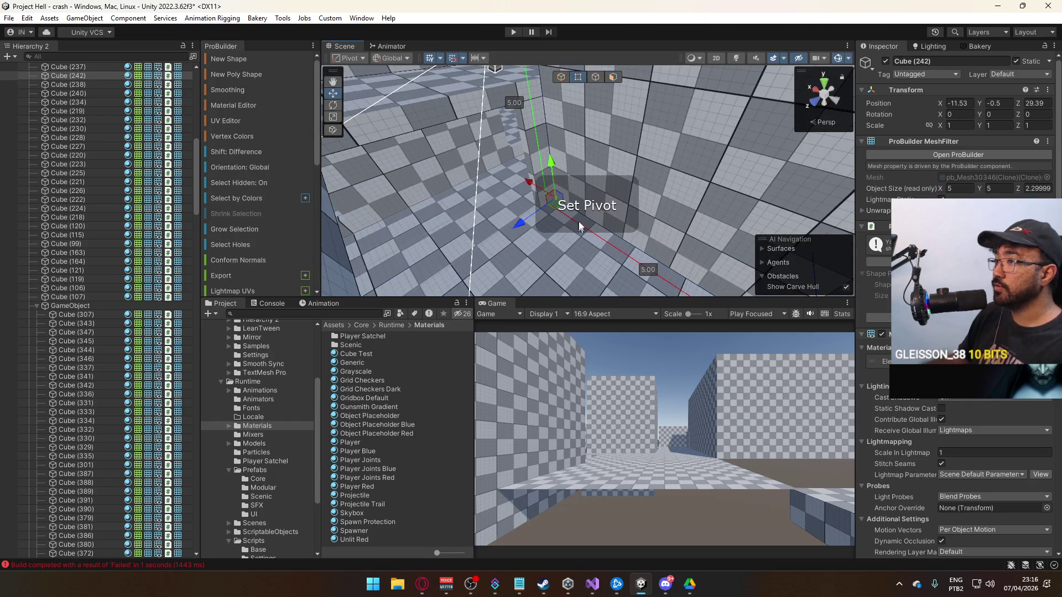
pyautogui.moveTo(611, 172)
pyautogui.mouseDown()
pyautogui.moveTo(605, 126)
pyautogui.moveTo(527, 126)
pyautogui.moveTo(540, 128)
pyautogui.mouseUp()
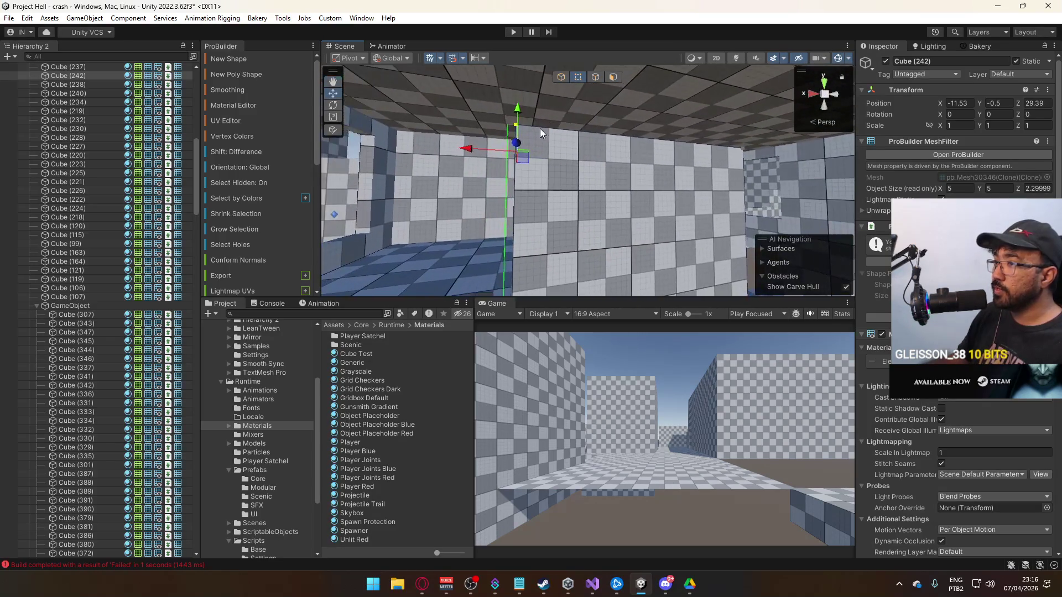
pyautogui.moveTo(528, 172); pyautogui.dragTo(533, 201)
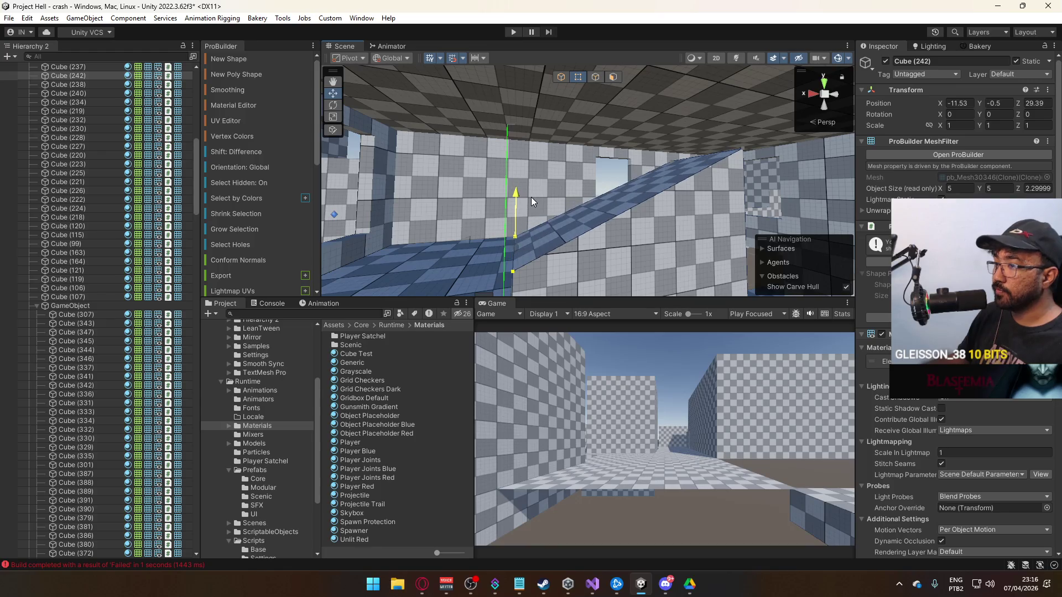
pyautogui.click(711, 167)
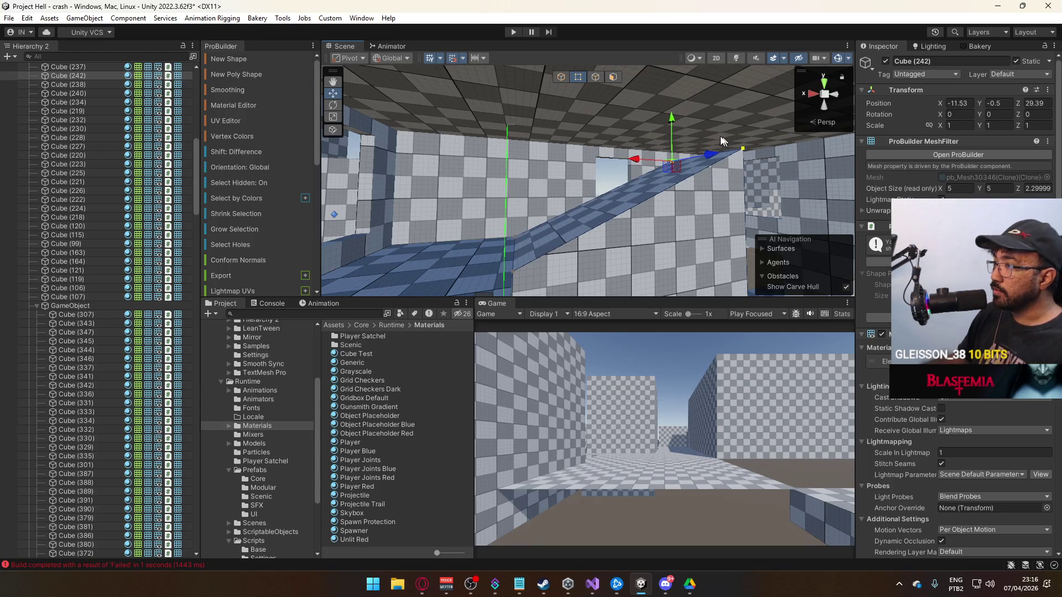
pyautogui.moveTo(676, 137)
pyautogui.mouseDown()
pyautogui.moveTo(682, 191)
pyautogui.moveTo(624, 304)
pyautogui.moveTo(637, 298)
pyautogui.moveTo(553, 214)
pyautogui.mouseUp()
# Undo the slanted edge move and pull the right side in to narrow the box to 3.3.
pyautogui.moveTo(720, 148); pyautogui.dragTo(686, 128)
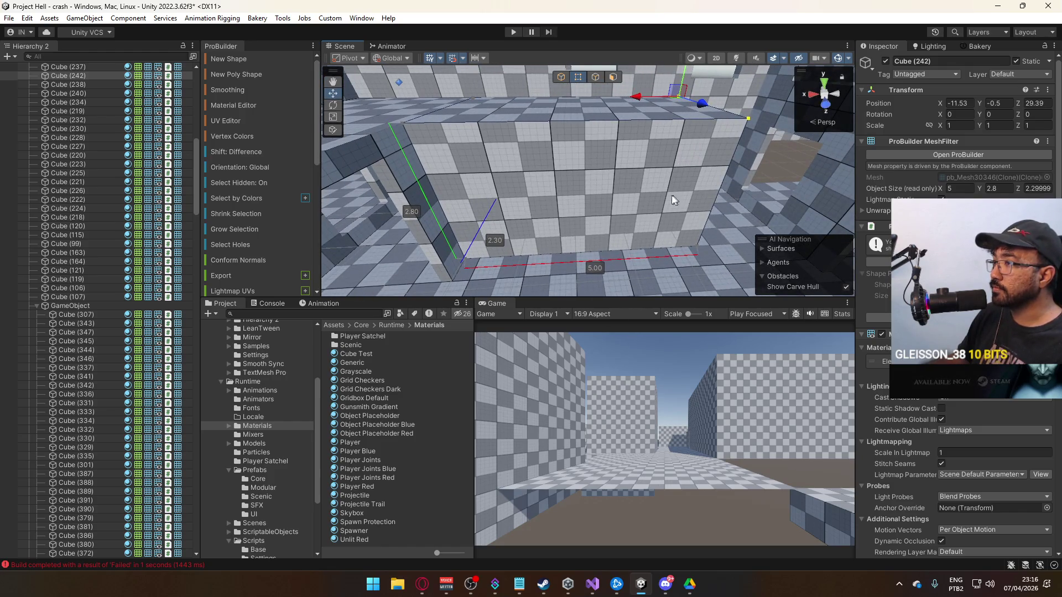
pyautogui.moveTo(632, 227); pyautogui.dragTo(683, 260)
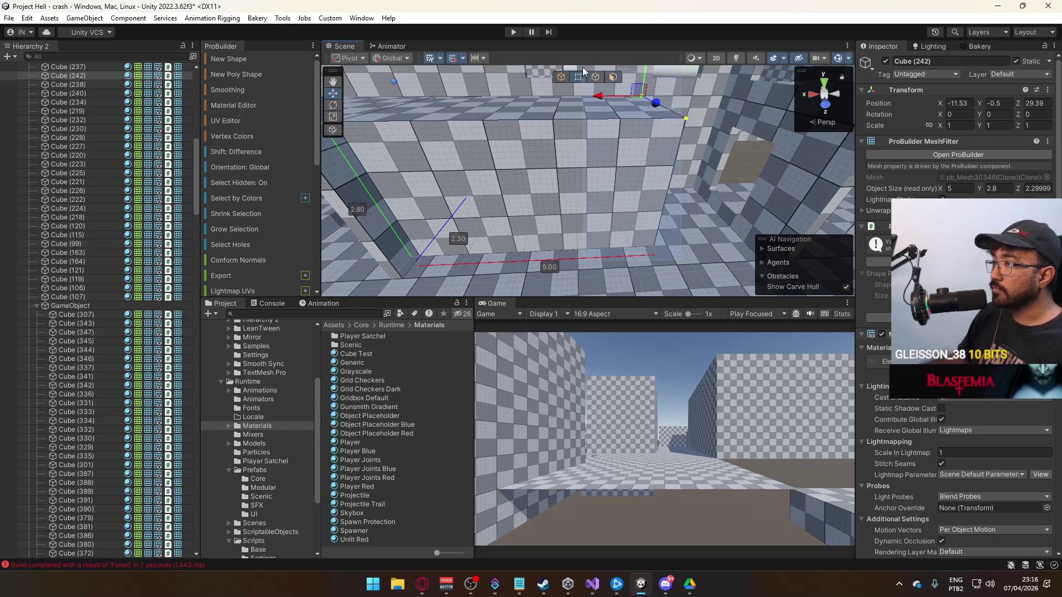
pyautogui.moveTo(618, 104); pyautogui.dragTo(571, 103)
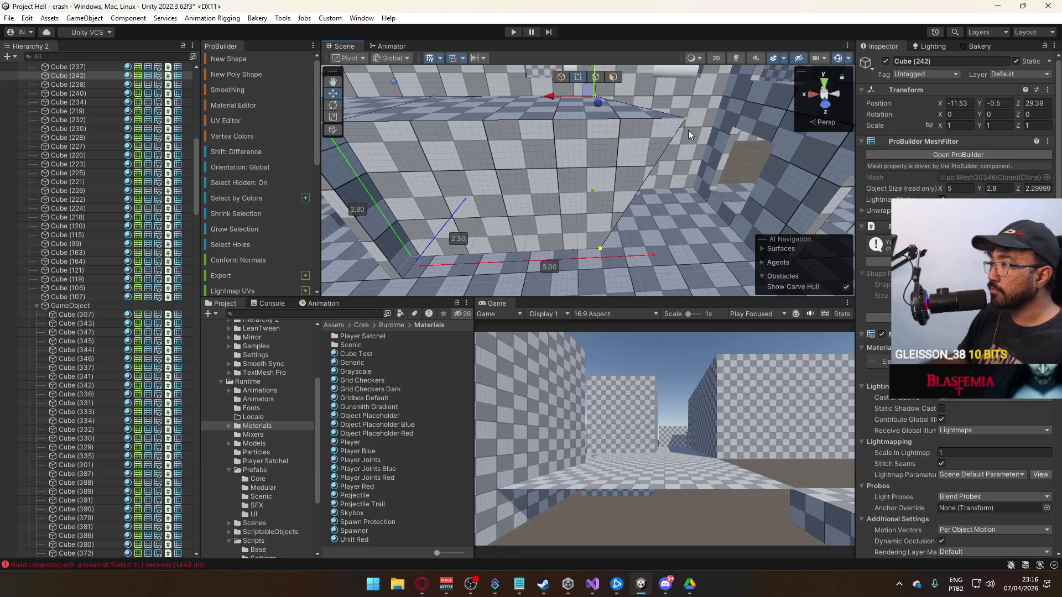
pyautogui.hotkey('ctrl', 'z')
pyautogui.moveTo(645, 125)
pyautogui.mouseDown()
pyautogui.moveTo(520, 134)
pyautogui.moveTo(569, 100)
pyautogui.moveTo(586, 145)
pyautogui.moveTo(652, 138)
pyautogui.mouseUp()
pyautogui.moveTo(716, 134)
pyautogui.mouseDown()
pyautogui.moveTo(645, 144)
pyautogui.moveTo(623, 122)
pyautogui.moveTo(616, 221)
pyautogui.moveTo(430, 236)
pyautogui.moveTo(570, 94)
pyautogui.mouseUp()
# Select the box's top-right edge and go back to vertex editing.
pyautogui.click(595, 77)
pyautogui.click(622, 116)
pyautogui.click(578, 76)
pyautogui.hotkey('alt', 'b')
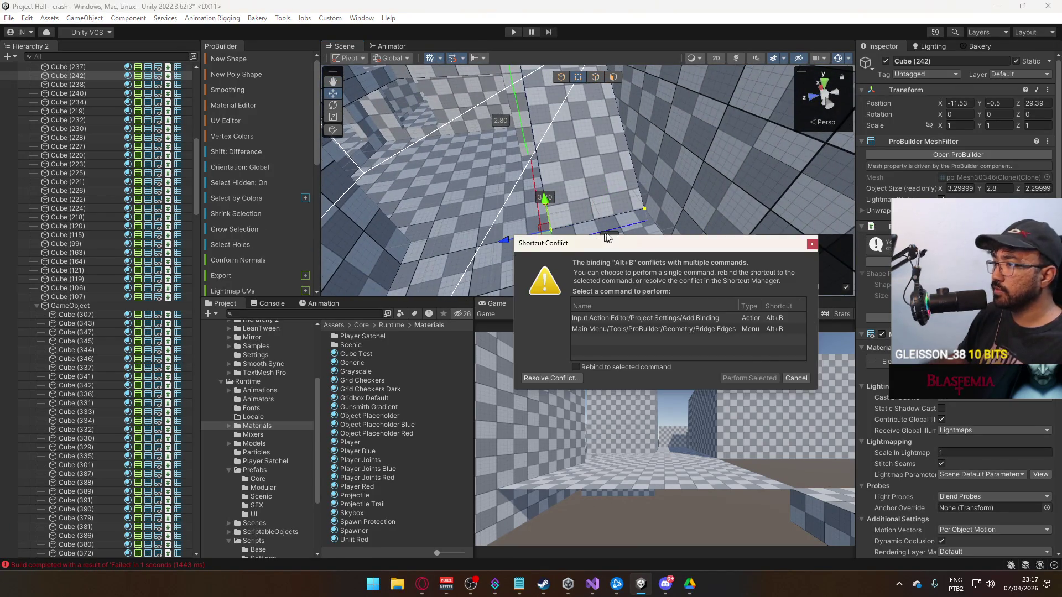
# Cancel the shortcut conflict, leave Cube (242) at 4.3 × 2.8 × 2.3, and deselect in Object mode.
pyautogui.click(800, 376)
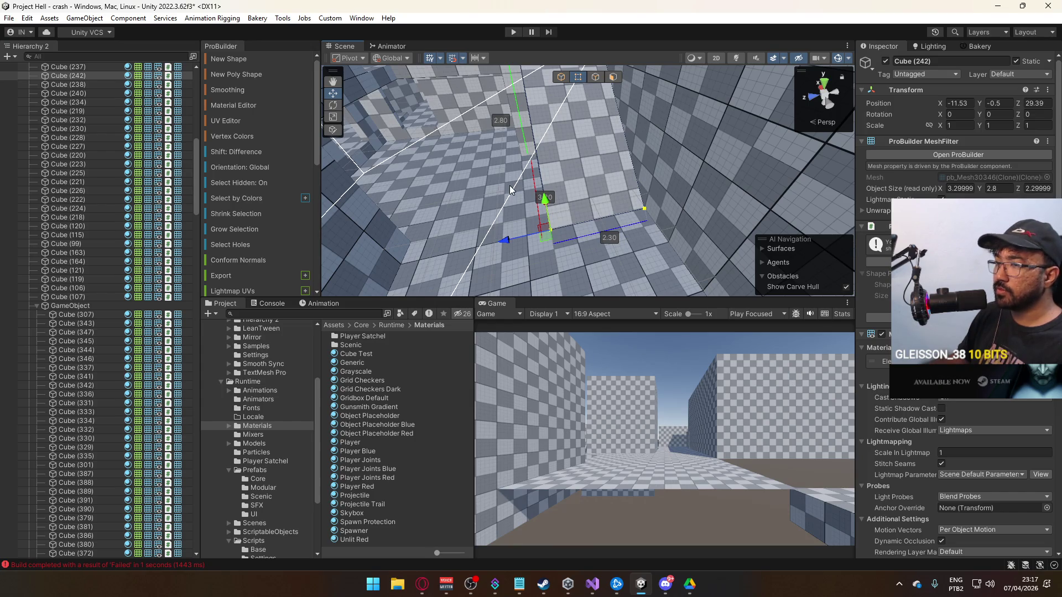
pyautogui.scroll(-5, 223, 234)
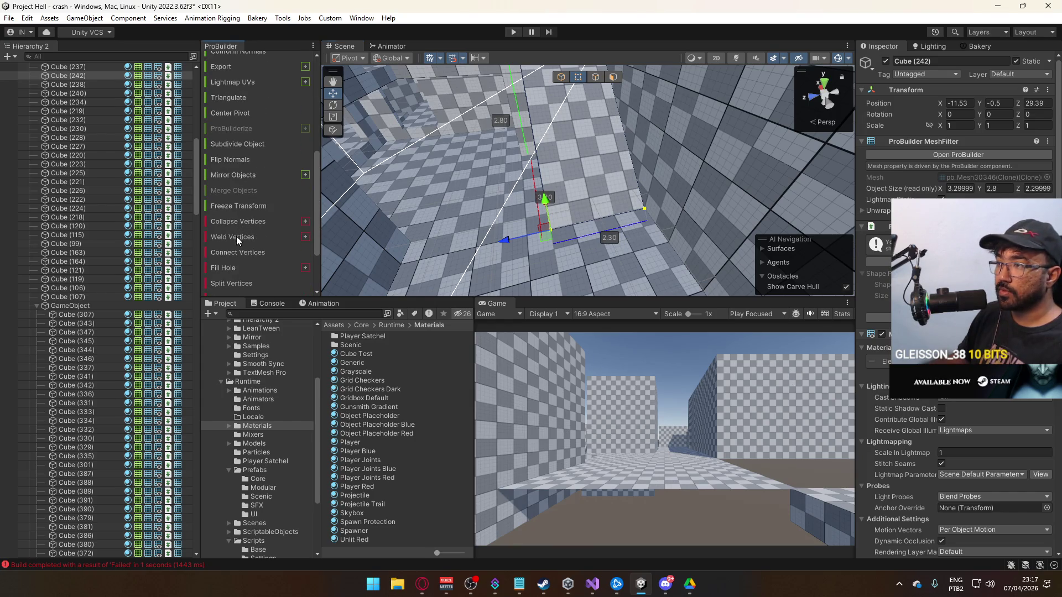
pyautogui.moveTo(383, 217)
pyautogui.mouseDown()
pyautogui.moveTo(725, 153)
pyautogui.moveTo(576, 187)
pyautogui.moveTo(617, 198)
pyautogui.moveTo(605, 184)
pyautogui.moveTo(617, 158)
pyautogui.moveTo(586, 91)
pyautogui.mouseUp()
pyautogui.press('g')
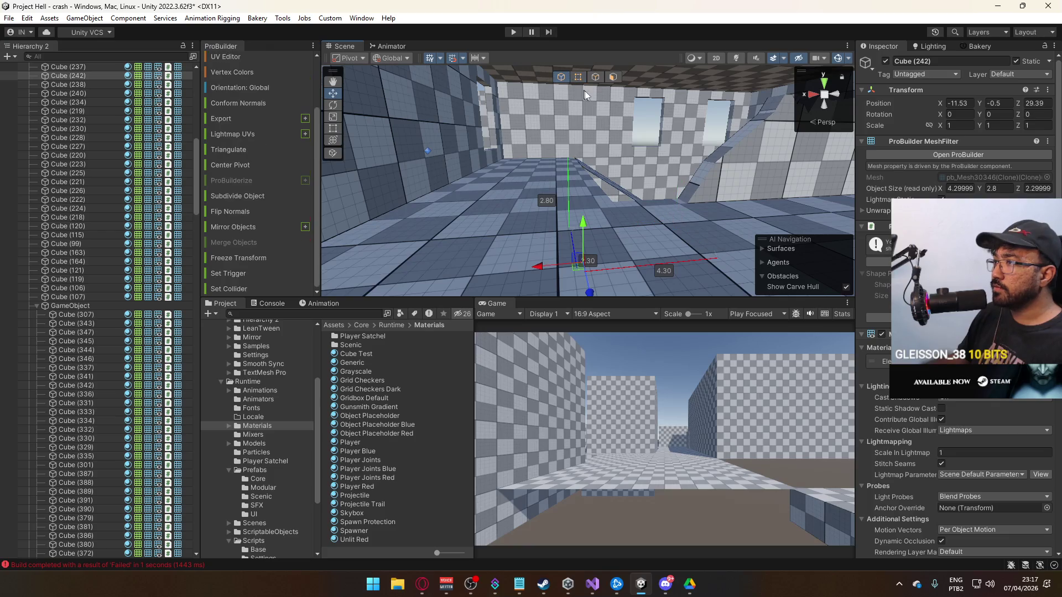
pyautogui.click(651, 119)
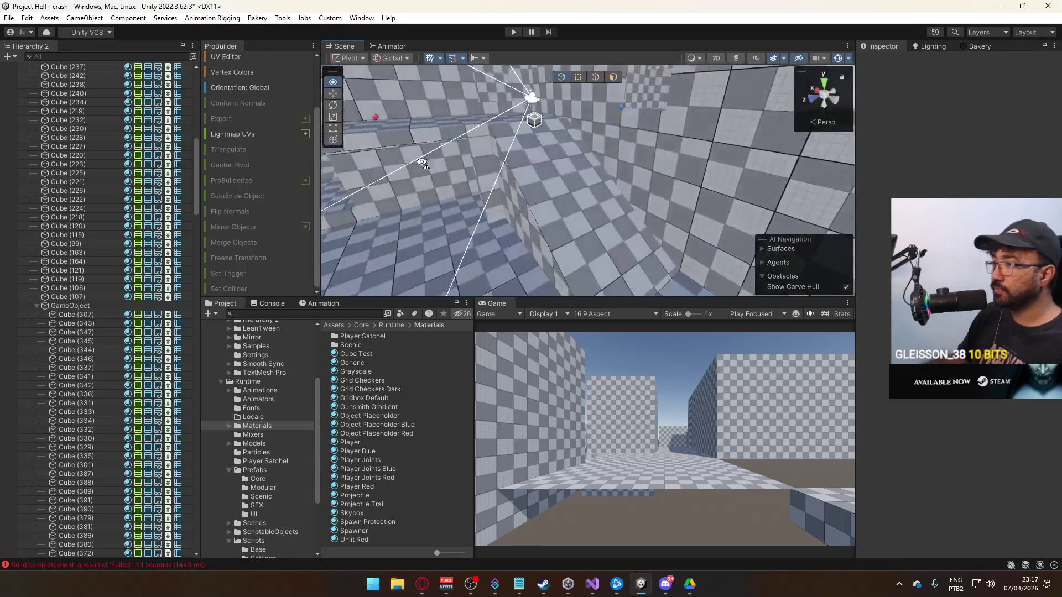
# Check Cube (235) and Cube (237), then select the 4 × 1 × 16 floor slab Cube (116).
pyautogui.moveTo(283, 177)
pyautogui.mouseDown()
pyautogui.moveTo(264, 111)
pyautogui.moveTo(352, 133)
pyautogui.moveTo(334, 94)
pyautogui.moveTo(621, 199)
pyautogui.moveTo(567, 159)
pyautogui.mouseUp()
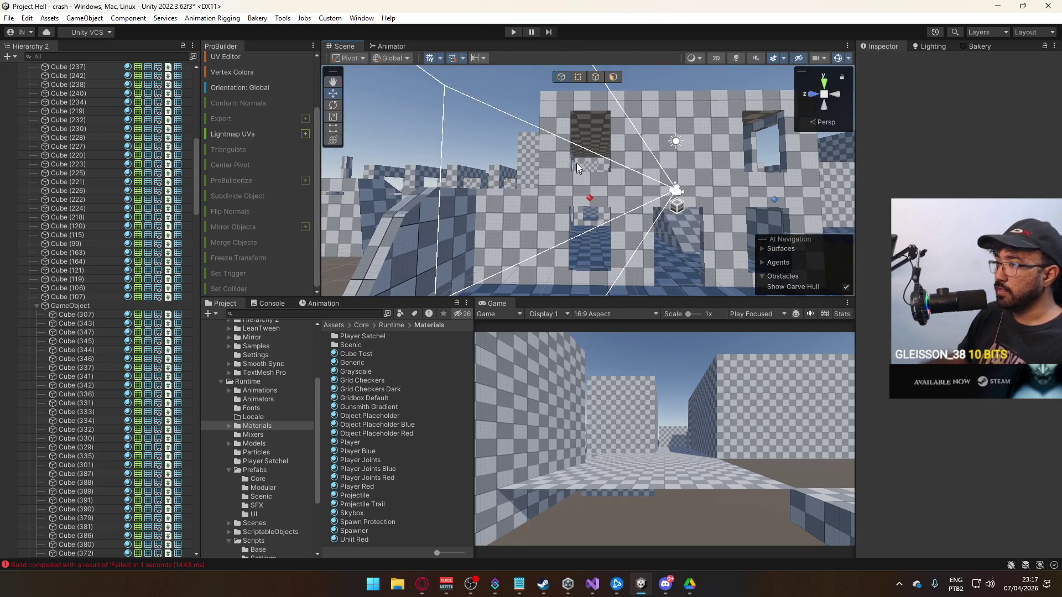
pyautogui.moveTo(583, 233)
pyautogui.mouseDown()
pyautogui.moveTo(645, 240)
pyautogui.moveTo(616, 182)
pyautogui.moveTo(747, 202)
pyautogui.moveTo(725, 206)
pyautogui.moveTo(795, 253)
pyautogui.moveTo(636, 203)
pyautogui.mouseUp()
pyautogui.click(584, 186)
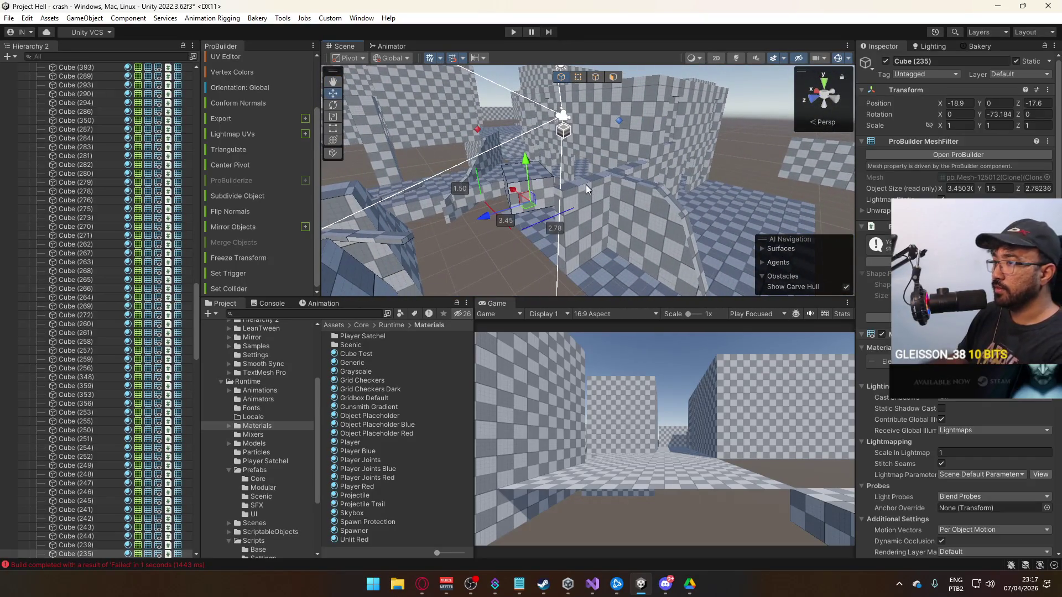
pyautogui.click(674, 234)
pyautogui.moveTo(674, 234); pyautogui.dragTo(755, 248)
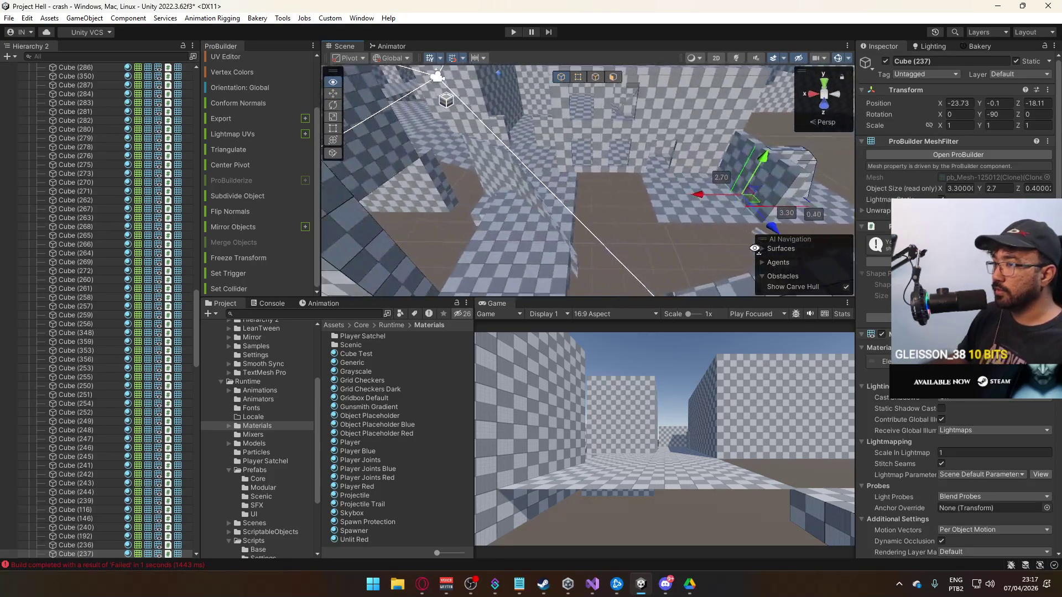
pyautogui.click(597, 177)
pyautogui.moveTo(597, 177)
pyautogui.mouseDown()
pyautogui.moveTo(347, 218)
pyautogui.moveTo(555, 261)
pyautogui.moveTo(406, 205)
pyautogui.moveTo(640, 190)
pyautogui.moveTo(752, 299)
pyautogui.mouseUp()
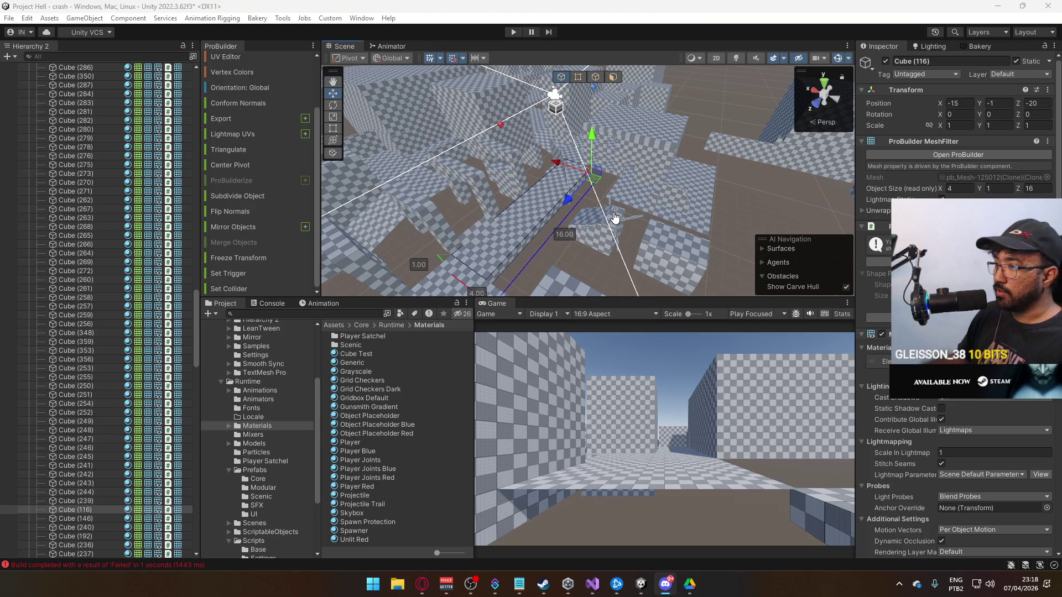
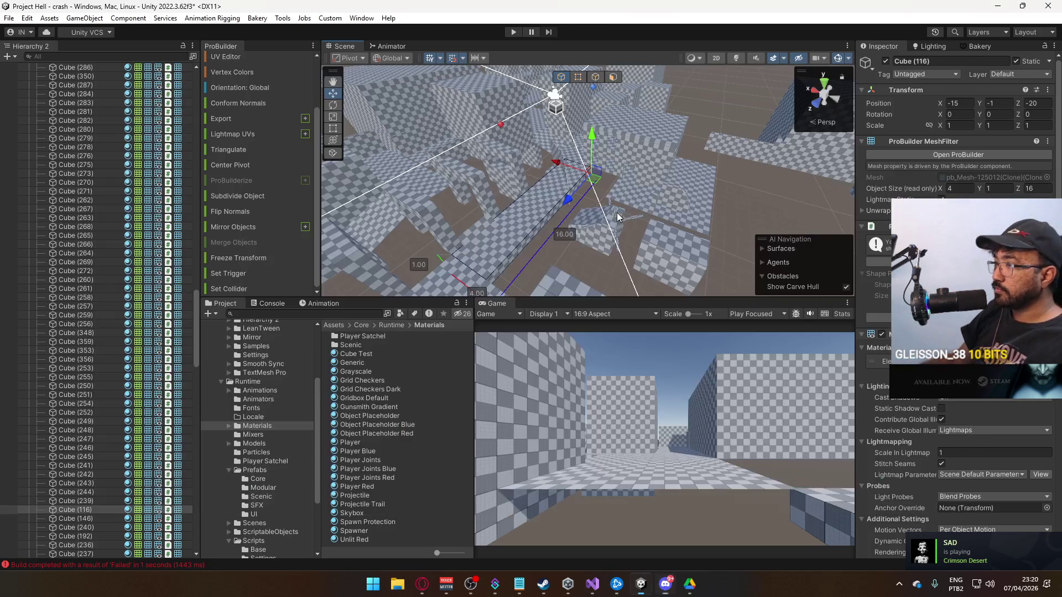
# Move floor slab Cube (44) 5 units along X, from -13.83 to -8.83.
pyautogui.moveTo(638, 187)
pyautogui.mouseDown()
pyautogui.moveTo(610, 206)
pyautogui.moveTo(654, 175)
pyautogui.moveTo(732, 210)
pyautogui.moveTo(680, 213)
pyautogui.mouseUp()
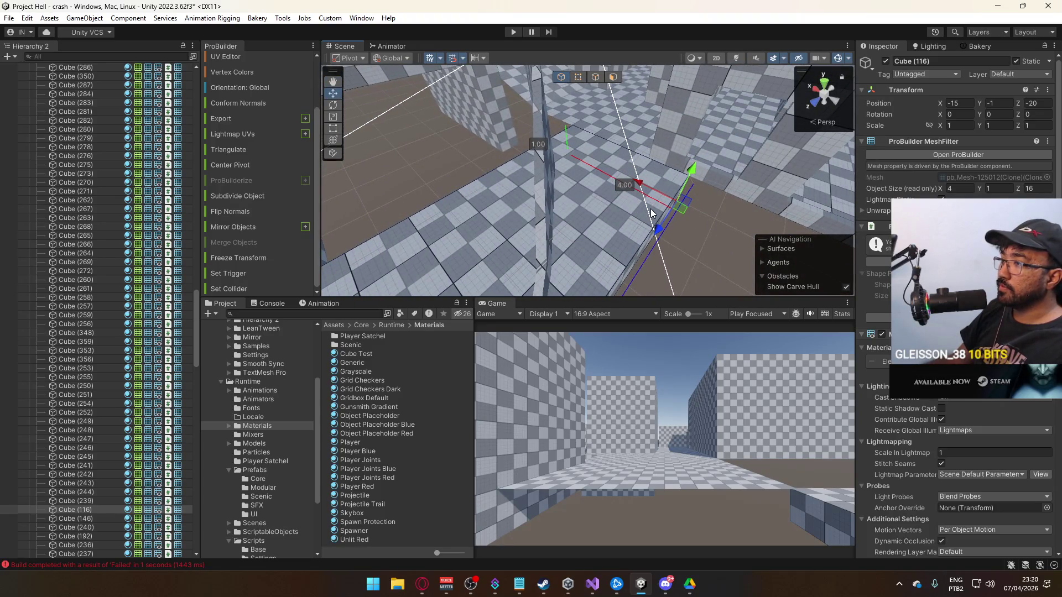
pyautogui.moveTo(651, 213)
pyautogui.mouseDown()
pyautogui.moveTo(543, 153)
pyautogui.moveTo(641, 168)
pyautogui.mouseUp()
pyautogui.click(643, 194)
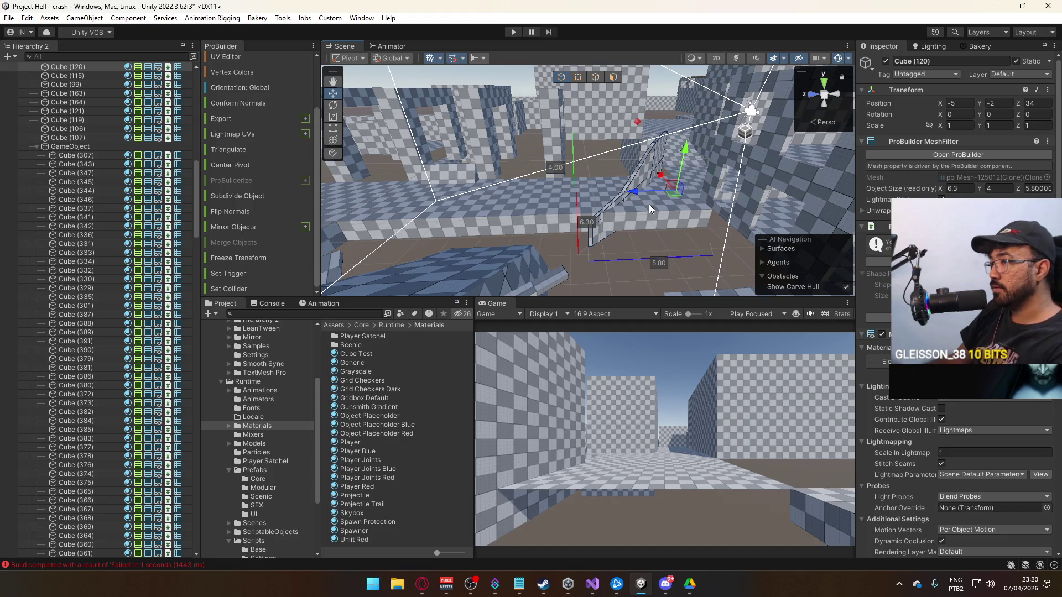
pyautogui.click(645, 206)
pyautogui.moveTo(645, 206)
pyautogui.mouseDown()
pyautogui.moveTo(872, 260)
pyautogui.moveTo(649, 146)
pyautogui.mouseUp()
pyautogui.click(587, 160)
pyautogui.press('f')
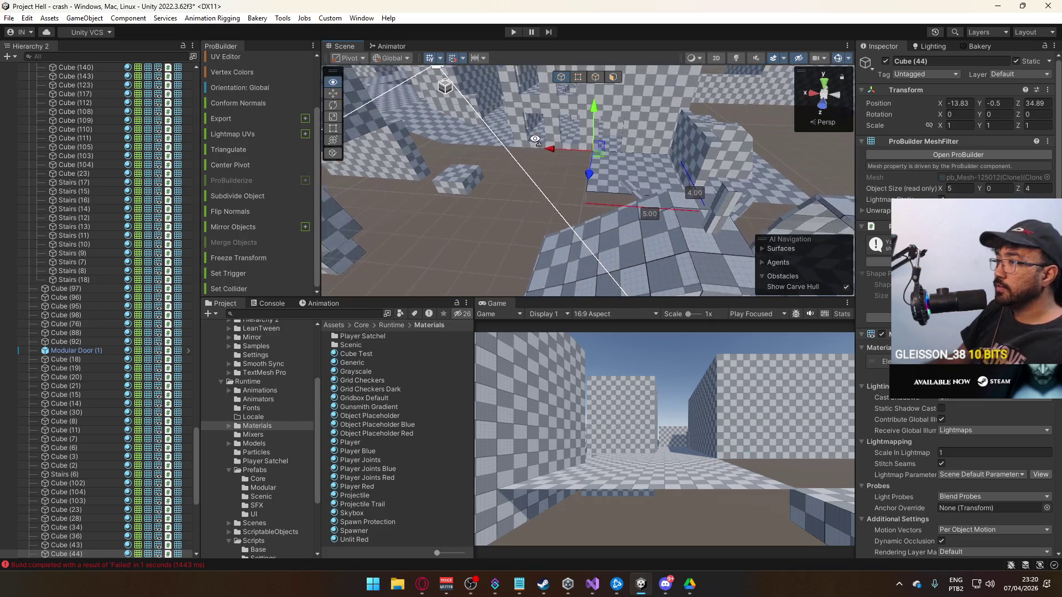
pyautogui.moveTo(574, 161); pyautogui.dragTo(465, 188)
pyautogui.click(597, 79)
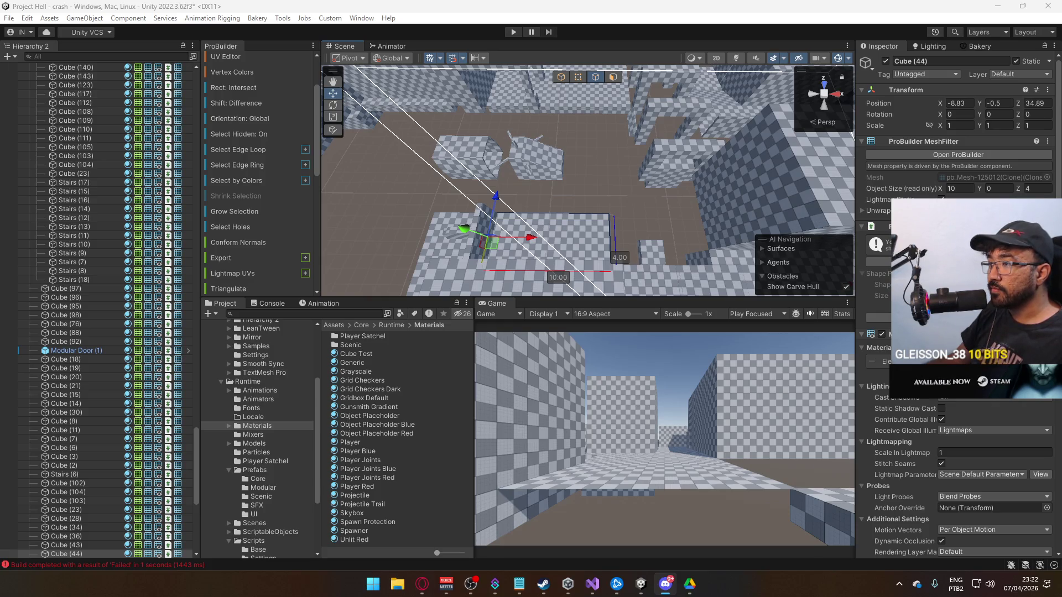
# Drag the end face of Cube (44) outward until the slab is 10 by 14 units.
pyautogui.moveTo(528, 199)
pyautogui.mouseDown()
pyautogui.moveTo(605, 176)
pyautogui.moveTo(624, 122)
pyautogui.moveTo(615, 142)
pyautogui.moveTo(490, 146)
pyautogui.moveTo(624, 93)
pyautogui.moveTo(611, 143)
pyautogui.moveTo(636, 166)
pyautogui.moveTo(612, 181)
pyautogui.moveTo(376, 201)
pyautogui.moveTo(646, 290)
pyautogui.moveTo(588, 237)
pyautogui.mouseUp()
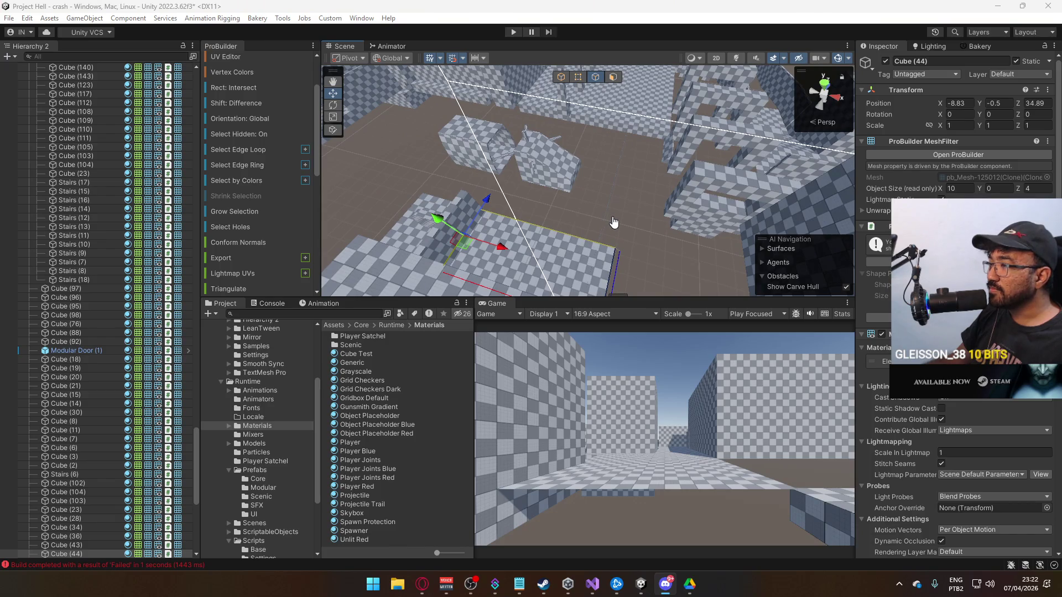
pyautogui.hotkey('alt', 'Tab')
pyautogui.moveTo(612, 217)
pyautogui.mouseDown()
pyautogui.moveTo(654, 214)
pyautogui.moveTo(582, 221)
pyautogui.mouseUp()
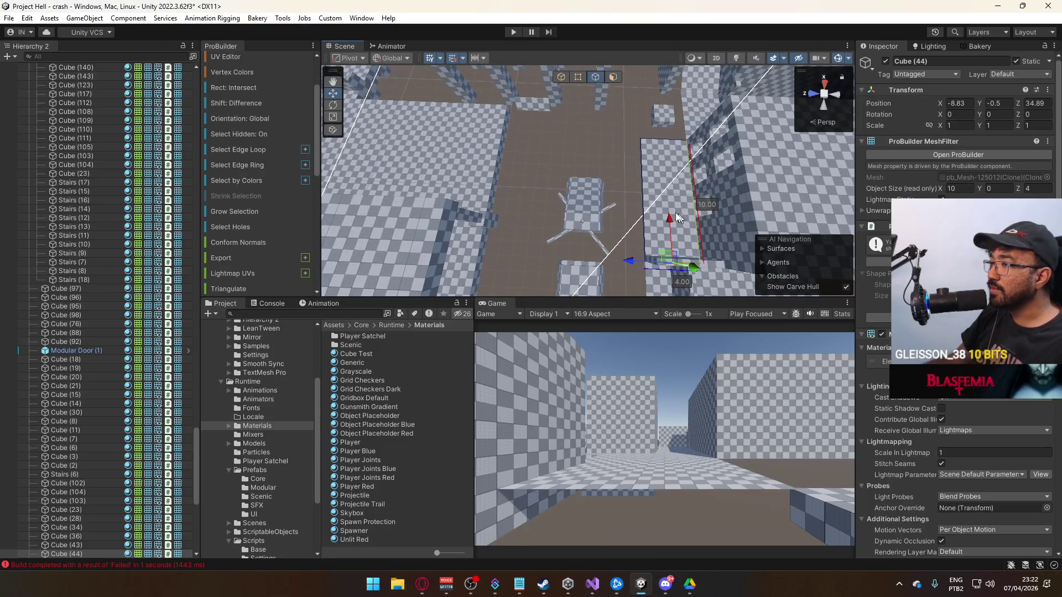
pyautogui.click(642, 170)
pyautogui.moveTo(612, 212)
pyautogui.mouseDown()
pyautogui.moveTo(473, 195)
pyautogui.moveTo(634, 209)
pyautogui.moveTo(515, 119)
pyautogui.moveTo(536, 113)
pyautogui.moveTo(473, 111)
pyautogui.moveTo(559, 83)
pyautogui.mouseUp()
pyautogui.click(562, 76)
# Delete the stray crossed-rods object beside the thin slab.
pyautogui.click(564, 207)
pyautogui.press('f')
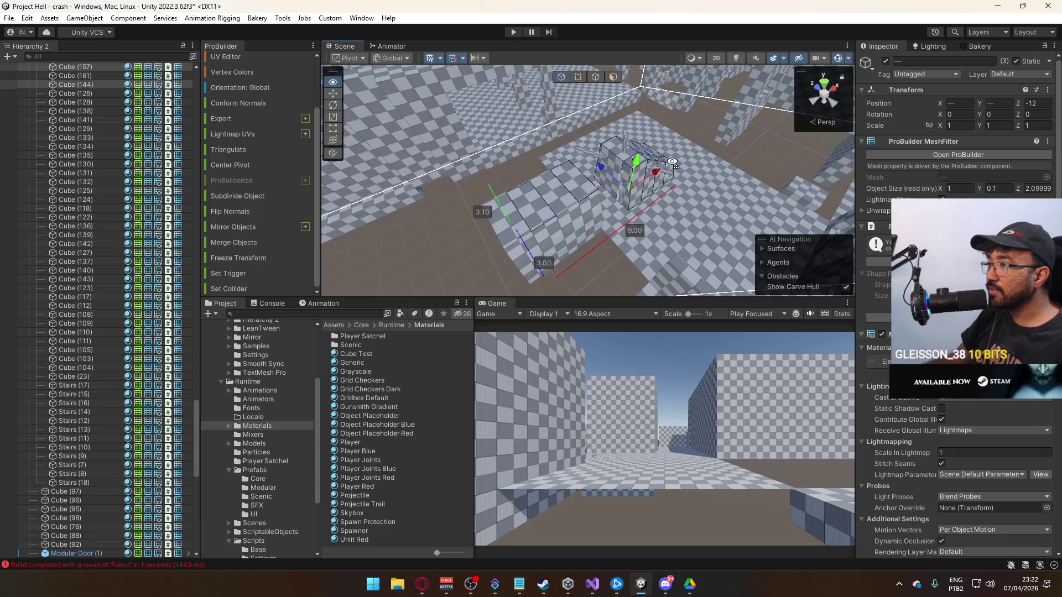
pyautogui.moveTo(642, 168); pyautogui.dragTo(606, 141)
pyautogui.click(595, 133)
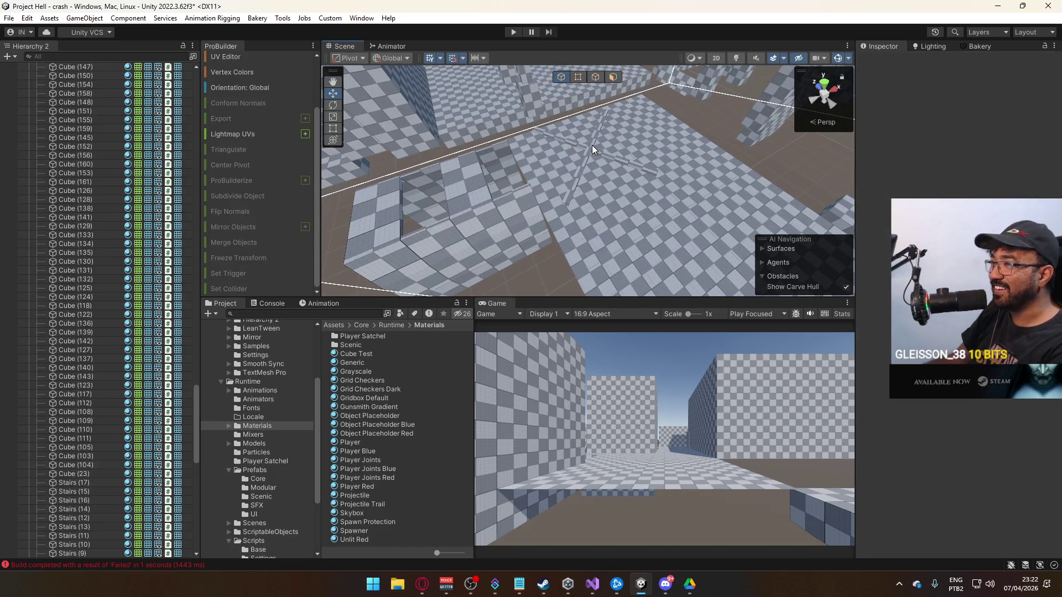
pyautogui.click(592, 145)
pyautogui.press('Delete')
# Delete the angled wall pieces near the floor slab Cube (44).
pyautogui.click(492, 162)
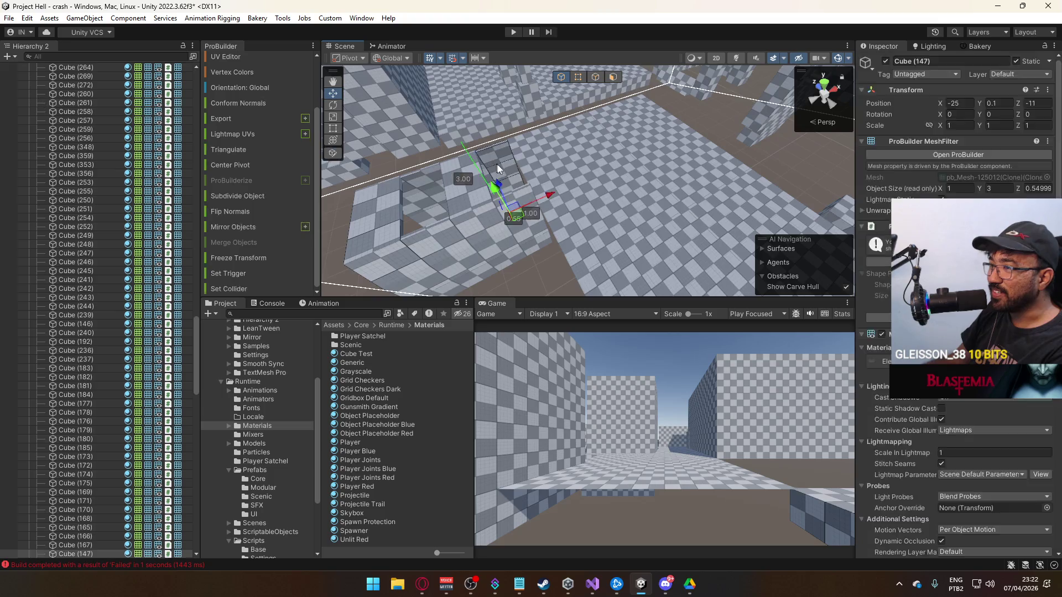
pyautogui.press('Delete')
pyautogui.moveTo(492, 162); pyautogui.dragTo(541, 161)
pyautogui.click(483, 162)
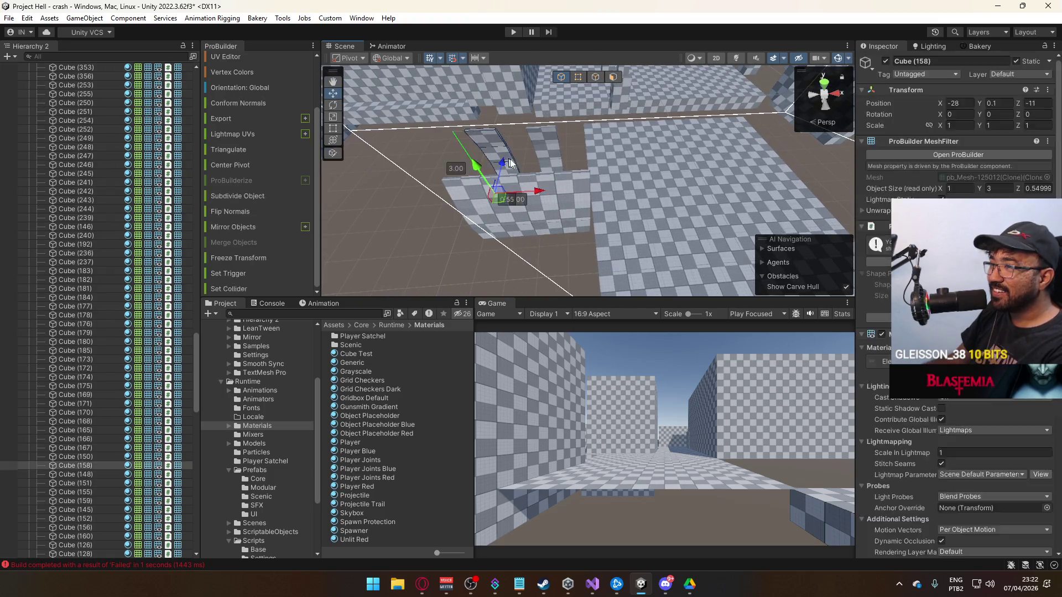
pyautogui.press('Delete')
pyautogui.click(493, 212)
pyautogui.press('Delete')
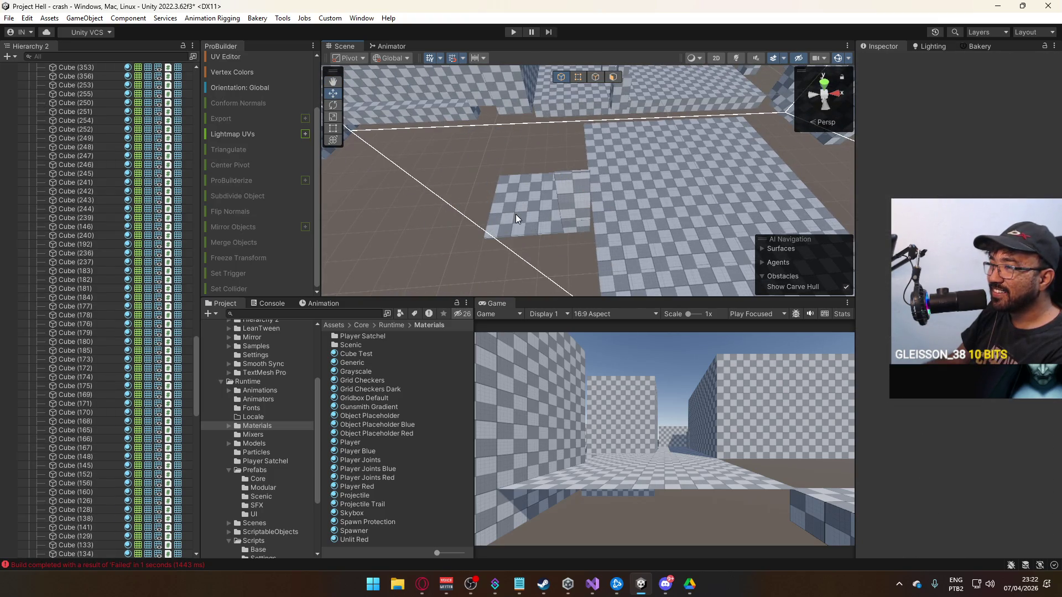
pyautogui.click(526, 212)
pyautogui.press('Delete')
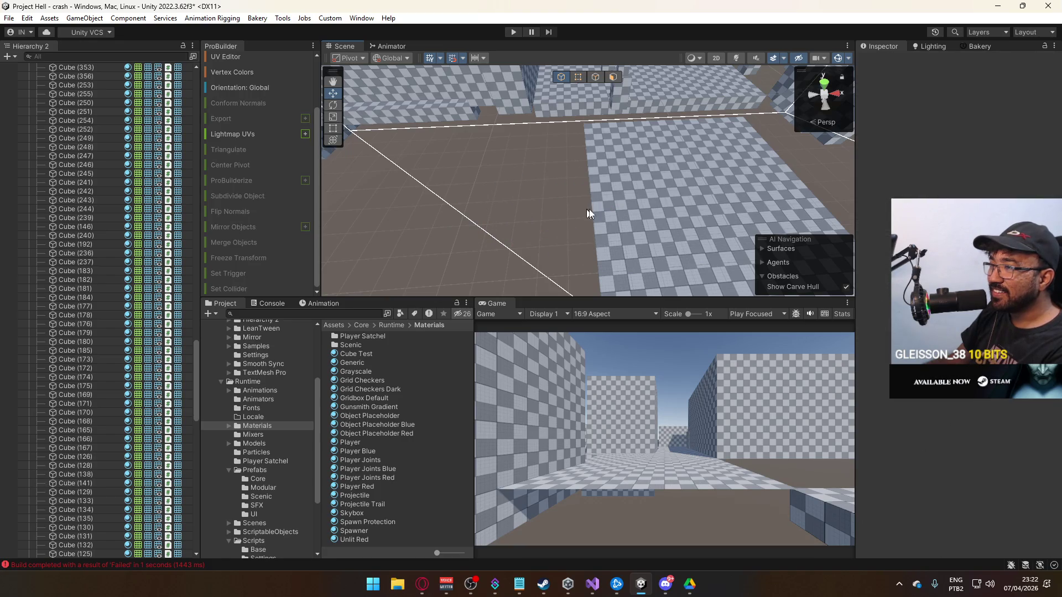
pyautogui.click(633, 194)
pyautogui.moveTo(632, 194)
pyautogui.mouseDown()
pyautogui.moveTo(593, 216)
pyautogui.moveTo(553, 186)
pyautogui.moveTo(360, 207)
pyautogui.mouseUp()
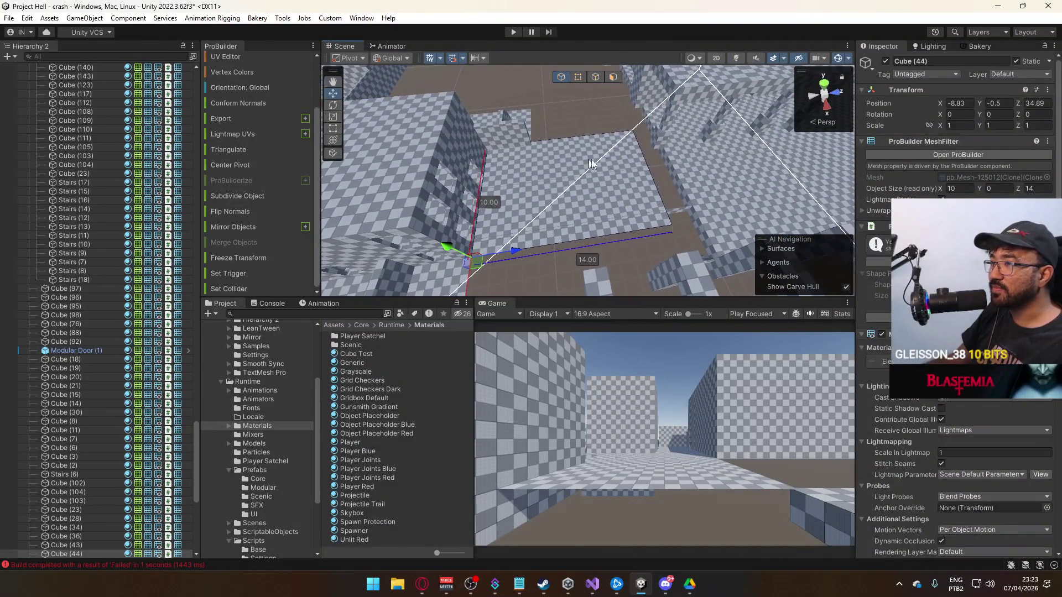
# Push Cube (44)'s right edge out in Edge mode until Object Size Z reads 16.
pyautogui.moveTo(610, 109)
pyautogui.mouseDown()
pyautogui.moveTo(582, 97)
pyautogui.moveTo(561, 112)
pyautogui.mouseUp()
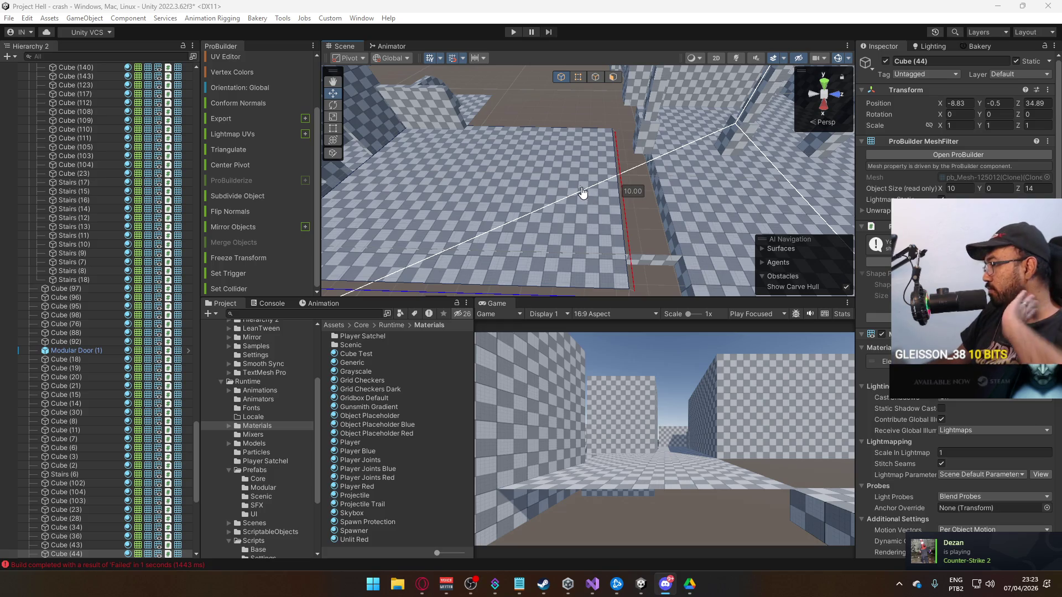
pyautogui.moveTo(576, 188)
pyautogui.mouseDown()
pyautogui.moveTo(532, 183)
pyautogui.moveTo(548, 199)
pyautogui.moveTo(617, 191)
pyautogui.moveTo(855, 225)
pyautogui.moveTo(755, 231)
pyautogui.moveTo(570, 188)
pyautogui.moveTo(529, 191)
pyautogui.mouseUp()
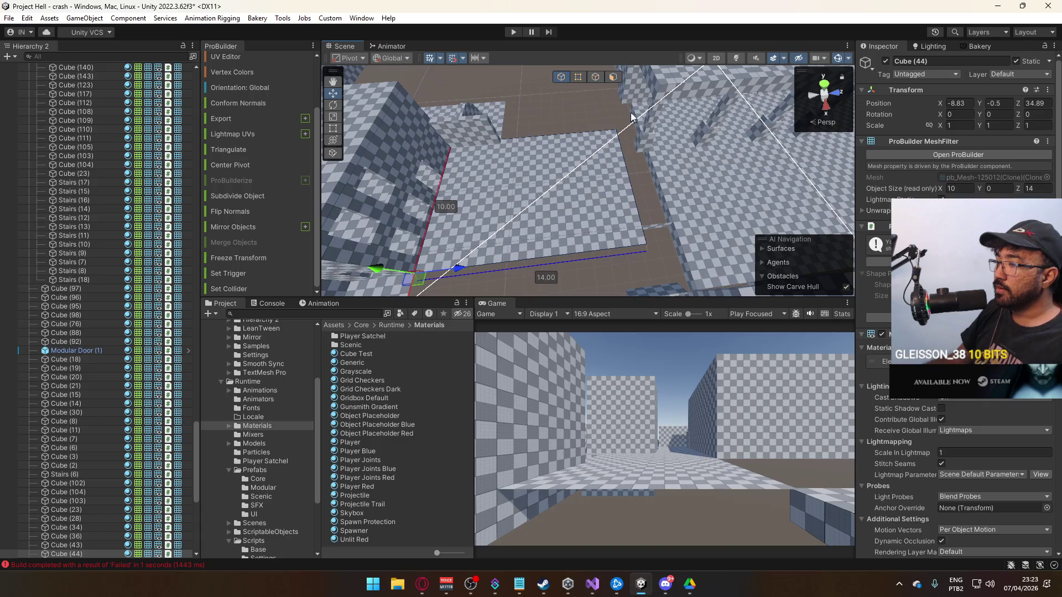
pyautogui.click(595, 76)
pyautogui.click(637, 210)
pyautogui.press('f')
pyautogui.moveTo(607, 168)
pyautogui.mouseDown()
pyautogui.moveTo(634, 167)
pyautogui.moveTo(626, 101)
pyautogui.mouseUp()
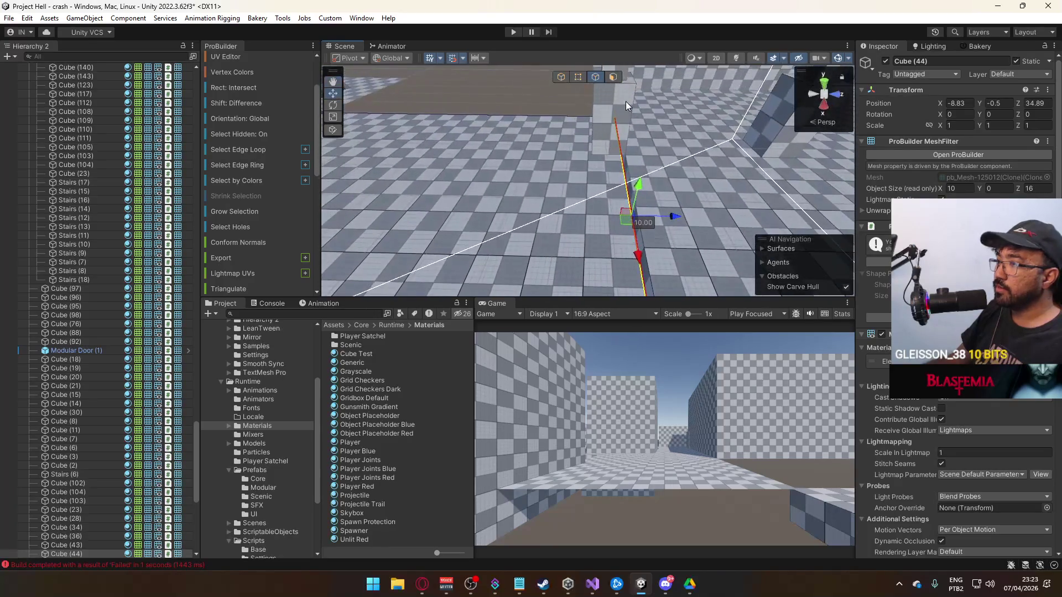
pyautogui.click(561, 77)
pyautogui.moveTo(527, 92)
pyautogui.mouseDown()
pyautogui.moveTo(817, 118)
pyautogui.moveTo(822, 95)
pyautogui.mouseUp()
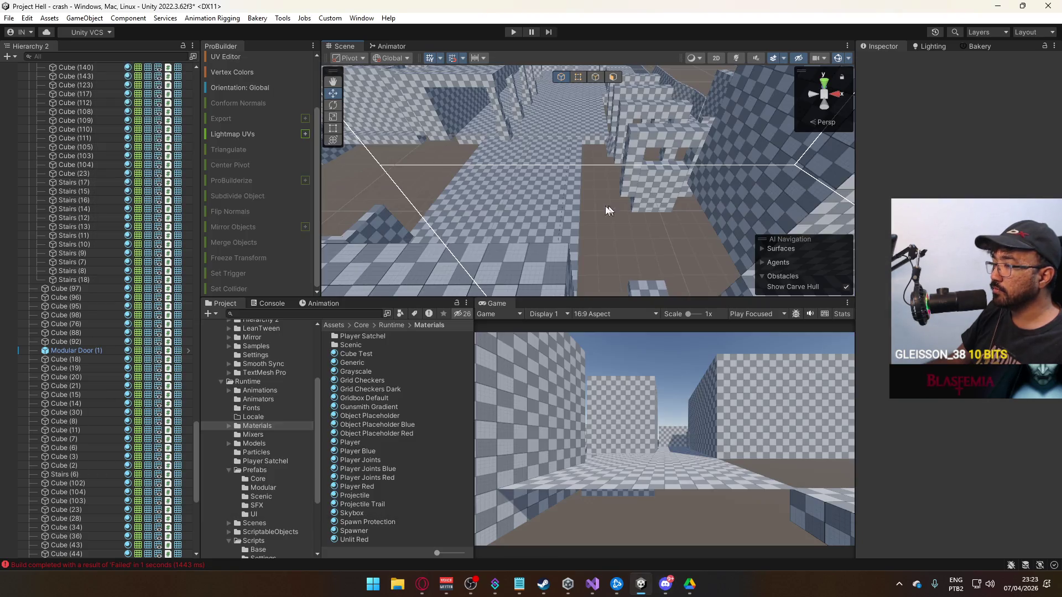
# Delete Cube (183), Cube (184), the raised cube and Cube (178).
pyautogui.moveTo(476, 188)
pyautogui.mouseDown()
pyautogui.moveTo(494, 193)
pyautogui.moveTo(601, 145)
pyautogui.moveTo(642, 173)
pyautogui.moveTo(859, 180)
pyautogui.moveTo(561, 220)
pyautogui.mouseUp()
pyautogui.click(561, 220)
pyautogui.press('Delete')
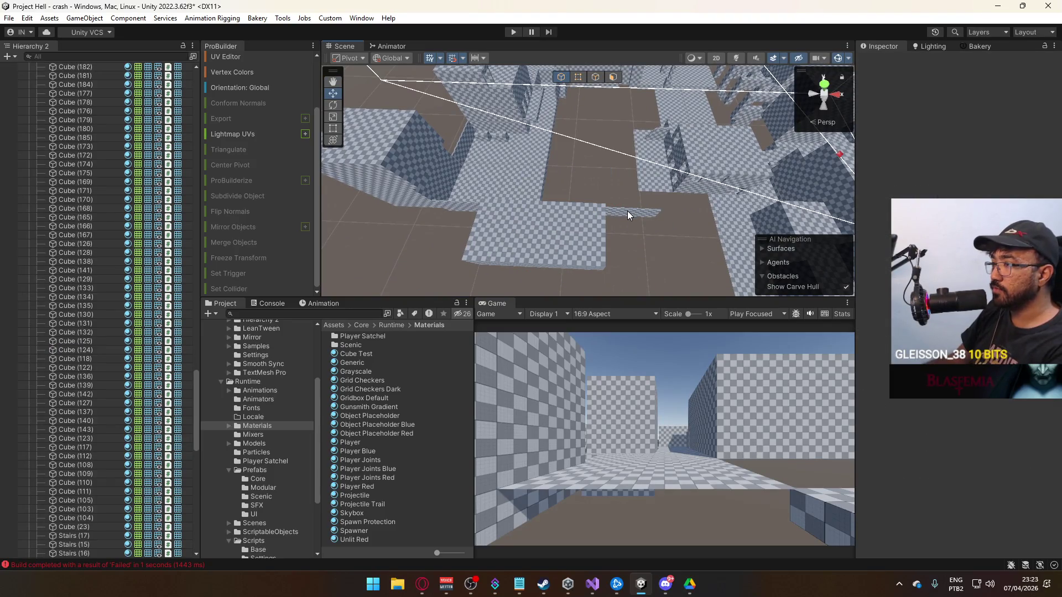
pyautogui.click(501, 223)
pyautogui.press('Delete')
pyautogui.moveTo(502, 223); pyautogui.dragTo(523, 142)
pyautogui.click(525, 161)
pyautogui.press('Delete')
pyautogui.moveTo(596, 166)
pyautogui.mouseDown()
pyautogui.moveTo(611, 171)
pyautogui.moveTo(581, 135)
pyautogui.moveTo(704, 173)
pyautogui.moveTo(505, 199)
pyautogui.moveTo(641, 161)
pyautogui.moveTo(670, 177)
pyautogui.mouseUp()
pyautogui.click(565, 119)
pyautogui.press('Delete')
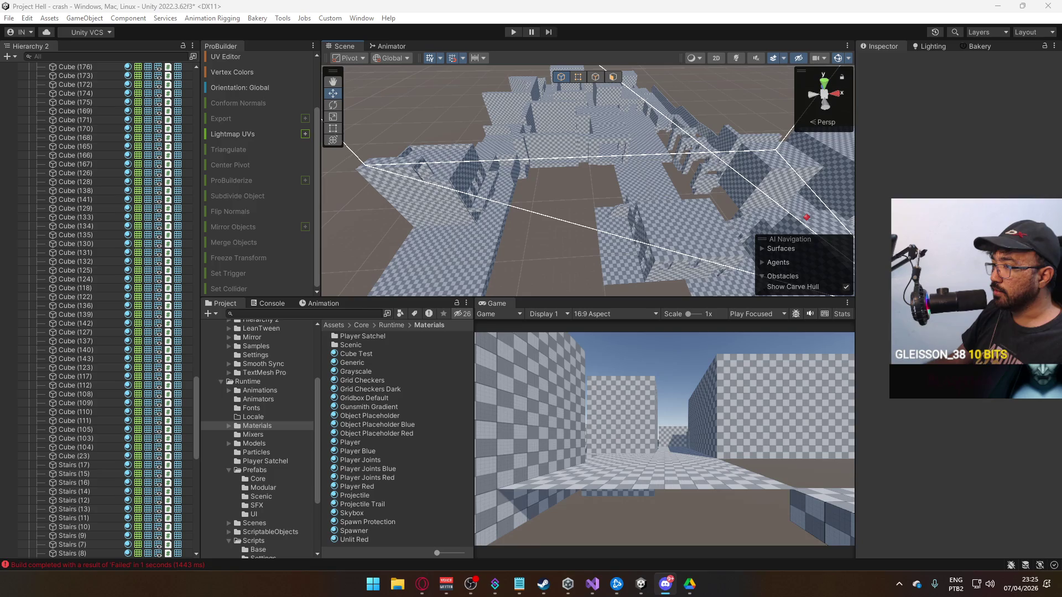
# Set floor slab Cube (45)'s Y rotation to 270 in the Inspector.
pyautogui.moveTo(702, 237)
pyautogui.mouseDown()
pyautogui.moveTo(636, 237)
pyautogui.moveTo(809, 192)
pyautogui.moveTo(855, 241)
pyautogui.moveTo(693, 251)
pyautogui.mouseUp()
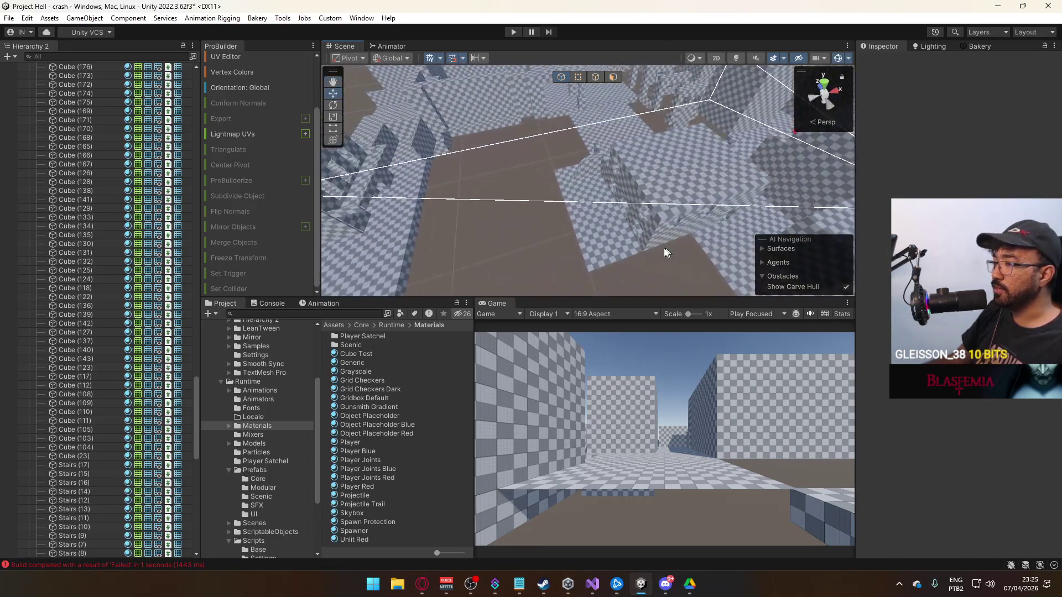
pyautogui.click(584, 230)
pyautogui.moveTo(584, 231)
pyautogui.mouseDown()
pyautogui.moveTo(780, 204)
pyautogui.moveTo(719, 221)
pyautogui.moveTo(704, 208)
pyautogui.moveTo(630, 211)
pyautogui.moveTo(602, 194)
pyautogui.moveTo(526, 217)
pyautogui.moveTo(434, 204)
pyautogui.moveTo(660, 151)
pyautogui.moveTo(645, 174)
pyautogui.moveTo(601, 178)
pyautogui.mouseUp()
pyautogui.click(746, 213)
pyautogui.click(629, 211)
pyautogui.click(996, 114)
pyautogui.write('270')
pyautogui.press('Return')
# Move Cube (45)'s pivot to a chosen vertex with ProBuilder Set Pivot (Ctrl+J).
pyautogui.click(593, 162)
pyautogui.click(585, 128)
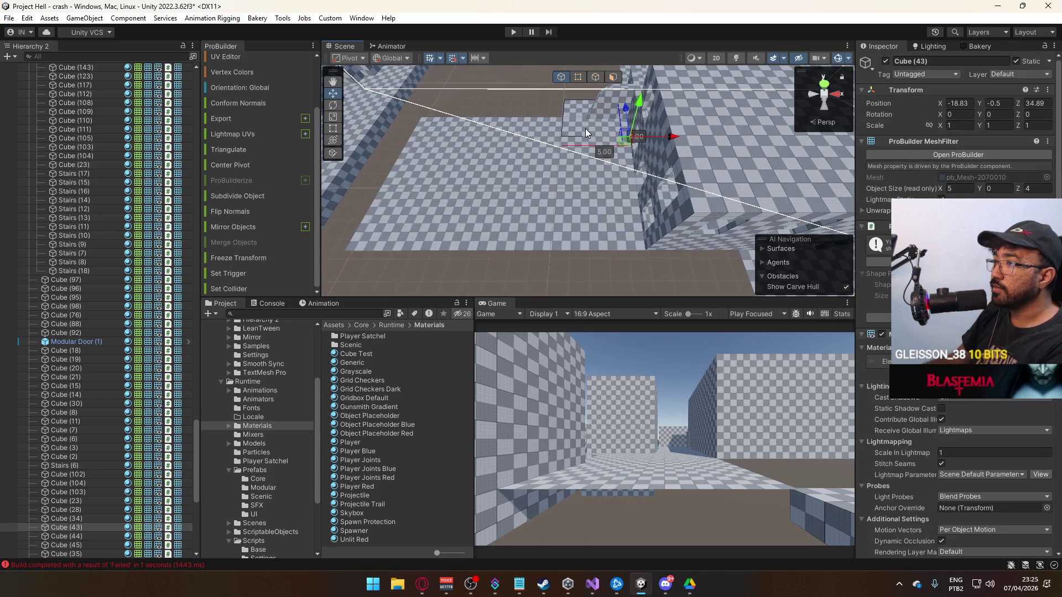
pyautogui.moveTo(585, 128)
pyautogui.mouseDown()
pyautogui.moveTo(605, 160)
pyautogui.moveTo(651, 129)
pyautogui.mouseUp()
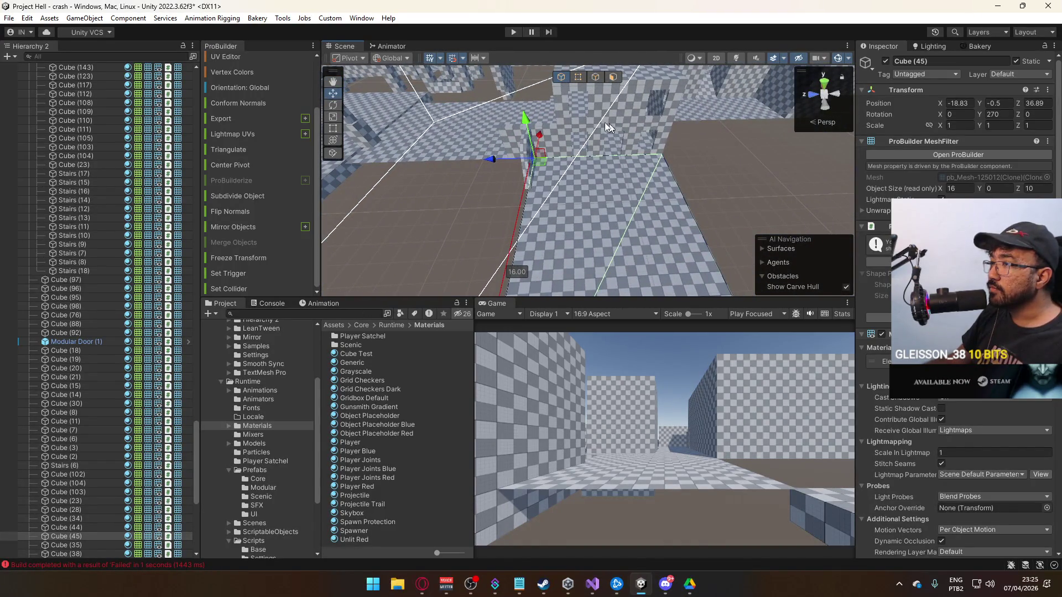
pyautogui.click(585, 82)
pyautogui.click(673, 173)
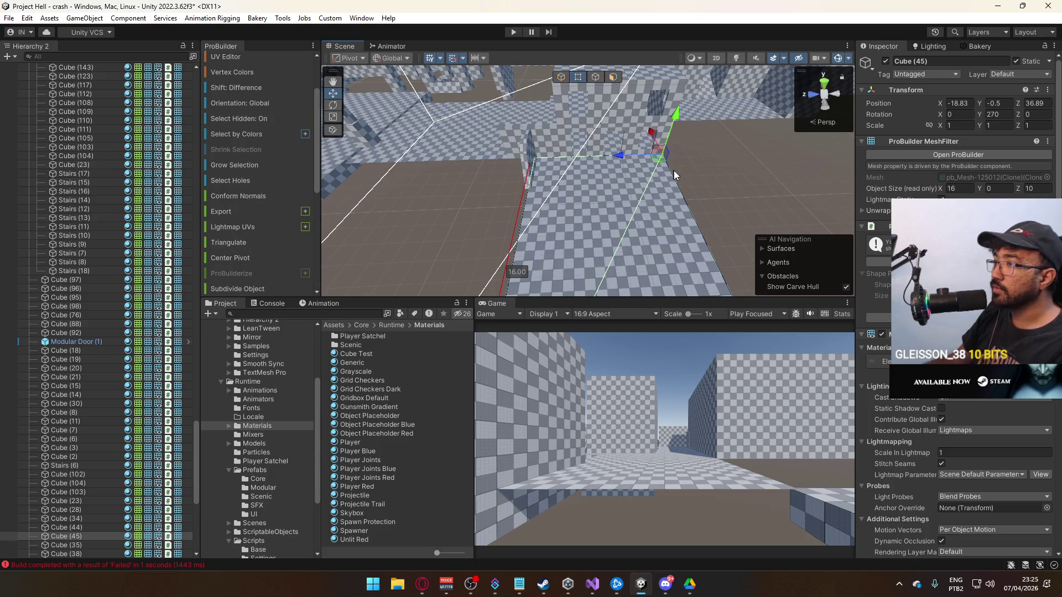
pyautogui.hotkey('ctrl', 'j')
pyautogui.moveTo(489, 193)
pyautogui.mouseDown()
pyautogui.moveTo(372, 213)
pyautogui.moveTo(420, 183)
pyautogui.mouseUp()
pyautogui.moveTo(562, 138)
pyautogui.mouseDown()
pyautogui.moveTo(503, 116)
pyautogui.moveTo(591, 197)
pyautogui.moveTo(552, 201)
pyautogui.moveTo(651, 190)
pyautogui.moveTo(579, 108)
pyautogui.moveTo(590, 170)
pyautogui.mouseUp()
pyautogui.moveTo(626, 248); pyautogui.dragTo(556, 258)
pyautogui.click(553, 215)
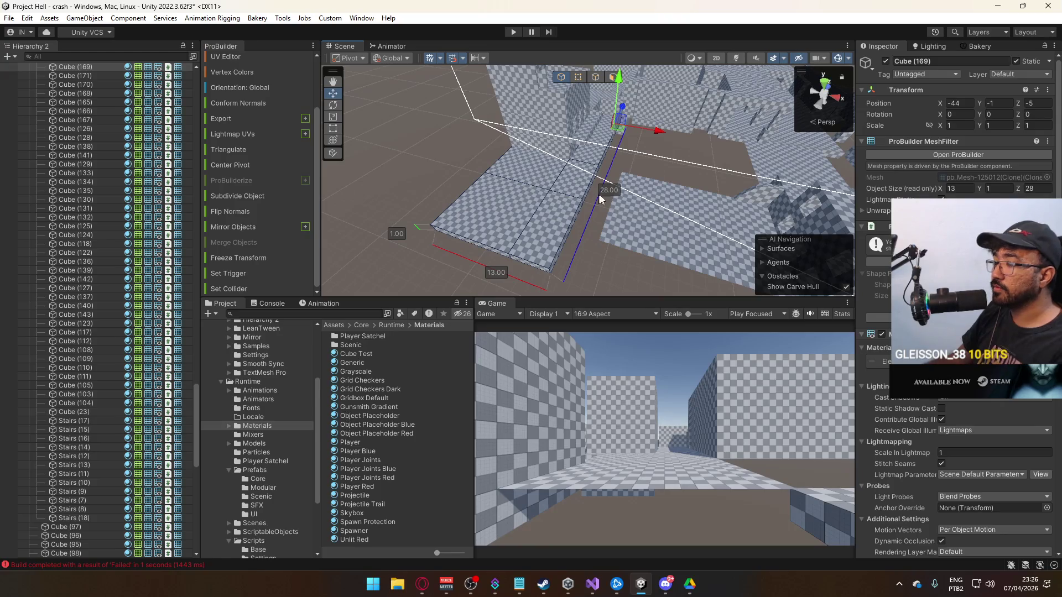
# Duplicate floor slab Cube (45) as Cube (46) and slide the copy along Z.
pyautogui.click(681, 207)
pyautogui.moveTo(679, 208)
pyautogui.mouseDown()
pyautogui.moveTo(963, 178)
pyautogui.moveTo(980, 192)
pyautogui.mouseUp()
pyautogui.hotkey('ctrl', 'd')
pyautogui.moveTo(677, 155)
pyautogui.mouseDown()
pyautogui.moveTo(586, 171)
pyautogui.moveTo(602, 172)
pyautogui.moveTo(600, 184)
pyautogui.moveTo(533, 139)
pyautogui.moveTo(576, 171)
pyautogui.moveTo(490, 186)
pyautogui.moveTo(475, 177)
pyautogui.moveTo(523, 158)
pyautogui.moveTo(515, 149)
pyautogui.moveTo(638, 109)
pyautogui.moveTo(365, 128)
pyautogui.moveTo(398, 126)
pyautogui.mouseUp()
pyautogui.press('k')
pyautogui.click(553, 116)
pyautogui.moveTo(532, 117)
pyautogui.keyDown('alt'); pyautogui.mouseDown()
pyautogui.moveTo(439, 124)
pyautogui.moveTo(621, 236)
pyautogui.moveTo(877, 297)
pyautogui.moveTo(863, 284)
pyautogui.moveTo(770, 320)
pyautogui.moveTo(650, 320)
pyautogui.moveTo(673, 310)
pyautogui.moveTo(712, 227)
pyautogui.mouseUp(); pyautogui.keyUp('alt')
pyautogui.click(621, 236)
pyautogui.moveTo(652, 207)
pyautogui.keyDown('alt'); pyautogui.mouseDown()
pyautogui.moveTo(849, 220)
pyautogui.moveTo(672, 224)
pyautogui.moveTo(968, 159)
pyautogui.moveTo(577, 173)
pyautogui.moveTo(406, 164)
pyautogui.moveTo(478, 111)
pyautogui.moveTo(564, 135)
pyautogui.mouseUp(); pyautogui.keyUp('alt')
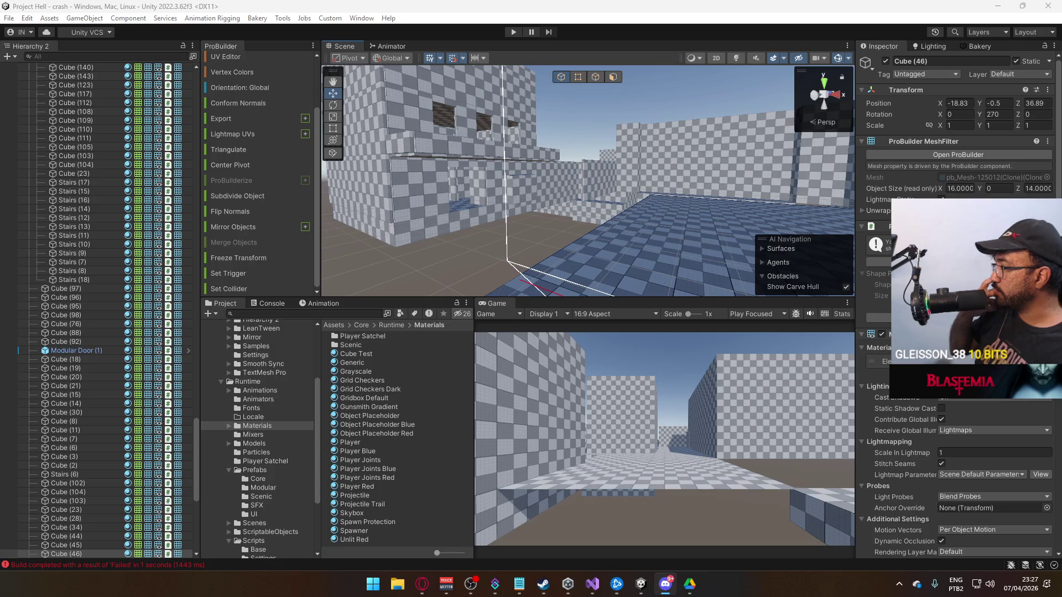
pyautogui.moveTo(795, 215)
pyautogui.mouseDown()
pyautogui.moveTo(721, 244)
pyautogui.moveTo(573, 214)
pyautogui.mouseUp()
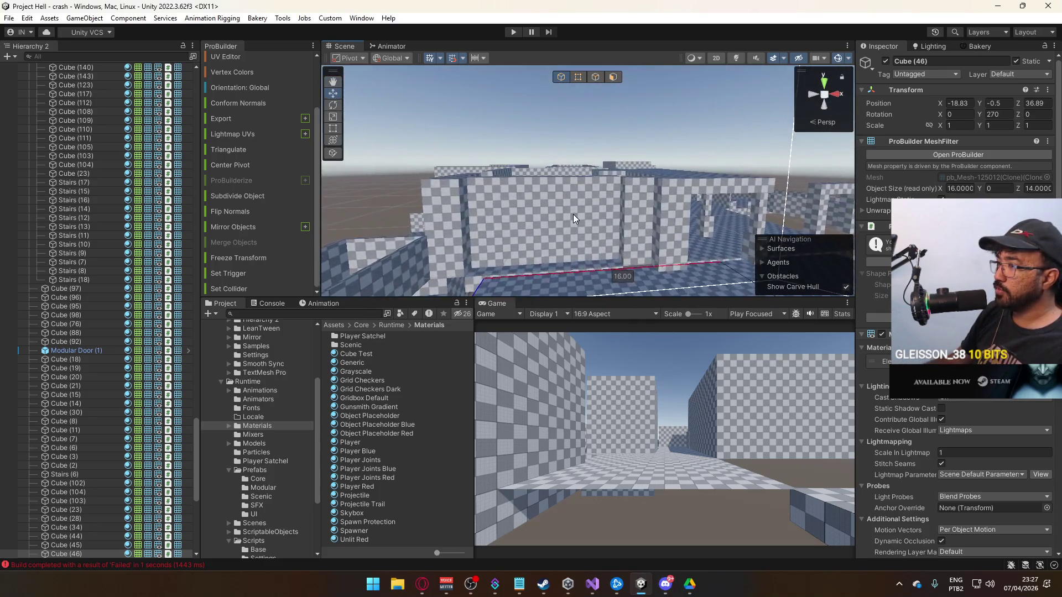
# Delete twelve wall-top cubes along the upper corridor, including Cube (167), (124), (123), (135), (134).
pyautogui.click(573, 214)
pyautogui.press('f')
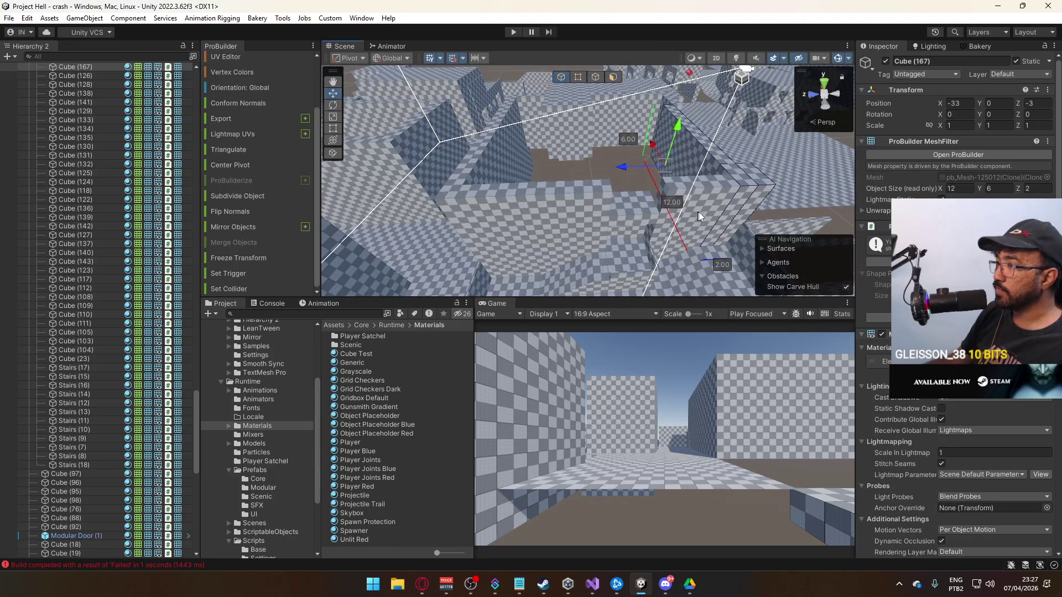
pyautogui.keyDown('shift'); pyautogui.click(622, 168); pyautogui.keyUp('shift')
pyautogui.keyDown('shift'); pyautogui.click(612, 189); pyautogui.keyUp('shift')
pyautogui.keyDown('shift'); pyautogui.click(613, 188); pyautogui.keyUp('shift')
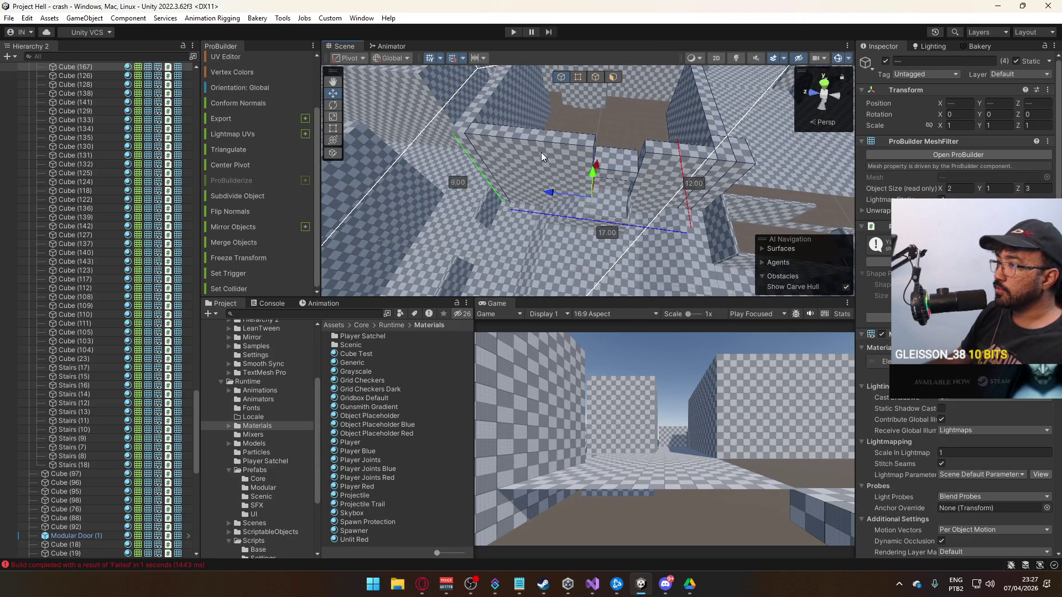
pyautogui.press('f')
pyautogui.keyDown('shift'); pyautogui.click(607, 170); pyautogui.keyUp('shift')
pyautogui.moveTo(606, 169)
pyautogui.mouseDown()
pyautogui.moveTo(694, 178)
pyautogui.moveTo(624, 165)
pyautogui.moveTo(714, 156)
pyautogui.moveTo(670, 170)
pyautogui.moveTo(635, 158)
pyautogui.mouseUp()
pyautogui.keyDown('shift'); pyautogui.click(695, 179); pyautogui.keyUp('shift')
pyautogui.keyDown('shift'); pyautogui.click(728, 156); pyautogui.keyUp('shift')
pyautogui.keyDown('shift'); pyautogui.click(704, 182); pyautogui.keyUp('shift')
pyautogui.keyDown('shift'); pyautogui.click(634, 159); pyautogui.keyUp('shift')
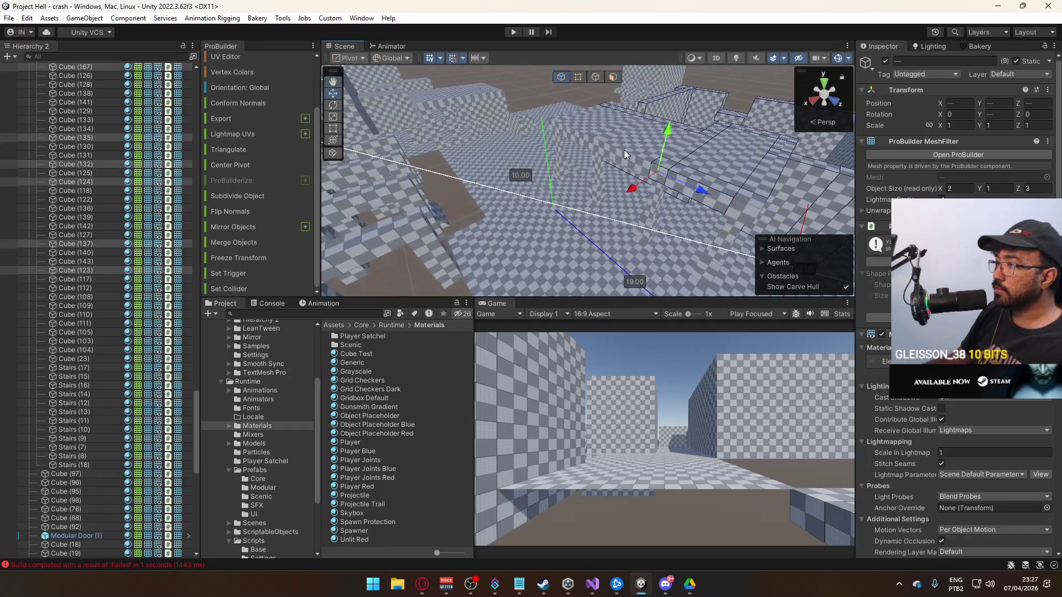
pyautogui.keyDown('shift'); pyautogui.click(598, 133); pyautogui.keyUp('shift')
pyautogui.keyDown('shift'); pyautogui.click(594, 128); pyautogui.keyUp('shift')
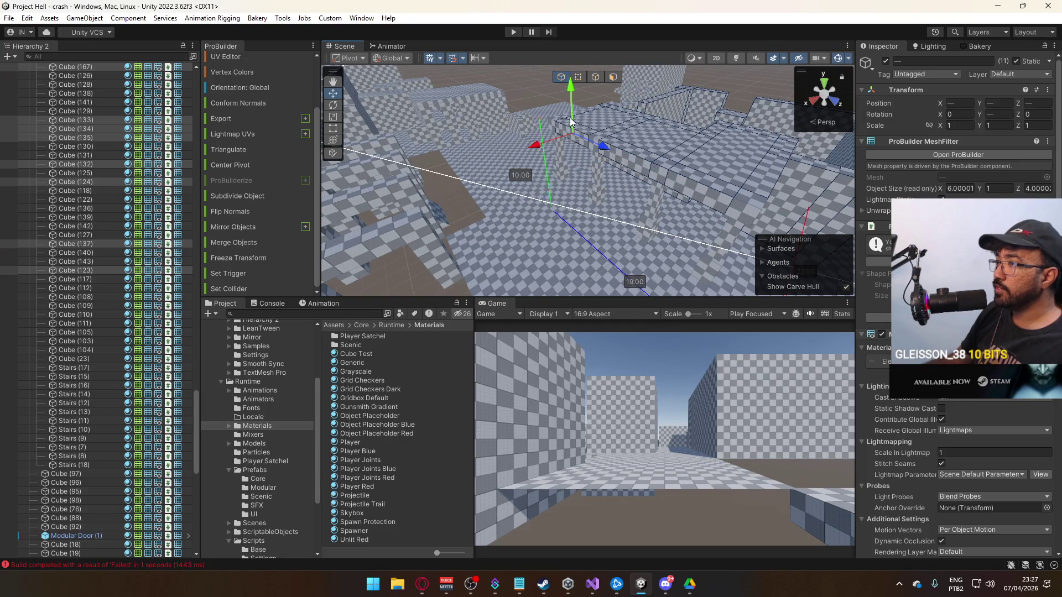
pyautogui.keyDown('shift'); pyautogui.click(562, 120); pyautogui.keyUp('shift')
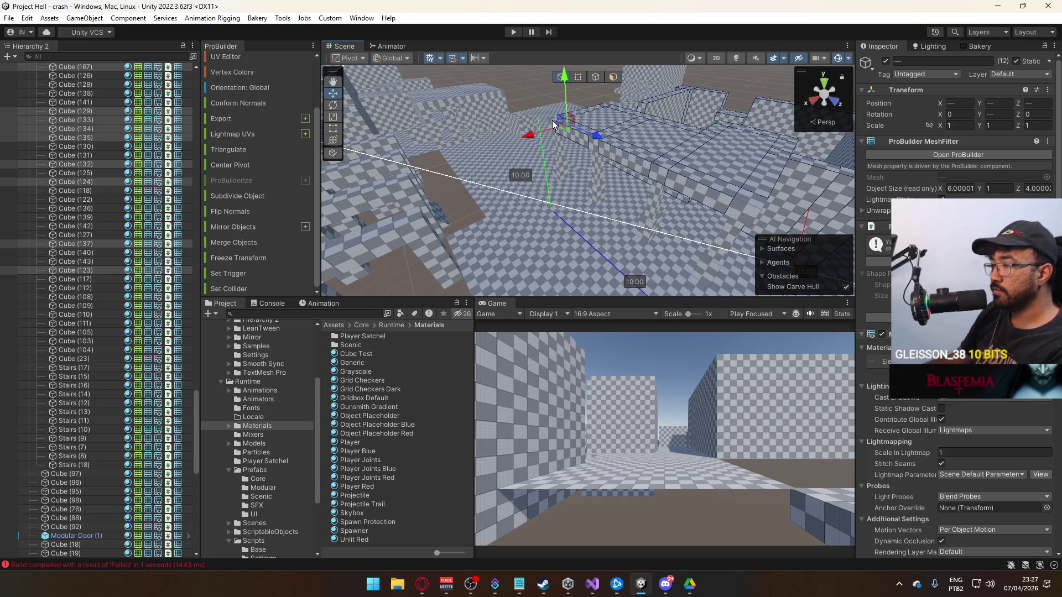
pyautogui.press('Delete')
# Delete the two remaining wall cubes on the upper corridor.
pyautogui.moveTo(615, 136)
pyautogui.mouseDown()
pyautogui.moveTo(772, 166)
pyautogui.moveTo(742, 186)
pyautogui.moveTo(726, 177)
pyautogui.moveTo(619, 215)
pyautogui.moveTo(554, 169)
pyautogui.moveTo(539, 171)
pyautogui.moveTo(634, 219)
pyautogui.moveTo(662, 190)
pyautogui.mouseUp()
pyautogui.press('Delete')
pyautogui.press('Delete')
pyautogui.click(539, 172)
pyautogui.click(662, 177)
pyautogui.click(589, 181)
pyautogui.moveTo(590, 181)
pyautogui.mouseDown()
pyautogui.moveTo(713, 193)
pyautogui.moveTo(877, 178)
pyautogui.moveTo(852, 145)
pyautogui.moveTo(679, 171)
pyautogui.moveTo(575, 143)
pyautogui.moveTo(547, 166)
pyautogui.moveTo(552, 237)
pyautogui.moveTo(541, 266)
pyautogui.moveTo(531, 190)
pyautogui.moveTo(608, 166)
pyautogui.moveTo(719, 163)
pyautogui.moveTo(624, 149)
pyautogui.mouseUp()
# Duplicate the large block Cube (235) and move the copy down below the level.
pyautogui.click(679, 172)
pyautogui.hotkey('ctrl', 'd')
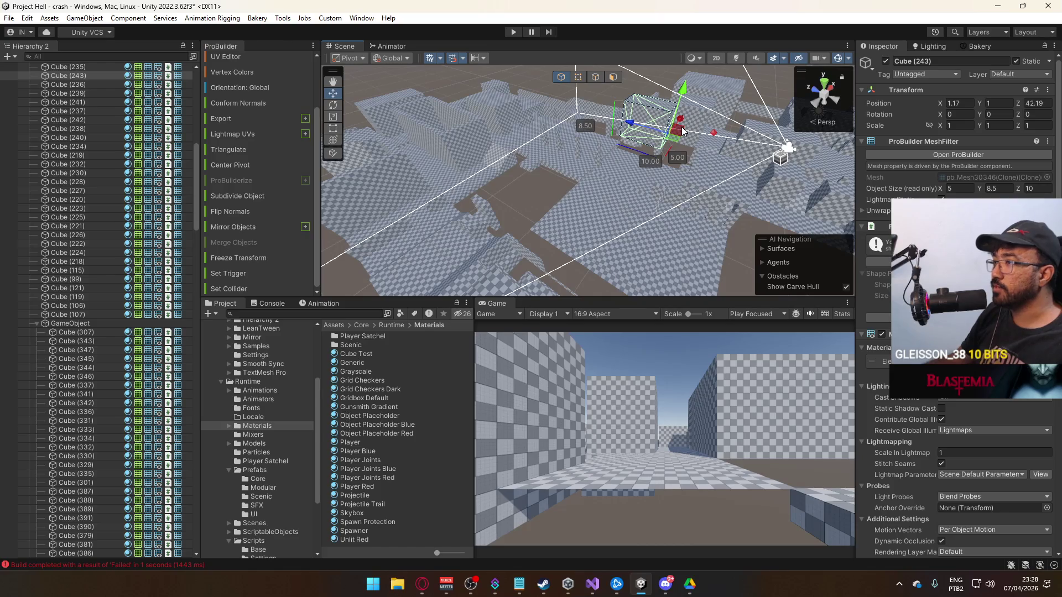
pyautogui.moveTo(684, 131); pyautogui.dragTo(634, 180)
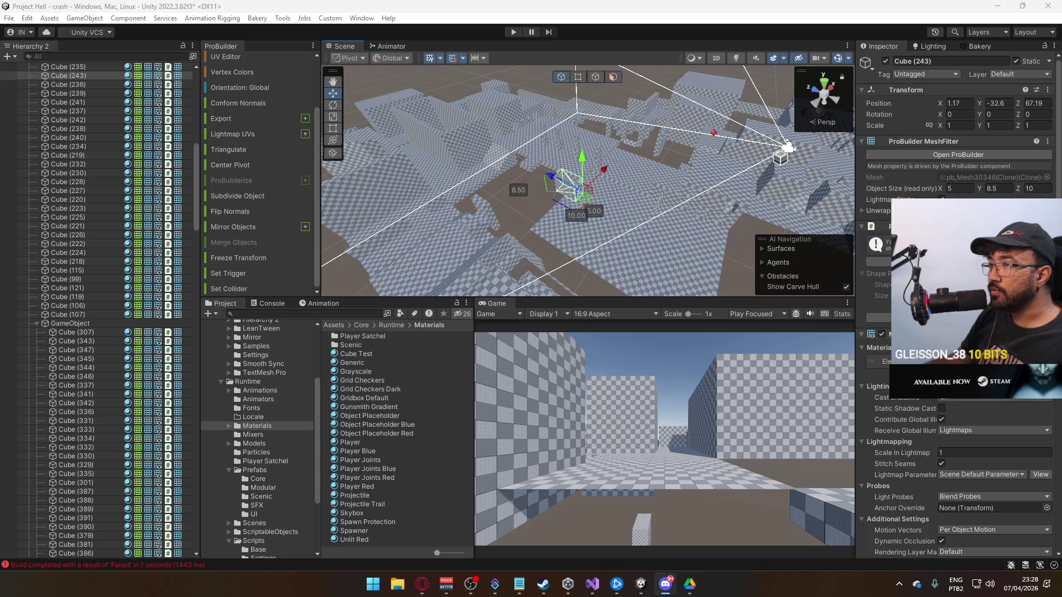
pyautogui.moveTo(642, 275)
pyautogui.mouseDown()
pyautogui.moveTo(497, 250)
pyautogui.moveTo(484, 298)
pyautogui.moveTo(559, 224)
pyautogui.moveTo(568, 238)
pyautogui.moveTo(571, 130)
pyautogui.mouseUp()
# Compare floor slabs Cube (46) and Cube (44), then select pillar Cube (142).
pyautogui.click(559, 224)
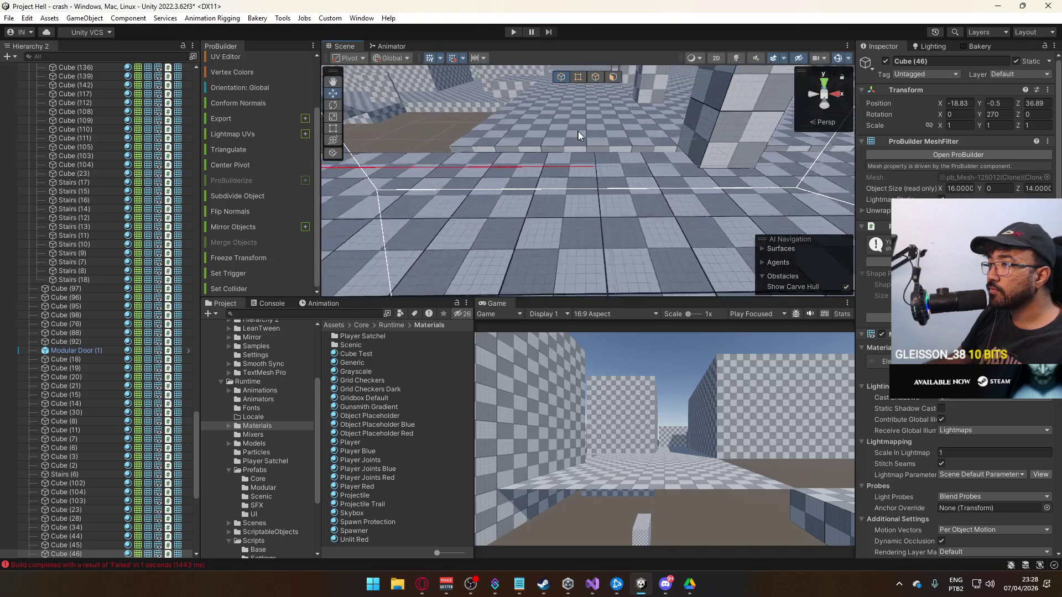
pyautogui.click(676, 182)
pyautogui.click(489, 201)
pyautogui.moveTo(489, 201)
pyautogui.mouseDown()
pyautogui.moveTo(495, 227)
pyautogui.moveTo(533, 229)
pyautogui.moveTo(595, 163)
pyautogui.mouseUp()
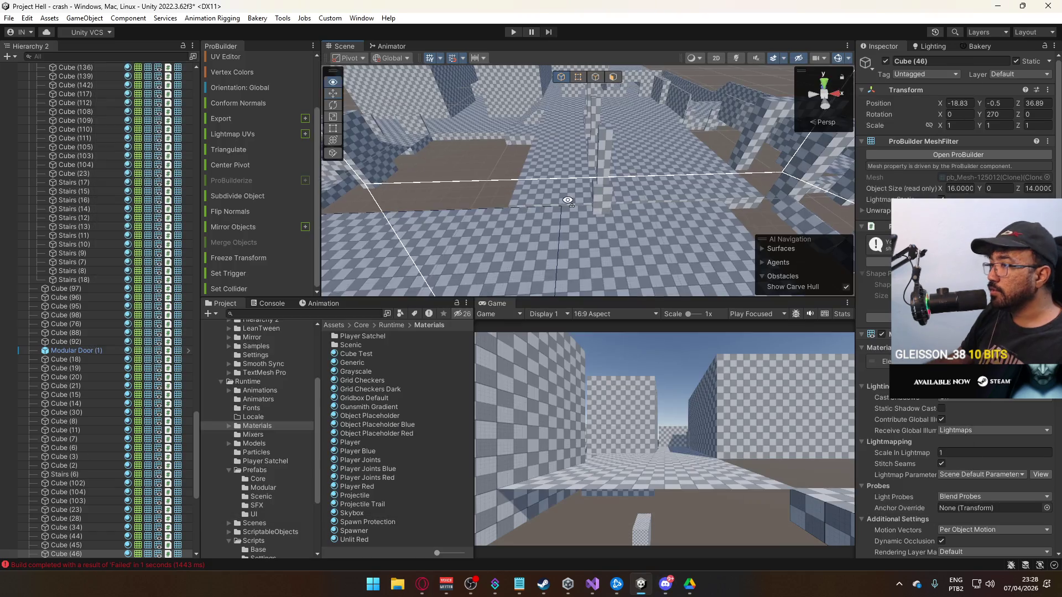
pyautogui.moveTo(674, 206)
pyautogui.mouseDown()
pyautogui.moveTo(712, 172)
pyautogui.moveTo(733, 224)
pyautogui.moveTo(691, 220)
pyautogui.moveTo(780, 226)
pyautogui.mouseUp()
pyautogui.click(638, 199)
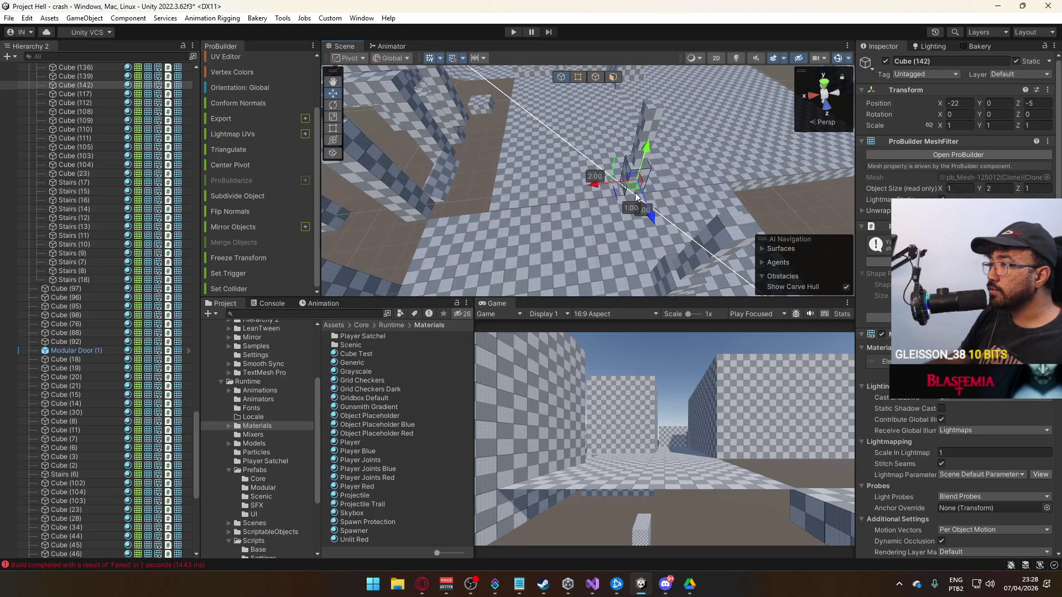
# Gather the pillars and slide one along X to -19.83.
pyautogui.keyDown('shift'); pyautogui.click(644, 145); pyautogui.keyUp('shift')
pyautogui.press('f')
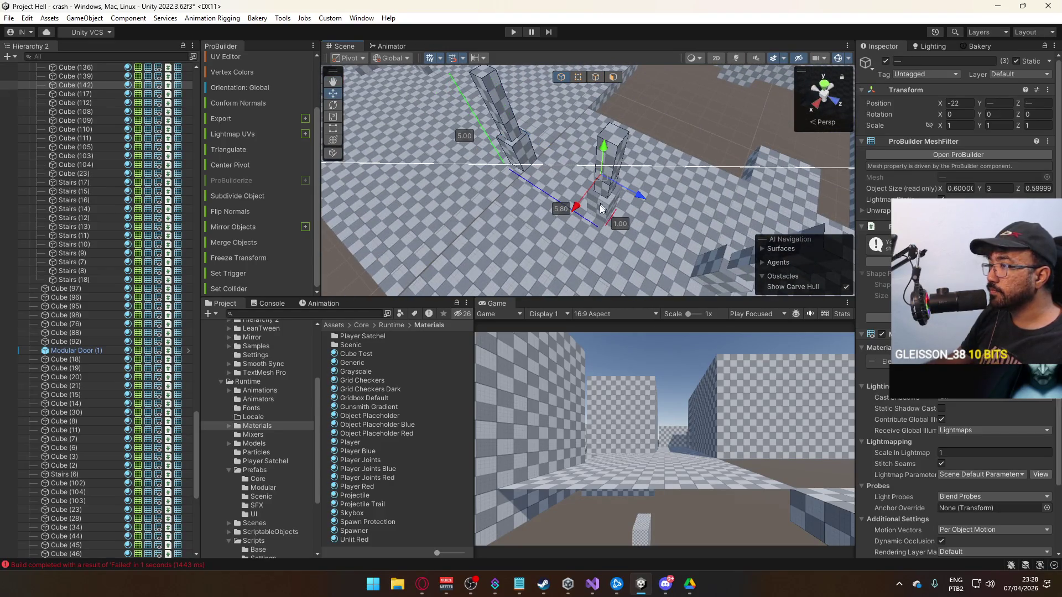
pyautogui.keyDown('shift'); pyautogui.click(603, 170); pyautogui.keyUp('shift')
pyautogui.press('f')
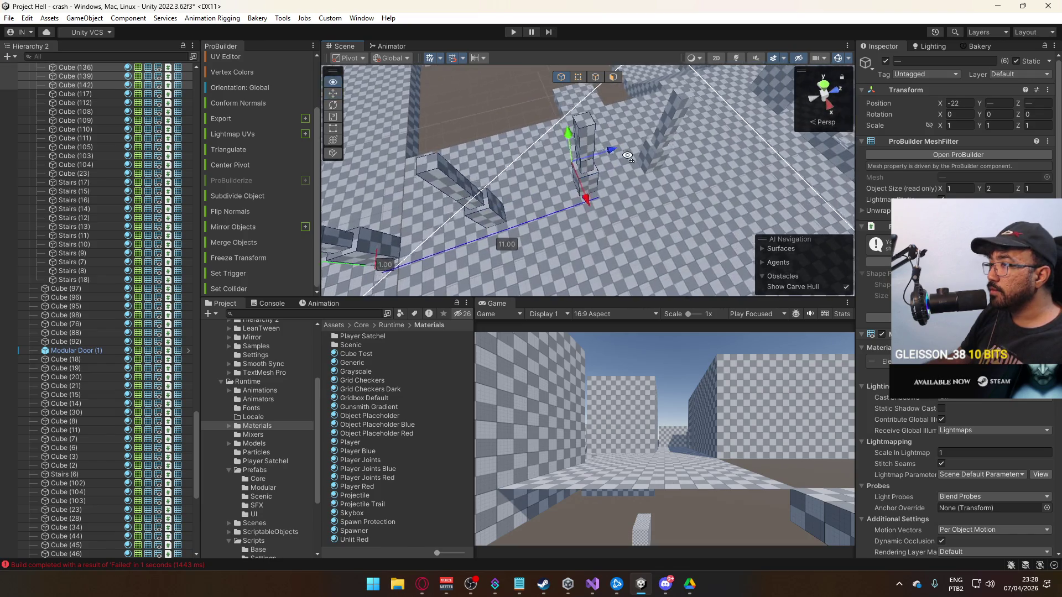
pyautogui.keyDown('shift'); pyautogui.click(635, 157); pyautogui.keyUp('shift')
pyautogui.press('f')
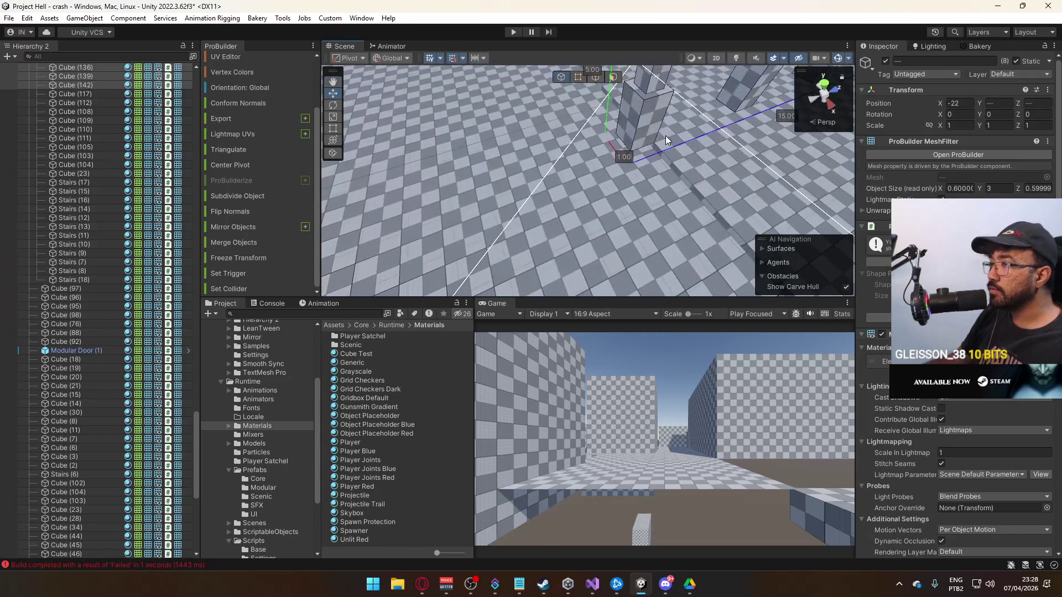
pyautogui.moveTo(631, 121)
pyautogui.mouseDown()
pyautogui.moveTo(576, 184)
pyautogui.moveTo(574, 152)
pyautogui.mouseUp()
pyautogui.moveTo(517, 187); pyautogui.dragTo(635, 221)
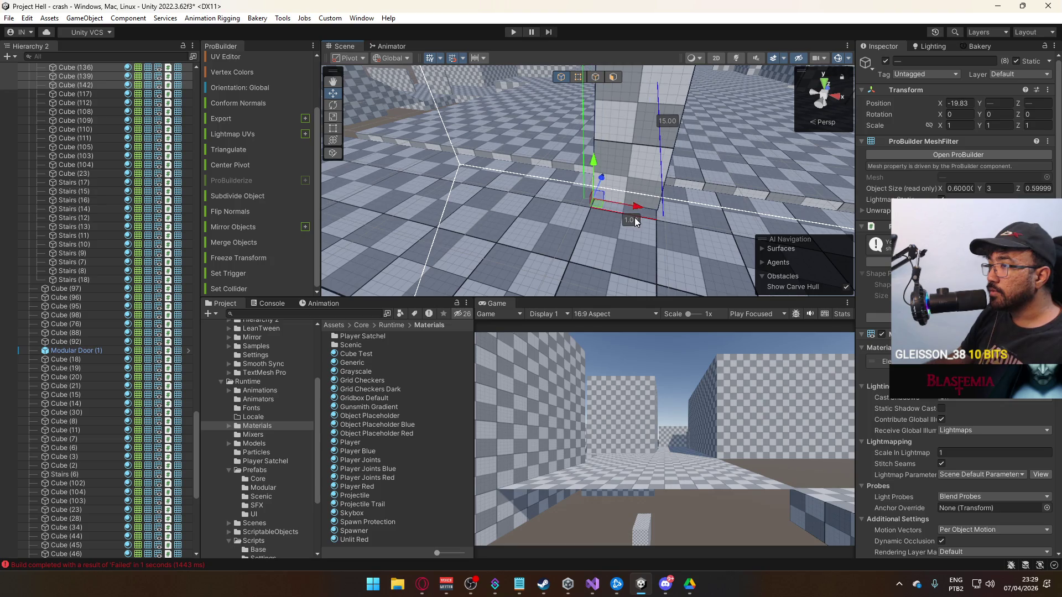
pyautogui.moveTo(599, 163)
pyautogui.mouseDown()
pyautogui.moveTo(590, 174)
pyautogui.moveTo(643, 206)
pyautogui.moveTo(611, 148)
pyautogui.moveTo(622, 79)
pyautogui.moveTo(748, 162)
pyautogui.mouseUp()
# Delete stray Cube (119) and two stray beams around the floor slabs.
pyautogui.click(606, 183)
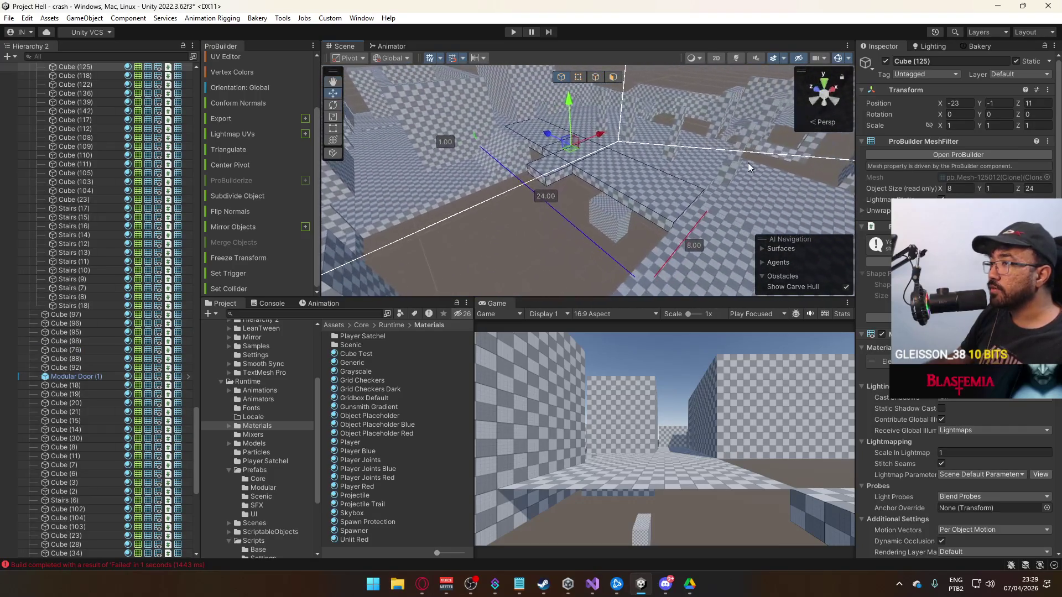
pyautogui.click(718, 180)
pyautogui.press('f')
pyautogui.moveTo(609, 171); pyautogui.dragTo(672, 193)
pyautogui.click(616, 178)
pyautogui.press('Delete')
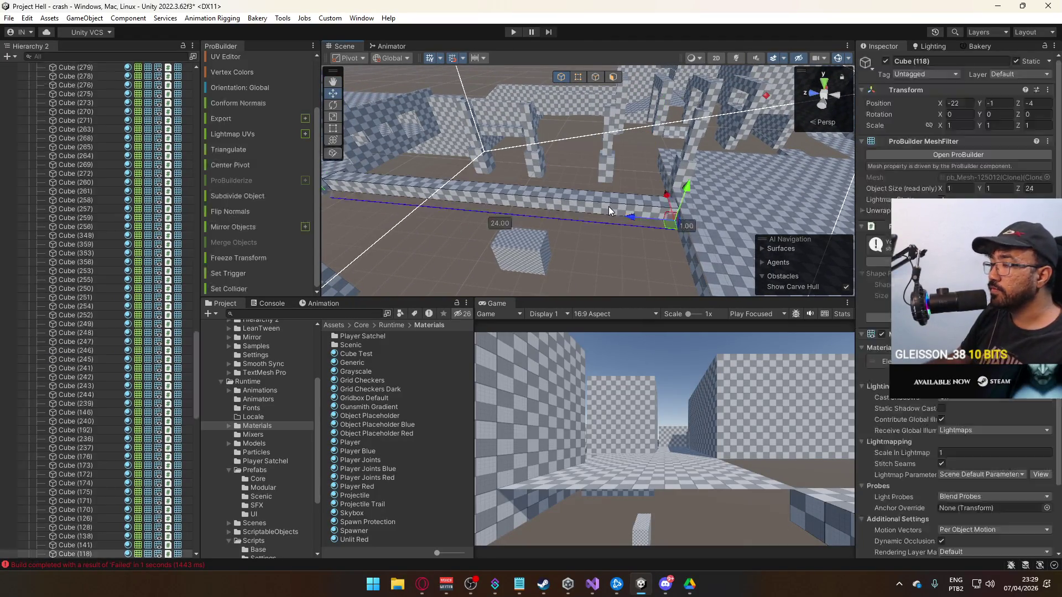
pyautogui.click(609, 207)
pyautogui.moveTo(608, 207); pyautogui.dragTo(555, 193)
pyautogui.press('Delete')
pyautogui.moveTo(719, 215); pyautogui.dragTo(798, 198)
pyautogui.click(554, 219)
pyautogui.press('Delete')
pyautogui.moveTo(556, 220)
pyautogui.mouseDown()
pyautogui.moveTo(616, 206)
pyautogui.moveTo(599, 206)
pyautogui.mouseUp()
pyautogui.click(553, 216)
pyautogui.click(578, 77)
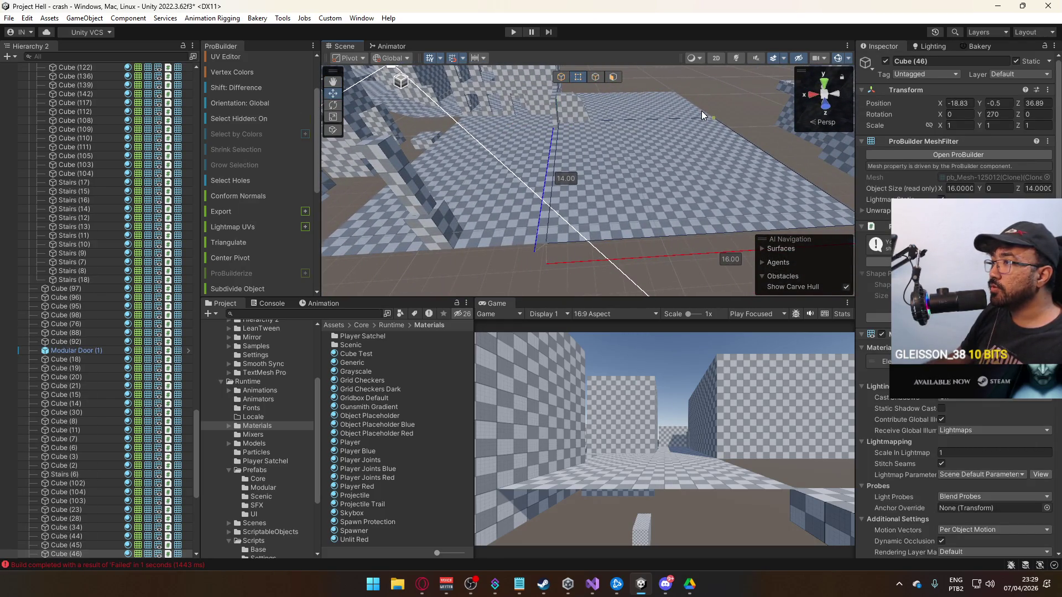
# Set the pivots of the first slab and floor Cube (44) onto their corner vertices.
pyautogui.hotkey('ctrl', 'j')
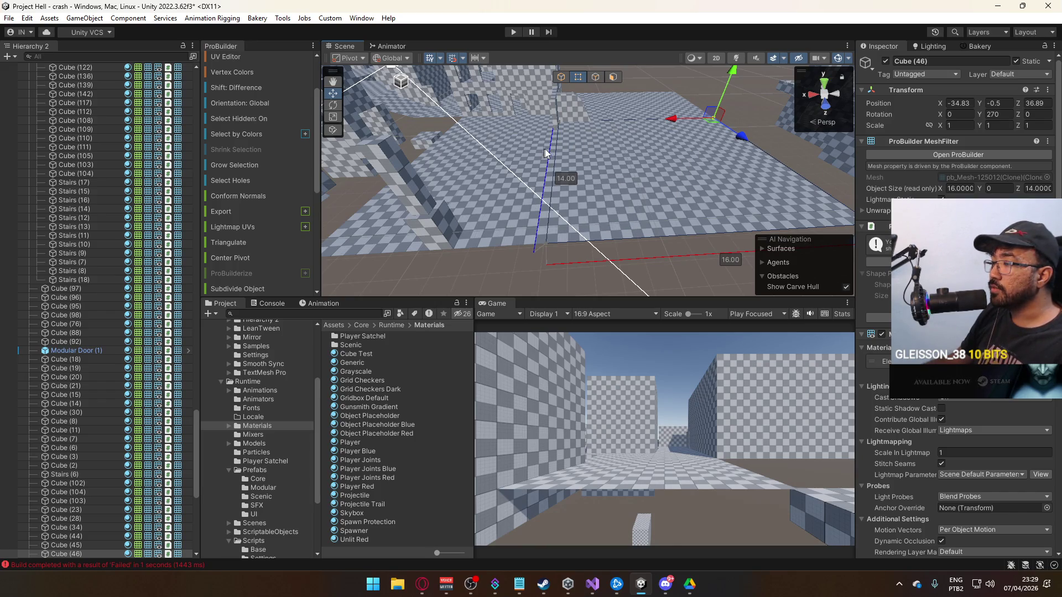
pyautogui.click(568, 137)
pyautogui.hotkey('ctrl', 'j')
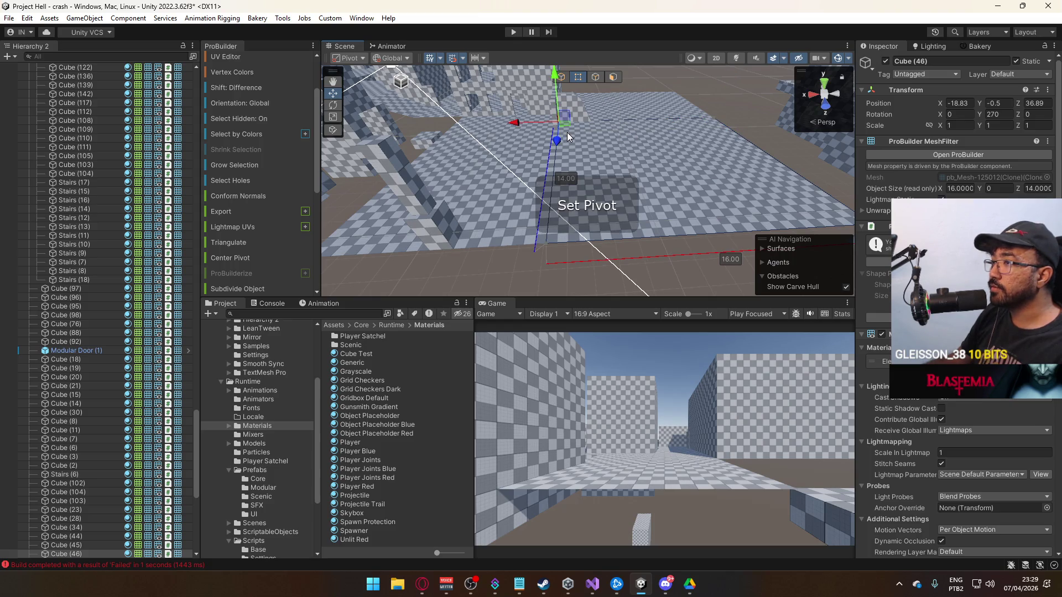
pyautogui.click(510, 148)
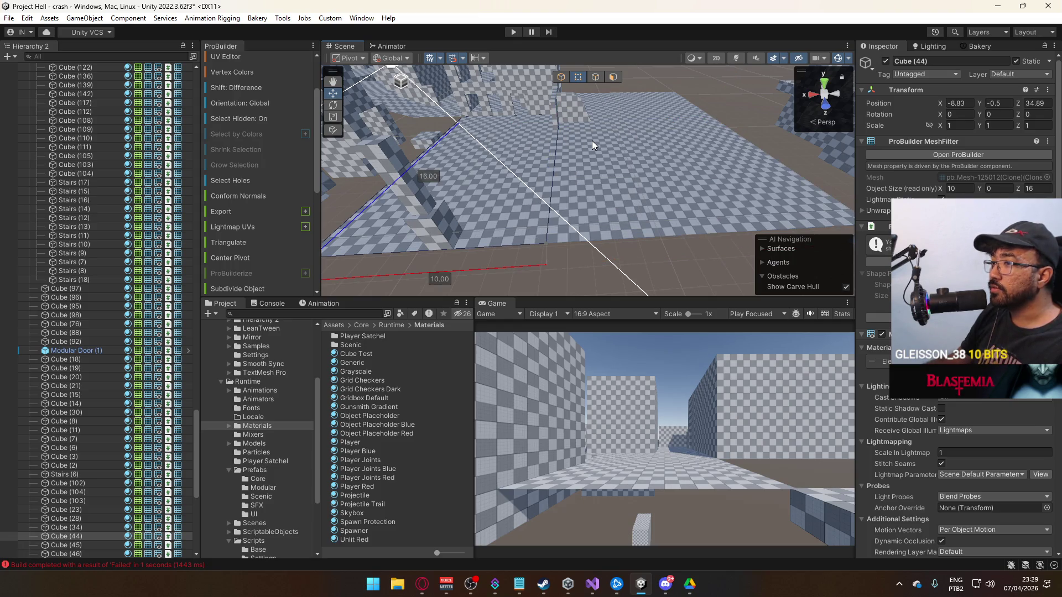
pyautogui.click(616, 150)
pyautogui.click(526, 134)
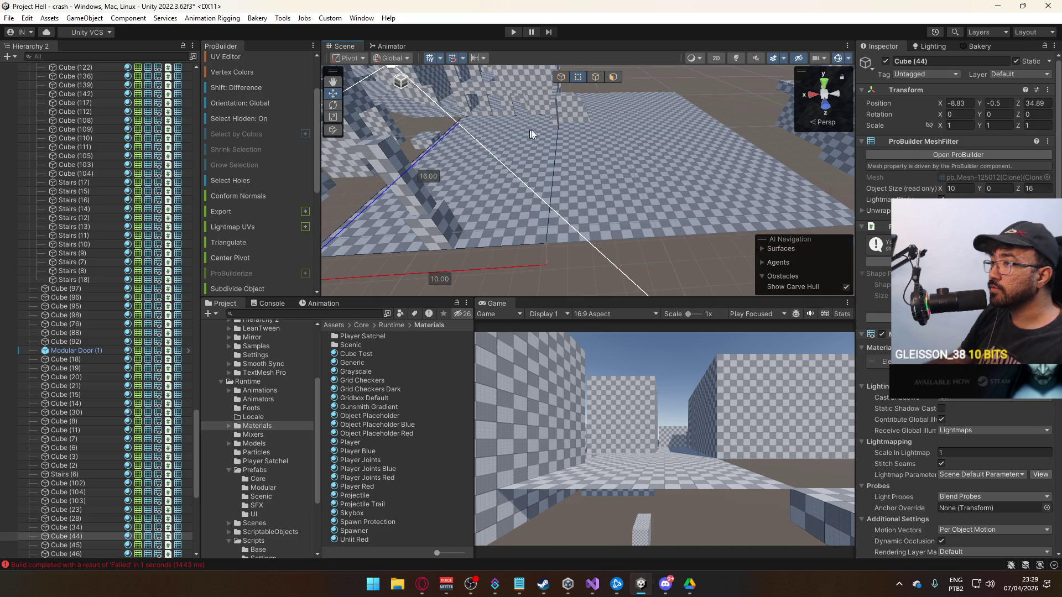
pyautogui.click(466, 119)
pyautogui.hotkey('ctrl', 'j')
pyautogui.click(560, 114)
pyautogui.hotkey('ctrl', 'j')
# Select floor slabs Cube (46) and Cube (45), then select the slabs' top faces.
pyautogui.click(664, 151)
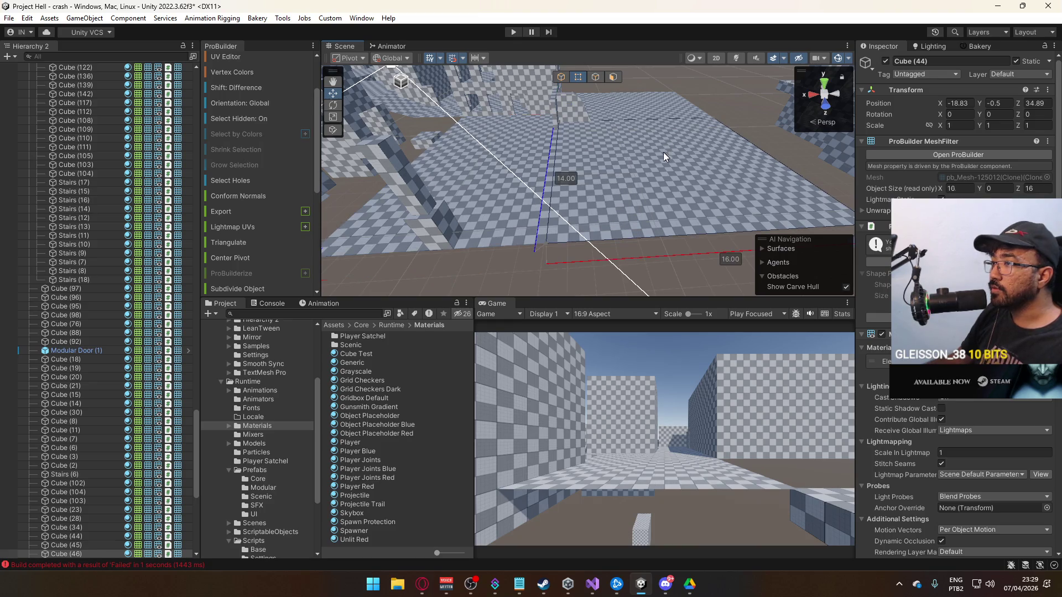
pyautogui.moveTo(637, 132)
pyautogui.mouseDown()
pyautogui.moveTo(497, 125)
pyautogui.moveTo(367, 94)
pyautogui.moveTo(347, 117)
pyautogui.moveTo(509, 109)
pyautogui.moveTo(618, 144)
pyautogui.mouseUp()
pyautogui.click(619, 143)
pyautogui.moveTo(707, 87); pyautogui.dragTo(642, 124)
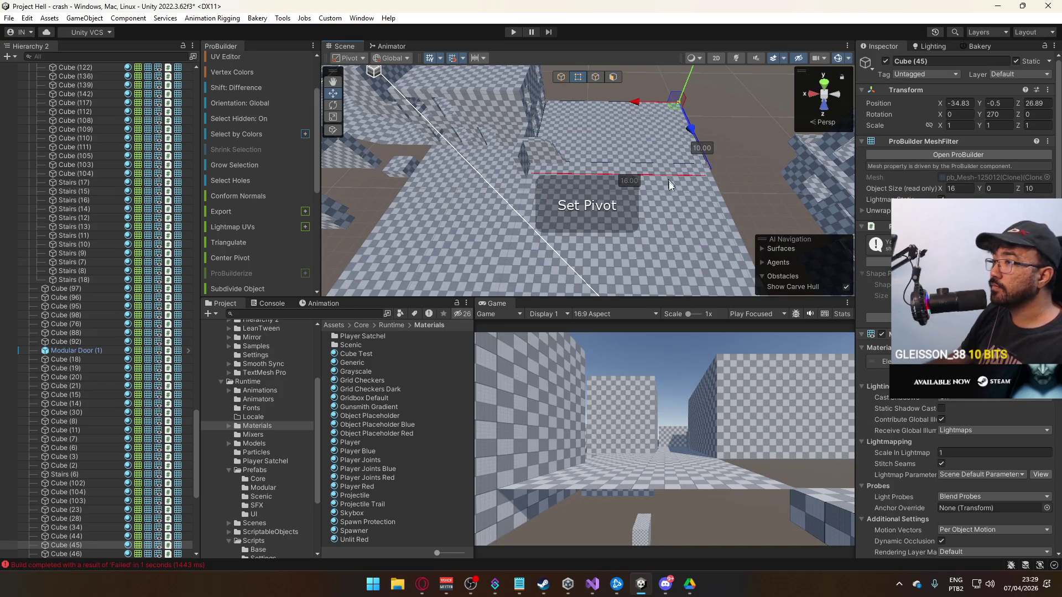
pyautogui.click(667, 174)
pyautogui.click(612, 77)
pyautogui.click(636, 135)
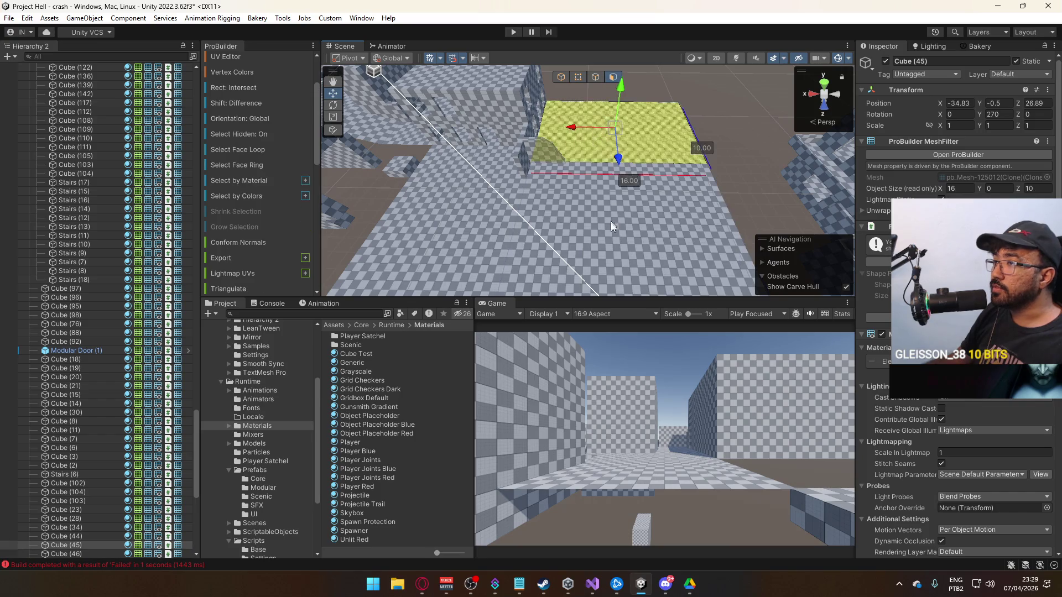
# Give the selected floor top faces a UV Offset X of 0.5 in the UV Editor.
pyautogui.keyDown('shift'); pyautogui.click(611, 218); pyautogui.keyUp('shift')
pyautogui.scroll(2, 244, 156)
pyautogui.scroll(2, 244, 157)
pyautogui.click(235, 122)
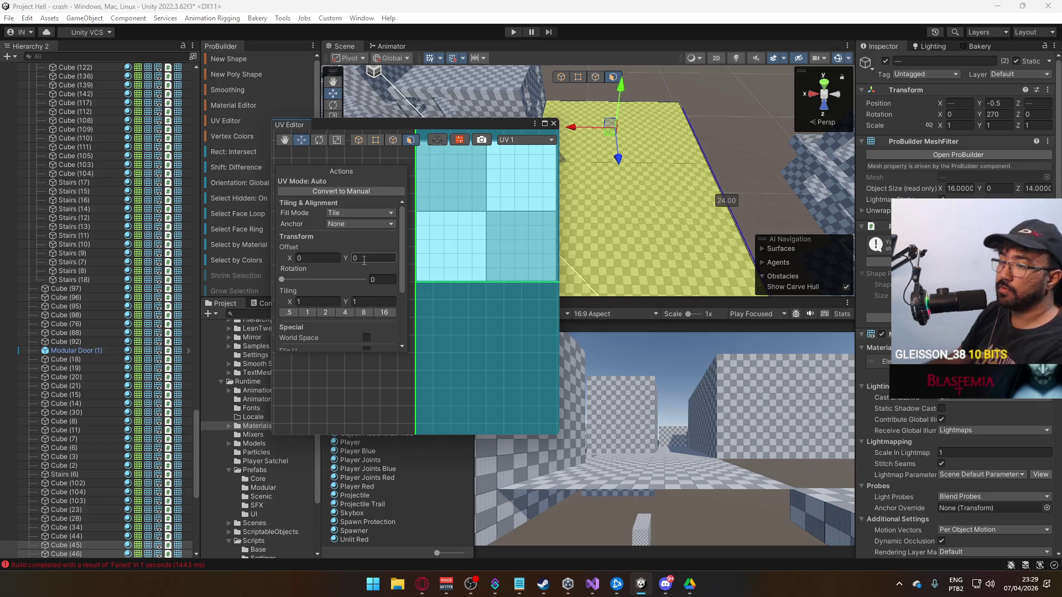
pyautogui.click(340, 257)
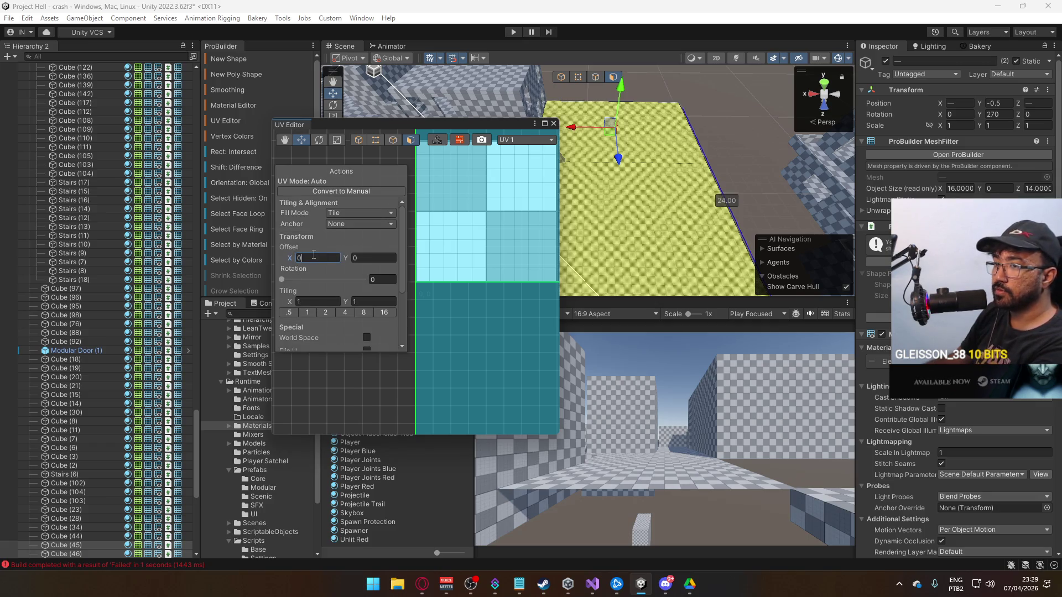
pyautogui.write('0.5')
pyautogui.moveTo(471, 235)
pyautogui.mouseDown()
pyautogui.moveTo(504, 215)
pyautogui.moveTo(479, 233)
pyautogui.mouseUp()
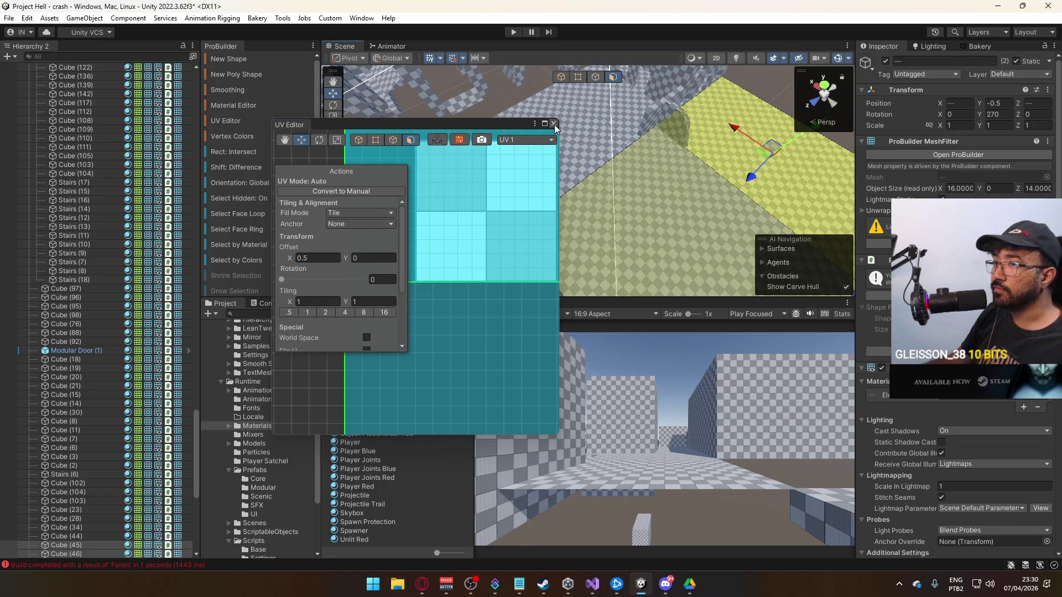
pyautogui.click(553, 123)
pyautogui.moveTo(554, 125)
pyautogui.mouseDown()
pyautogui.moveTo(659, 115)
pyautogui.moveTo(671, 130)
pyautogui.moveTo(613, 209)
pyautogui.moveTo(540, 138)
pyautogui.moveTo(510, 68)
pyautogui.moveTo(516, 148)
pyautogui.mouseUp()
pyautogui.moveTo(603, 184); pyautogui.dragTo(576, 105)
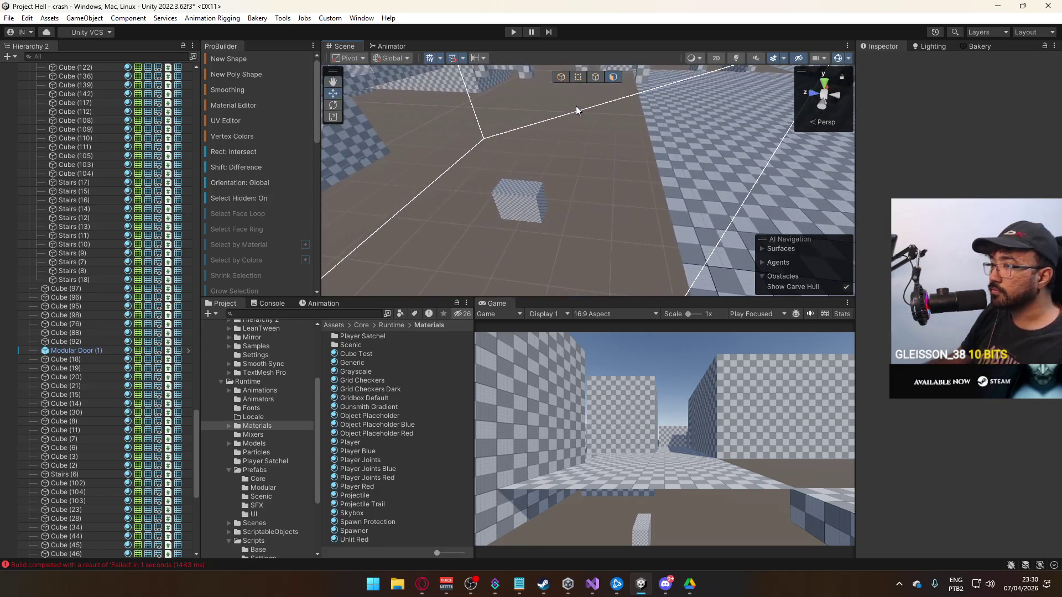
# Delete the copied block Cube (243).
pyautogui.click(562, 76)
pyautogui.click(518, 213)
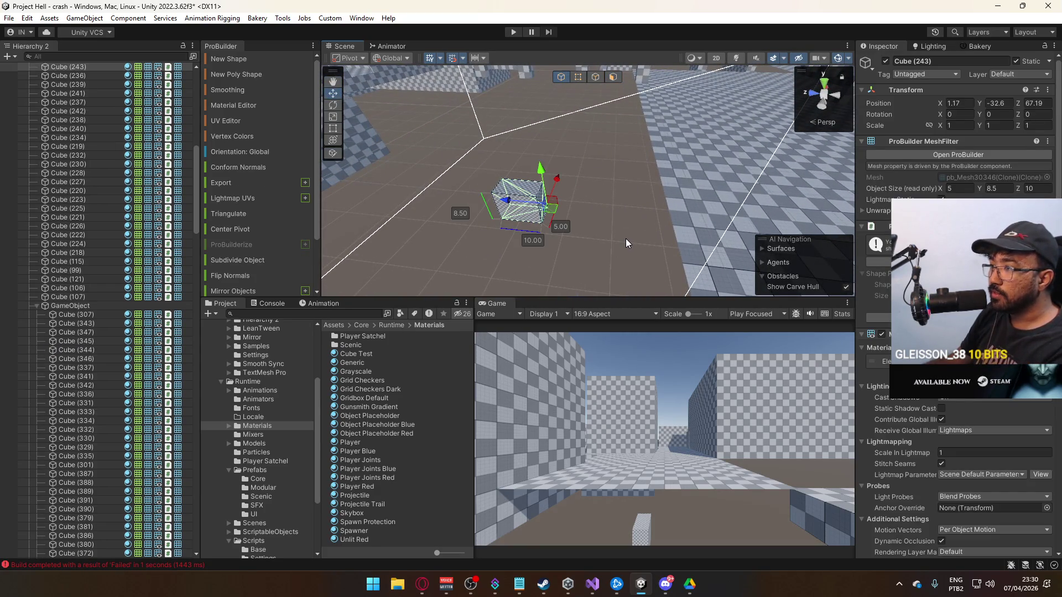
pyautogui.press('Delete')
pyautogui.moveTo(629, 237)
pyautogui.mouseDown()
pyautogui.moveTo(428, 224)
pyautogui.moveTo(566, 237)
pyautogui.moveTo(623, 201)
pyautogui.moveTo(609, 187)
pyautogui.moveTo(553, 204)
pyautogui.moveTo(597, 211)
pyautogui.moveTo(586, 166)
pyautogui.moveTo(567, 166)
pyautogui.mouseUp()
# Select pillars Cube (142) and Cube (141) and move one pillar one unit along Z.
pyautogui.click(623, 202)
pyautogui.click(587, 166)
pyautogui.keyDown('shift'); pyautogui.click(573, 149); pyautogui.keyUp('shift')
pyautogui.keyDown('shift'); pyautogui.click(583, 133); pyautogui.keyUp('shift')
pyautogui.keyDown('shift'); pyautogui.click(467, 131); pyautogui.keyUp('shift')
pyautogui.press('f')
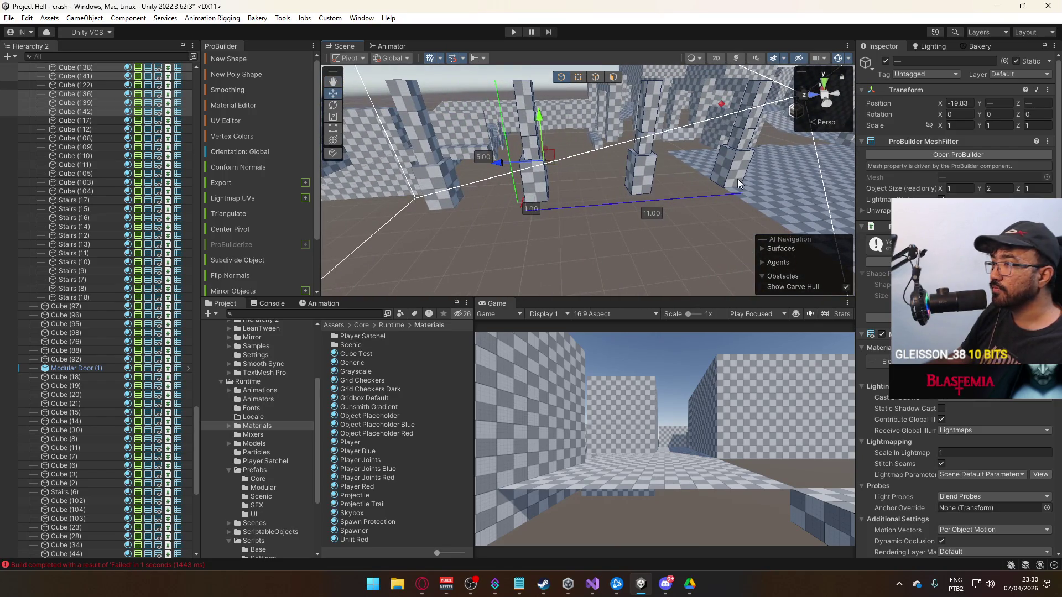
pyautogui.click(742, 185)
pyautogui.press('f')
pyautogui.moveTo(609, 153)
pyautogui.mouseDown()
pyautogui.moveTo(580, 150)
pyautogui.moveTo(606, 193)
pyautogui.moveTo(622, 188)
pyautogui.mouseUp()
# Duplicate floor slab Cube (44) and slide the copy along Z.
pyautogui.click(622, 188)
pyautogui.press('f')
pyautogui.hotkey('alt', 'Tab')
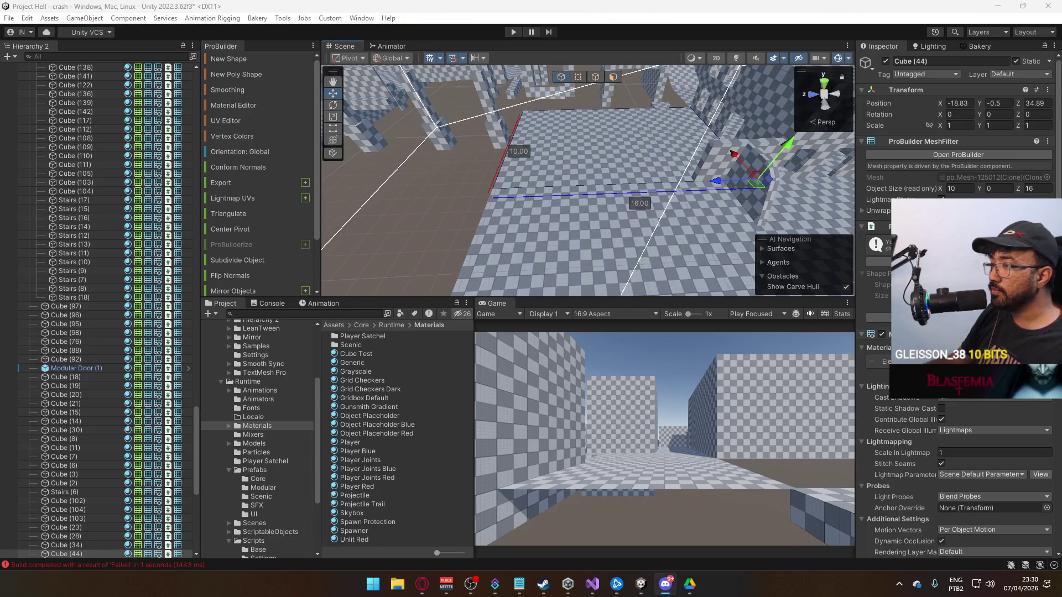
pyautogui.moveTo(615, 256)
pyautogui.keyDown('alt'); pyautogui.mouseDown()
pyautogui.moveTo(701, 198)
pyautogui.moveTo(556, 230)
pyautogui.moveTo(618, 220)
pyautogui.moveTo(572, 228)
pyautogui.moveTo(608, 213)
pyautogui.mouseUp(); pyautogui.keyUp('alt')
pyautogui.hotkey('ctrl', 'd')
# Shrink the floor slab from 16.00 to 12.60 by dragging its left edge.
pyautogui.click(597, 77)
pyautogui.click(485, 188)
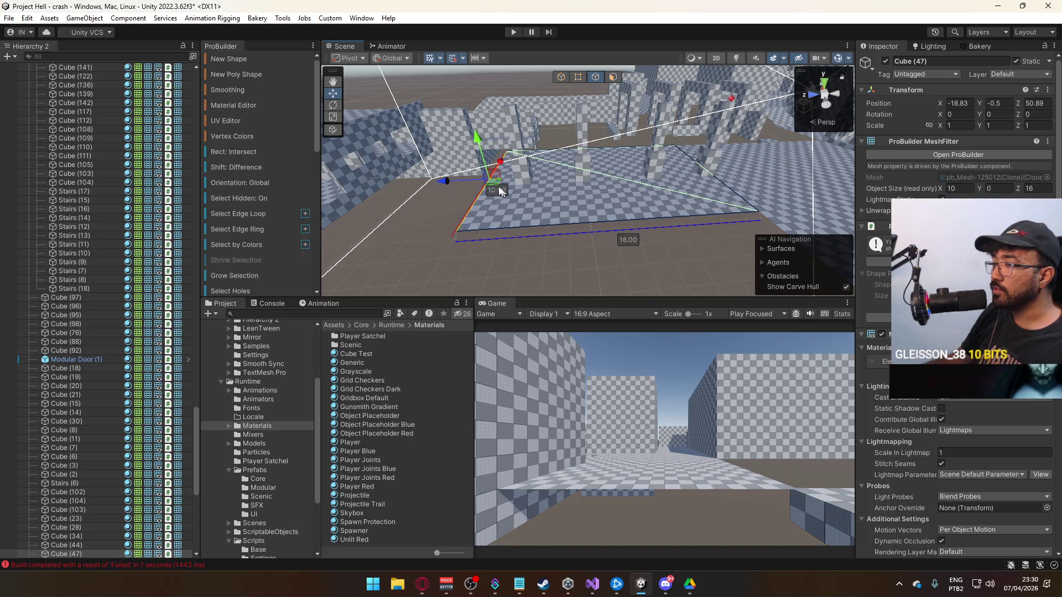
pyautogui.moveTo(466, 178); pyautogui.dragTo(509, 184)
pyautogui.click(681, 285)
# Shift pillar Cube (139) and its neighbours along Z, and move Cube (122) along the wall.
pyautogui.scroll(2, 556, 217)
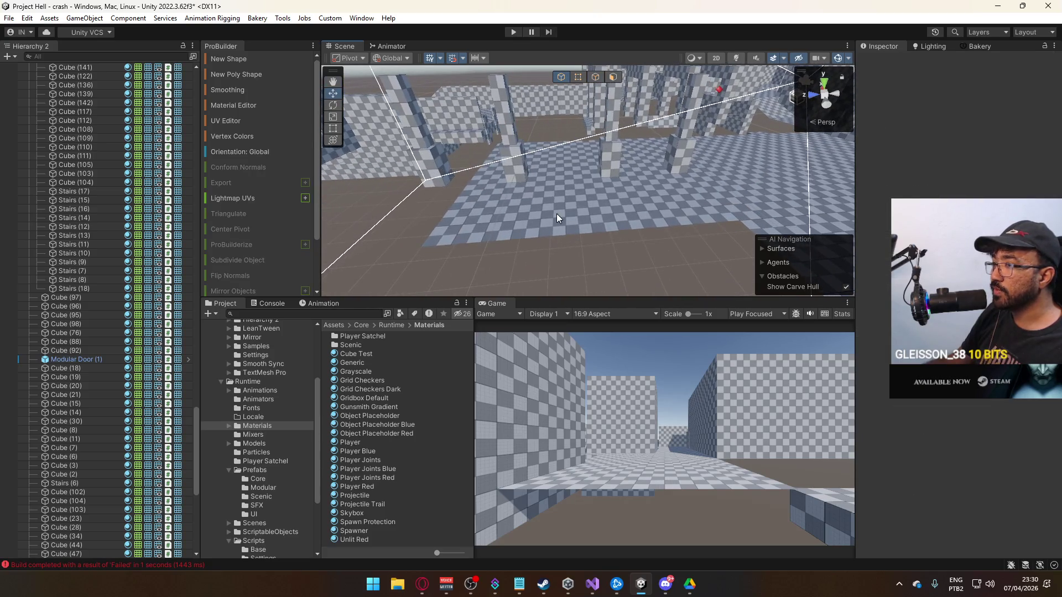
pyautogui.click(511, 169)
pyautogui.moveTo(511, 168); pyautogui.dragTo(513, 191)
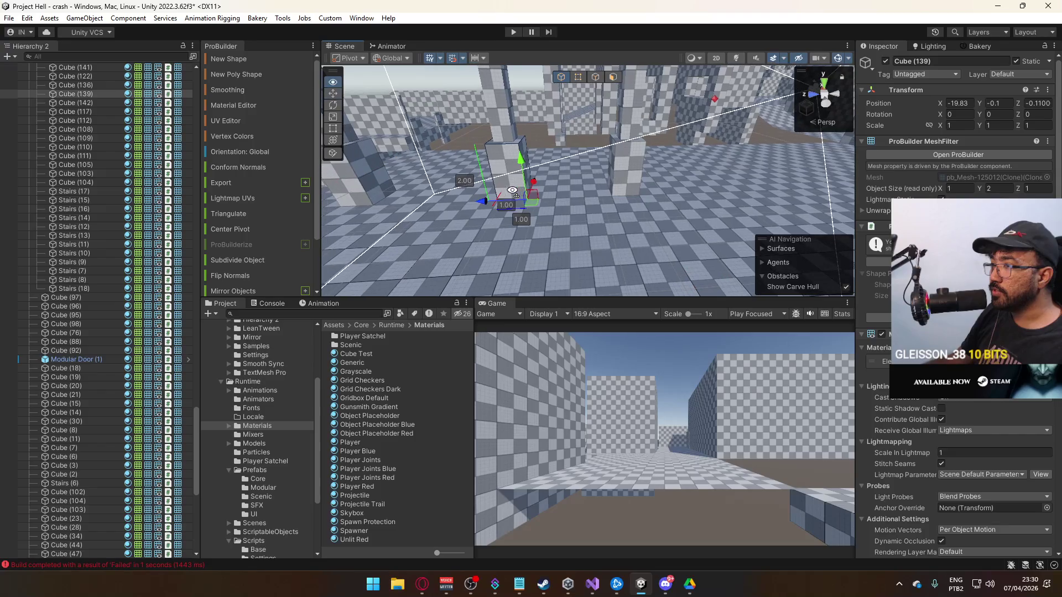
pyautogui.keyDown('shift'); pyautogui.click(501, 124); pyautogui.keyUp('shift')
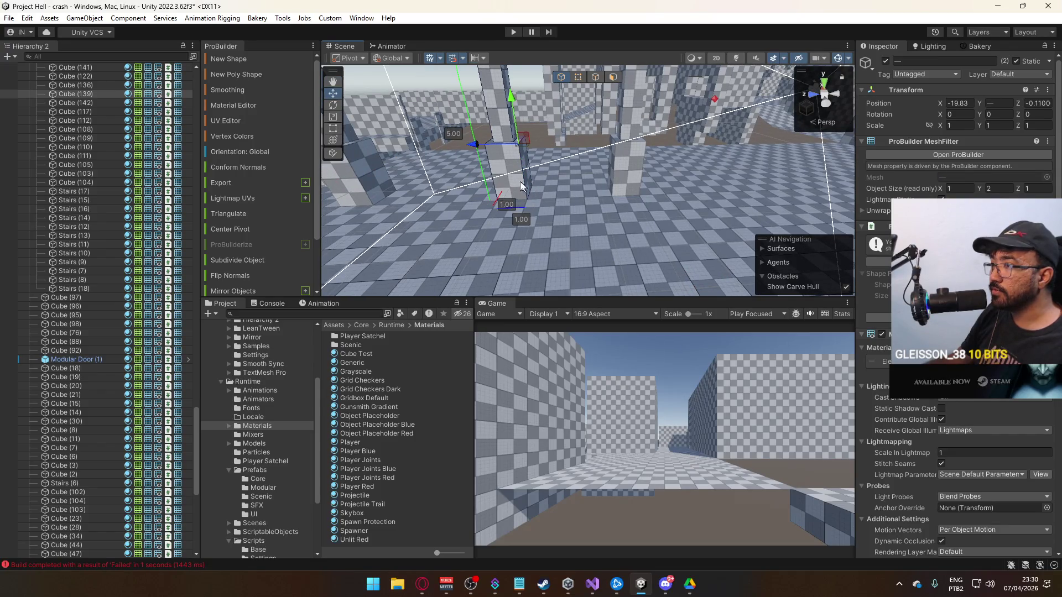
pyautogui.moveTo(482, 150); pyautogui.dragTo(535, 149)
pyautogui.click(485, 180)
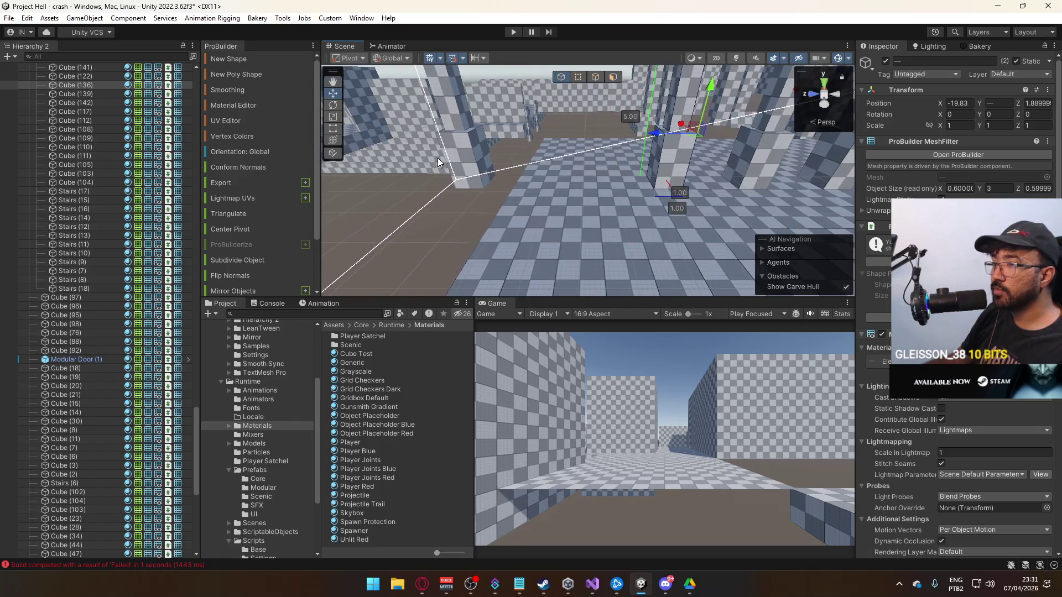
pyautogui.click(453, 119)
pyautogui.moveTo(454, 118); pyautogui.dragTo(567, 141)
pyautogui.click(474, 173)
pyautogui.moveTo(474, 173)
pyautogui.mouseDown()
pyautogui.moveTo(470, 184)
pyautogui.moveTo(564, 165)
pyautogui.moveTo(524, 148)
pyautogui.moveTo(474, 149)
pyautogui.mouseUp()
pyautogui.click(564, 165)
# Move pillar Cube (136) and two more pillars left along X.
pyautogui.click(619, 172)
pyautogui.press('f')
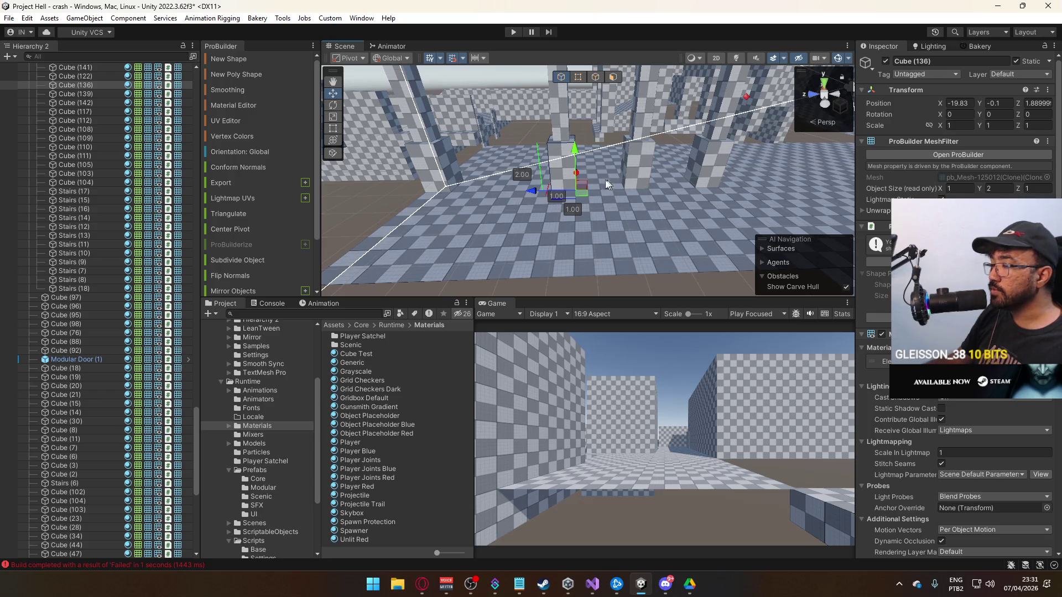
pyautogui.keyDown('shift'); pyautogui.click(517, 143); pyautogui.keyUp('shift')
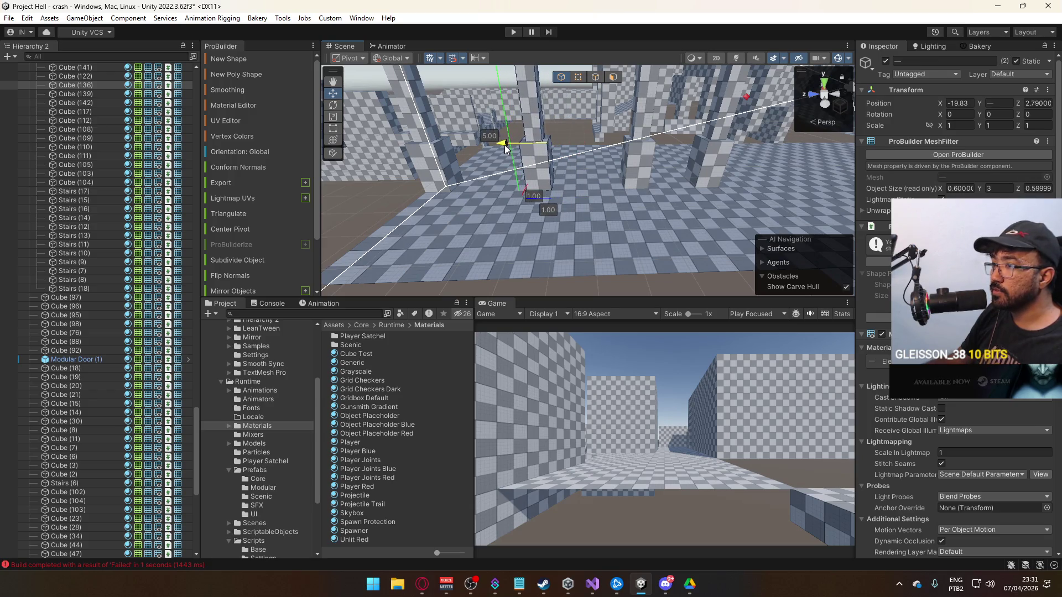
pyautogui.moveTo(619, 181)
pyautogui.keyDown('alt'); pyautogui.mouseDown()
pyautogui.moveTo(628, 179)
pyautogui.moveTo(606, 182)
pyautogui.mouseUp(); pyautogui.keyUp('alt')
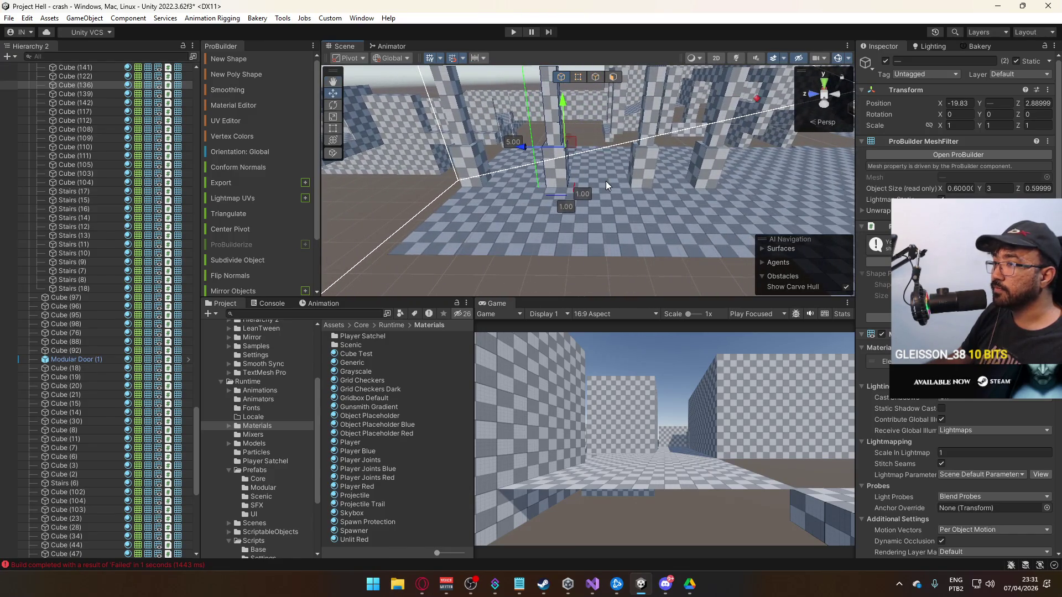
pyautogui.keyDown('shift'); pyautogui.click(645, 173); pyautogui.keyUp('shift')
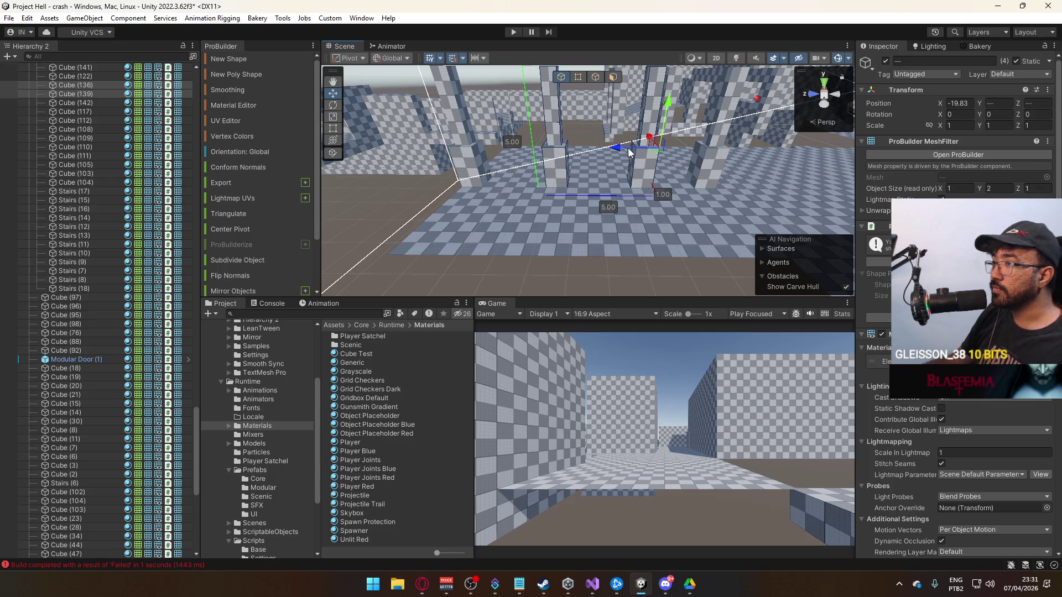
pyautogui.moveTo(619, 148); pyautogui.dragTo(607, 148)
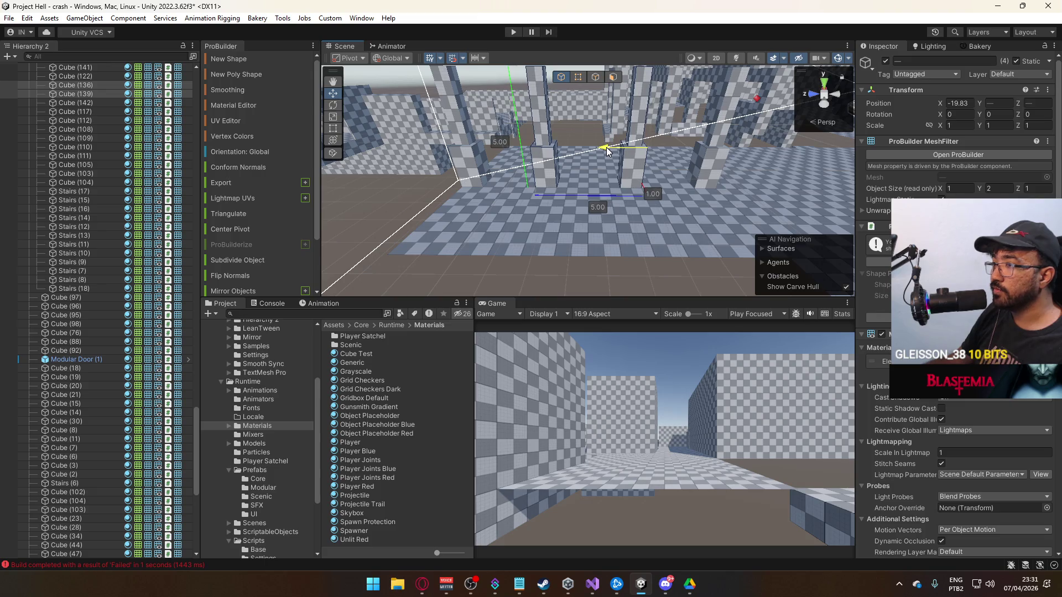
pyautogui.click(621, 290)
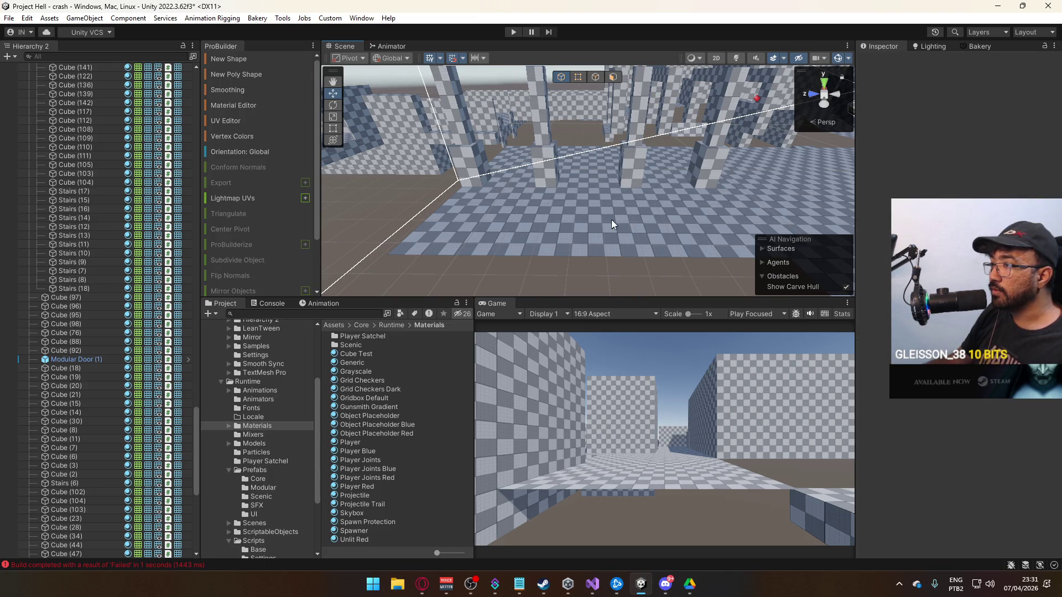
# Move pillar Cube (139) to Z -1.11 and nudge thin pillar Cube (136) along Z.
pyautogui.click(625, 168)
pyautogui.moveTo(607, 149); pyautogui.dragTo(620, 150)
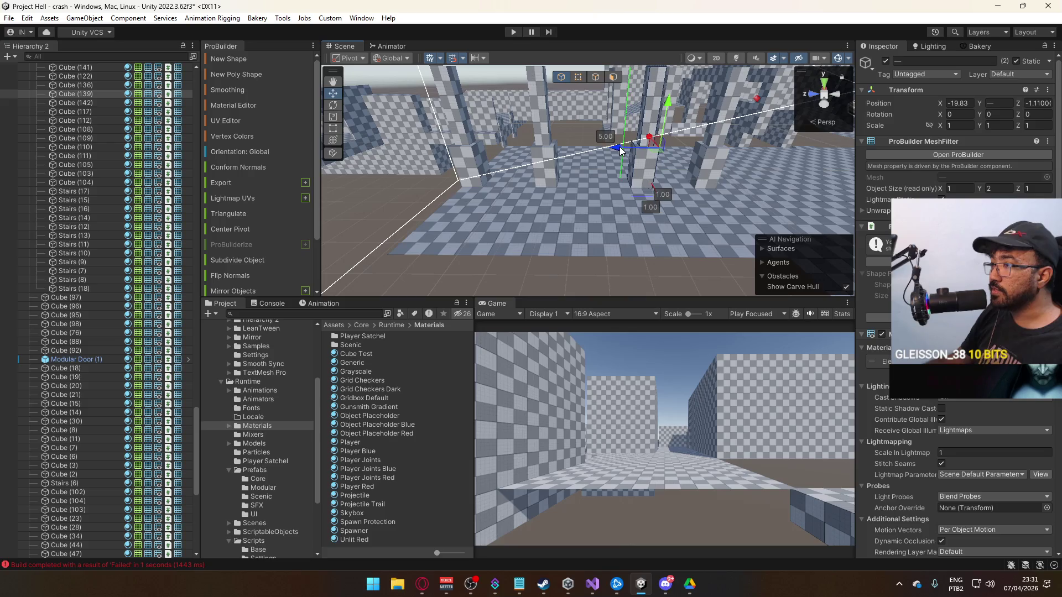
pyautogui.click(536, 172)
pyautogui.moveTo(520, 149); pyautogui.dragTo(501, 152)
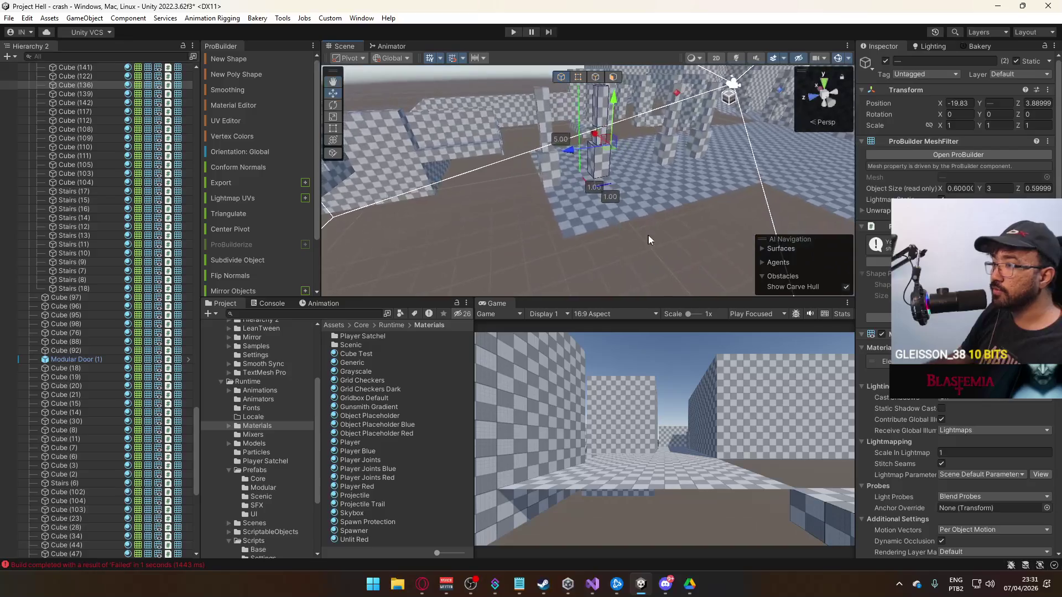
pyautogui.click(644, 239)
pyautogui.moveTo(644, 239)
pyautogui.mouseDown()
pyautogui.moveTo(381, 206)
pyautogui.moveTo(467, 198)
pyautogui.mouseUp()
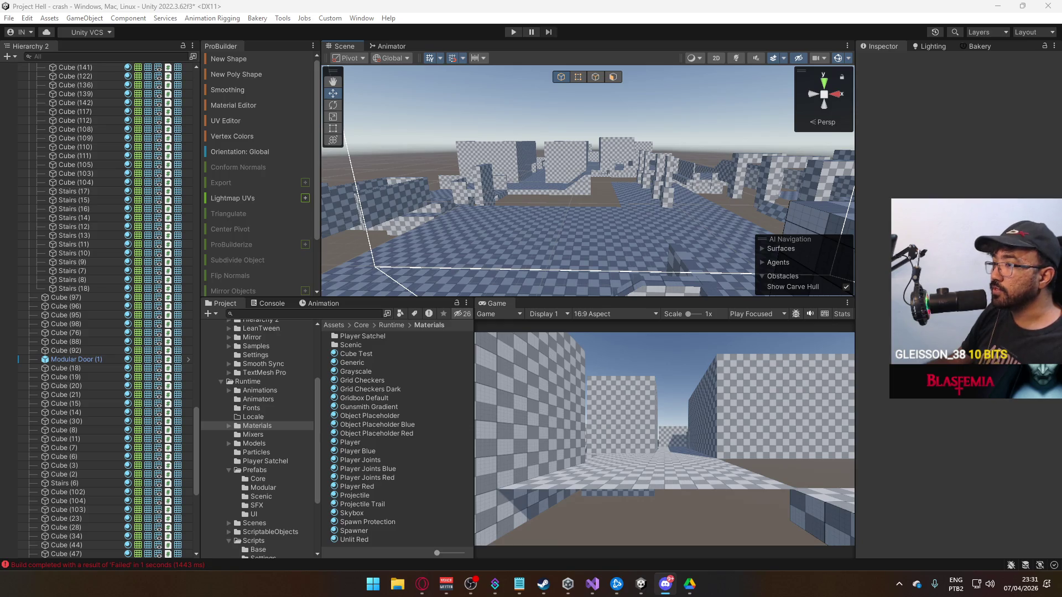
# Duplicate Cube (235) and move the copy to Z 48.19, X -20.03.
pyautogui.moveTo(723, 265)
pyautogui.mouseDown()
pyautogui.moveTo(585, 245)
pyautogui.moveTo(670, 205)
pyautogui.mouseUp()
pyautogui.click(669, 205)
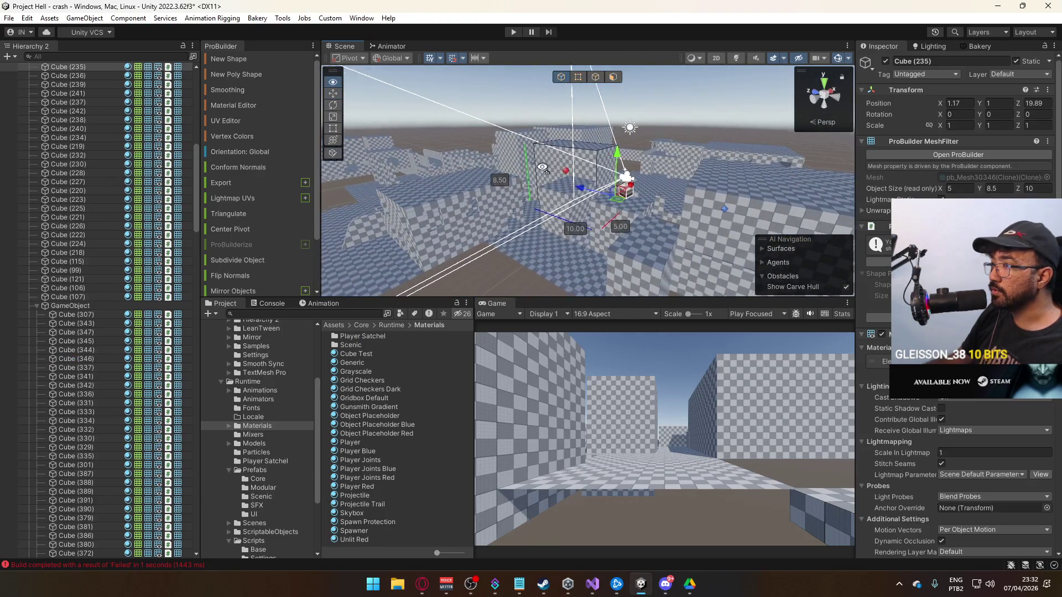
pyautogui.hotkey('ctrl', 'd')
pyautogui.moveTo(645, 163); pyautogui.dragTo(542, 135)
pyautogui.moveTo(709, 159)
pyautogui.mouseDown()
pyautogui.moveTo(586, 199)
pyautogui.moveTo(570, 187)
pyautogui.mouseUp()
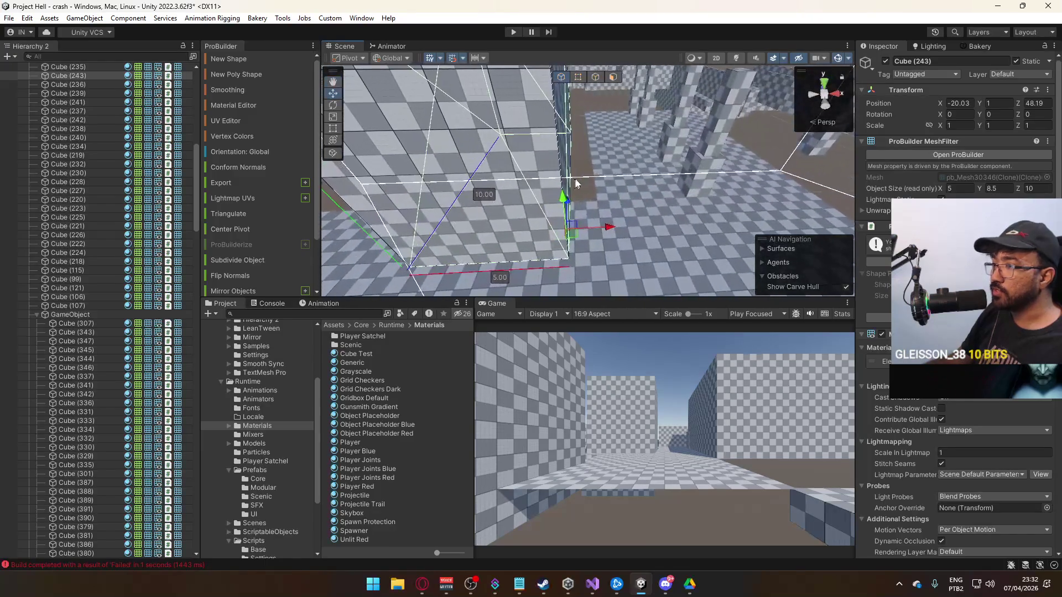
# Set the copied block's pivot to a bottom corner vertex.
pyautogui.click(578, 77)
pyautogui.click(569, 258)
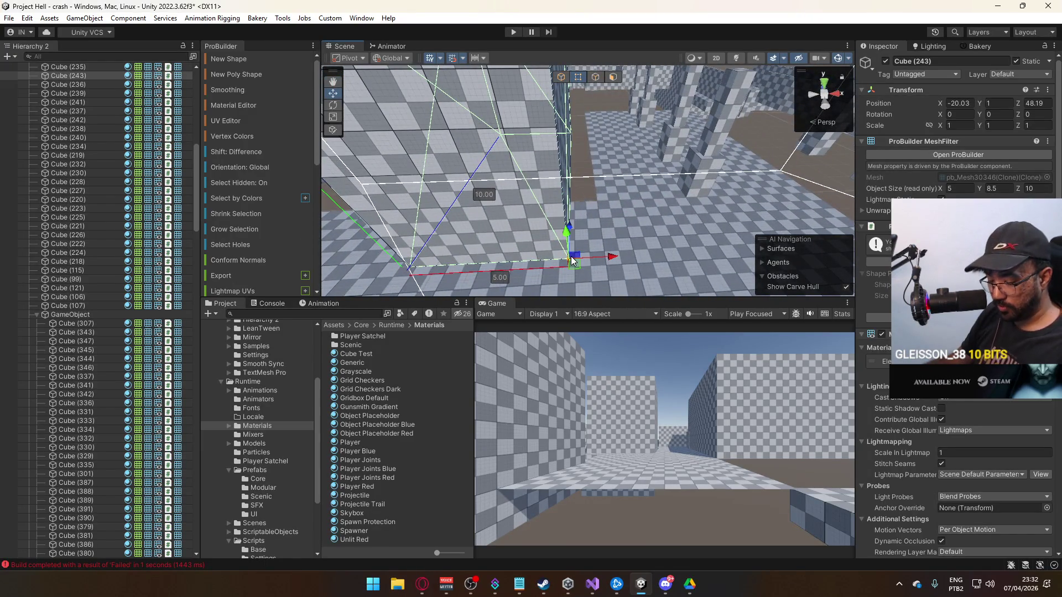
pyautogui.hotkey('ctrl', 'j')
pyautogui.click(561, 77)
# Drag the block's side face to extend it from 10 to 12 units deep.
pyautogui.moveTo(553, 166)
pyautogui.mouseDown()
pyautogui.moveTo(536, 192)
pyautogui.moveTo(538, 218)
pyautogui.moveTo(591, 196)
pyautogui.moveTo(579, 236)
pyautogui.moveTo(612, 240)
pyautogui.moveTo(597, 254)
pyautogui.moveTo(391, 163)
pyautogui.mouseUp()
pyautogui.click(613, 76)
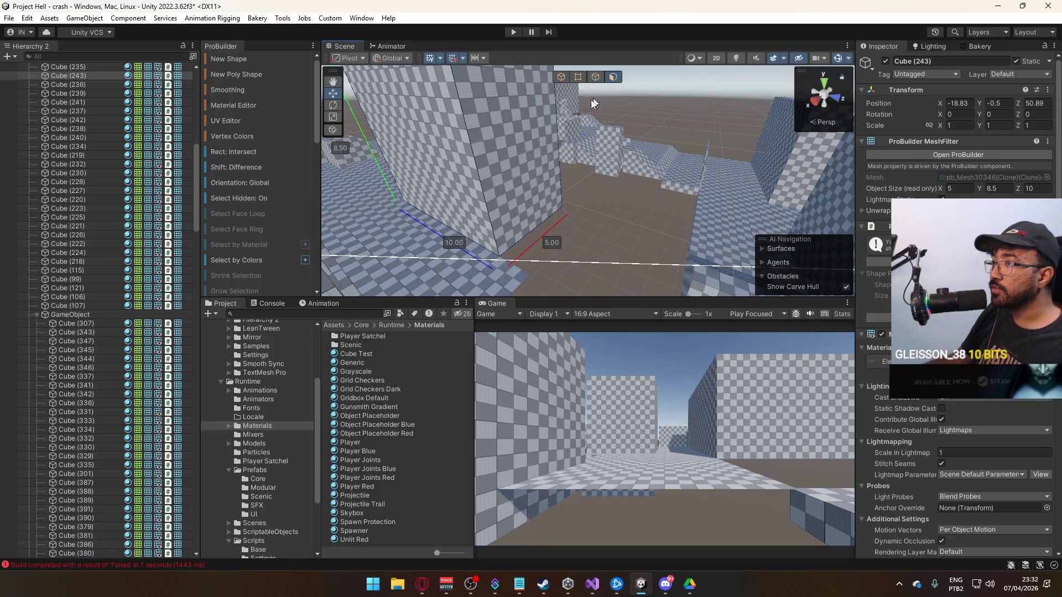
pyautogui.click(530, 192)
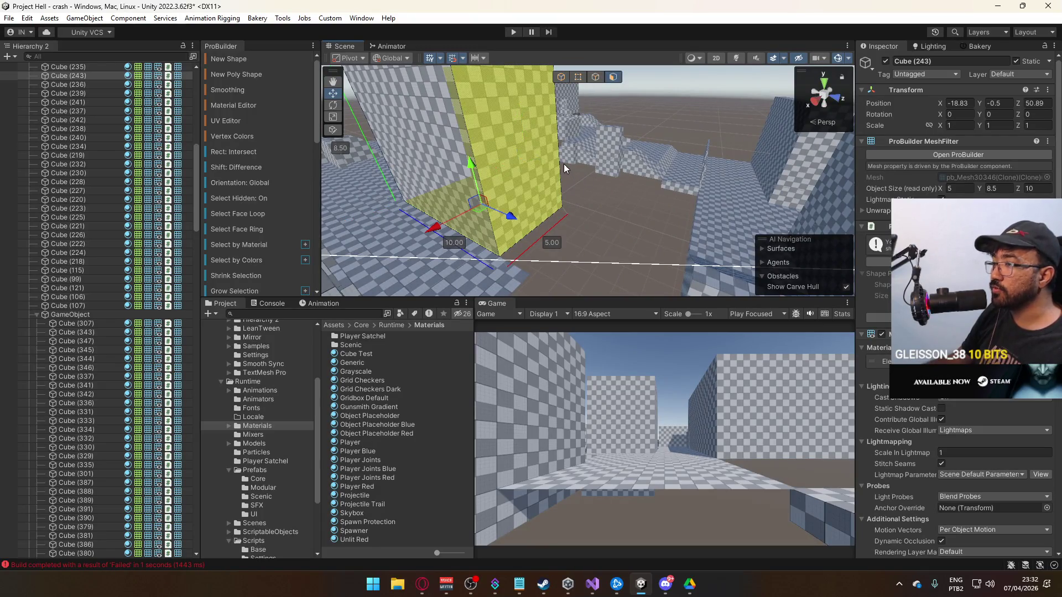
pyautogui.moveTo(554, 166)
pyautogui.mouseDown()
pyautogui.moveTo(739, 207)
pyautogui.moveTo(675, 185)
pyautogui.moveTo(662, 164)
pyautogui.moveTo(714, 138)
pyautogui.moveTo(632, 177)
pyautogui.moveTo(655, 148)
pyautogui.moveTo(625, 154)
pyautogui.moveTo(637, 222)
pyautogui.moveTo(658, 223)
pyautogui.moveTo(629, 159)
pyautogui.moveTo(560, 186)
pyautogui.moveTo(672, 131)
pyautogui.moveTo(599, 137)
pyautogui.moveTo(578, 196)
pyautogui.moveTo(562, 161)
pyautogui.mouseUp()
pyautogui.hotkey('alt', 'Tab')
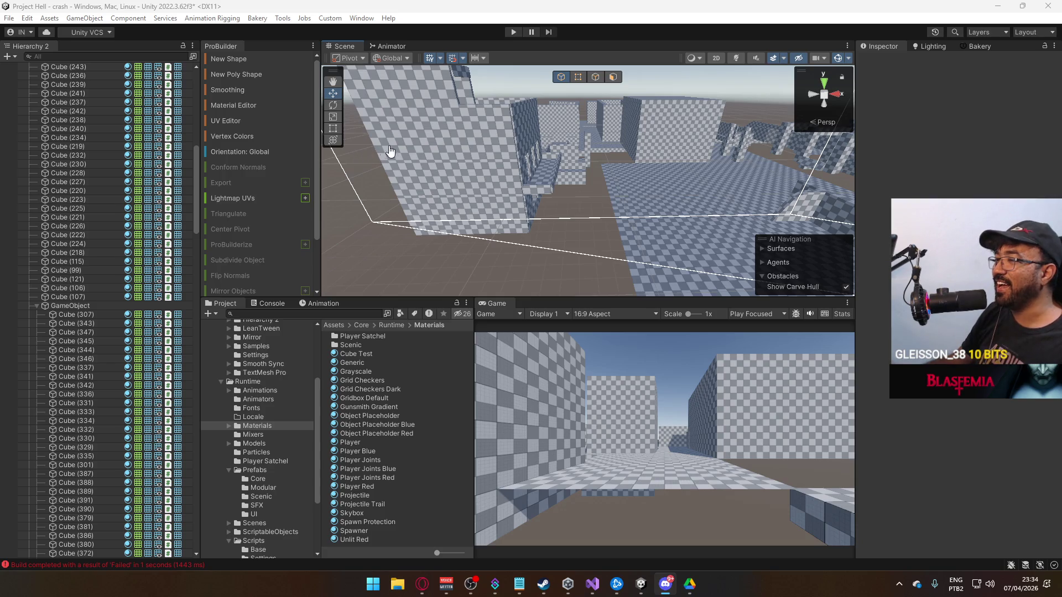
pyautogui.moveTo(513, 172)
pyautogui.mouseDown()
pyautogui.moveTo(616, 209)
pyautogui.moveTo(645, 261)
pyautogui.moveTo(645, 236)
pyautogui.moveTo(555, 225)
pyautogui.moveTo(518, 170)
pyautogui.moveTo(471, 183)
pyautogui.moveTo(572, 222)
pyautogui.moveTo(612, 217)
pyautogui.mouseUp()
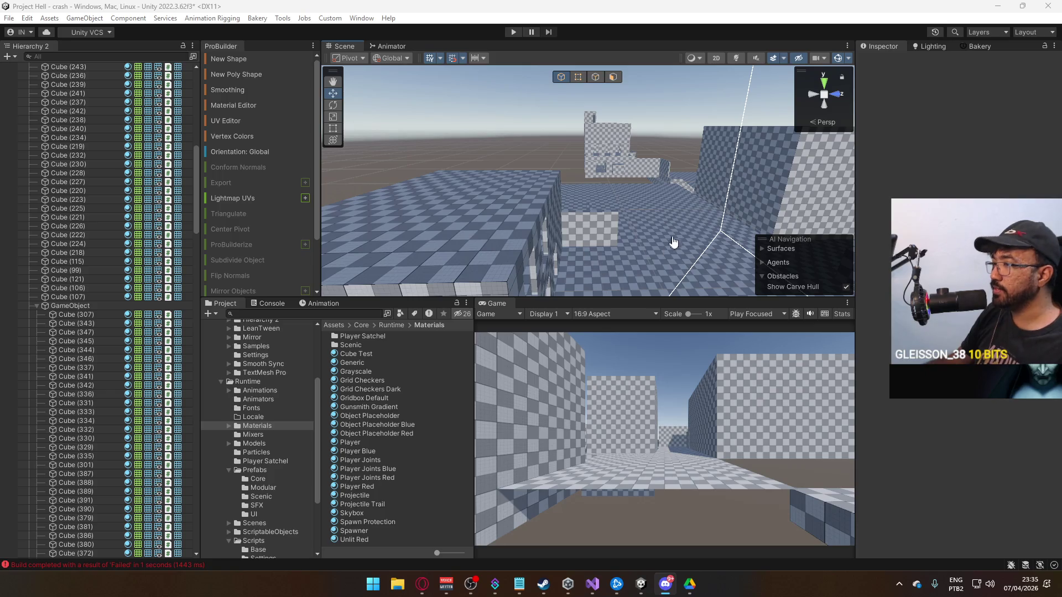
pyautogui.hotkey('alt', 'Tab')
pyautogui.moveTo(664, 243)
pyautogui.mouseDown()
pyautogui.moveTo(477, 271)
pyautogui.moveTo(657, 198)
pyautogui.moveTo(654, 223)
pyautogui.moveTo(728, 299)
pyautogui.moveTo(877, 291)
pyautogui.moveTo(569, 241)
pyautogui.mouseUp()
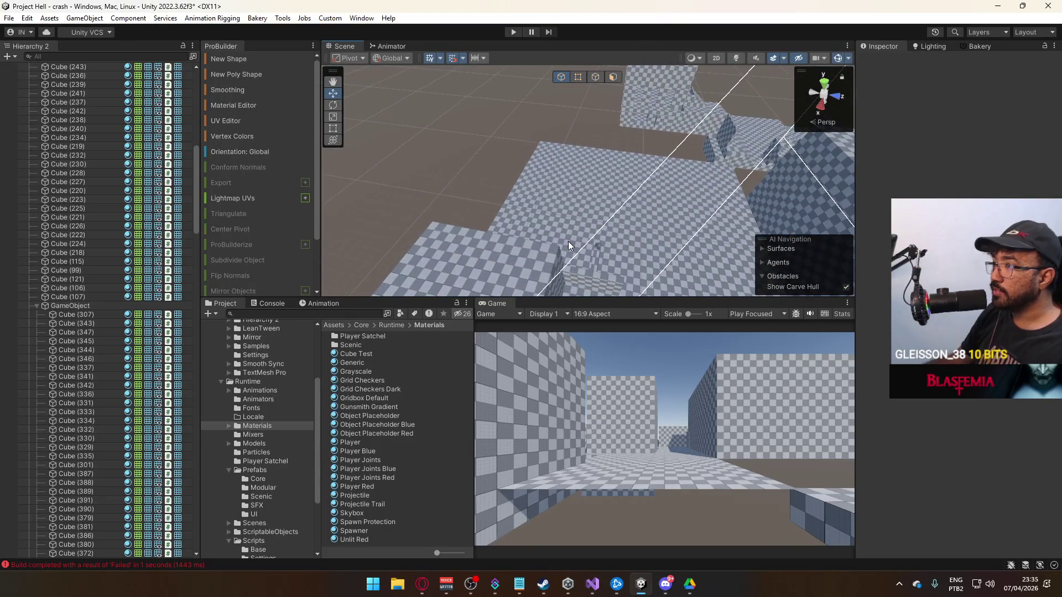
pyautogui.moveTo(612, 209)
pyautogui.mouseDown()
pyautogui.moveTo(631, 191)
pyautogui.moveTo(604, 226)
pyautogui.moveTo(617, 261)
pyautogui.moveTo(597, 194)
pyautogui.moveTo(540, 120)
pyautogui.mouseUp()
pyautogui.click(520, 165)
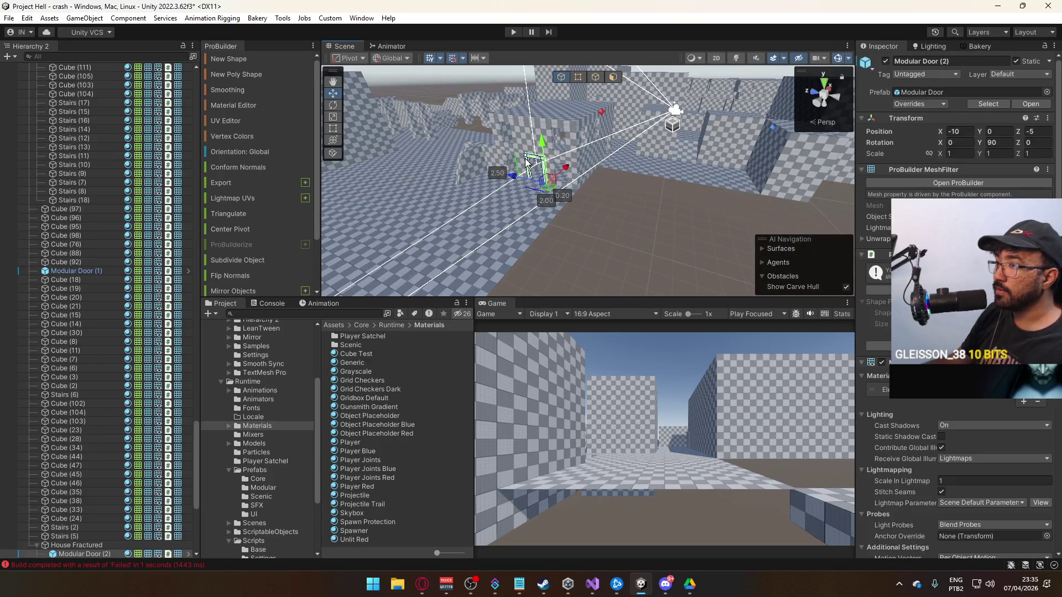
# Duplicate Modular Door (2) out of House Fractured and place it at X -34.93, Z 38.89.
pyautogui.press('f')
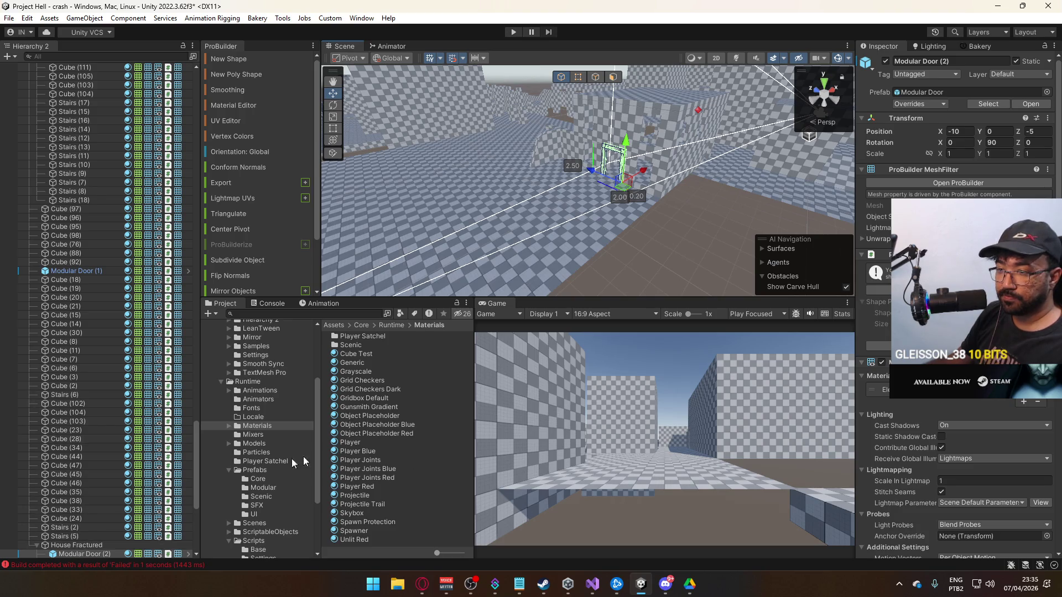
pyautogui.hotkey('ctrl', 'd')
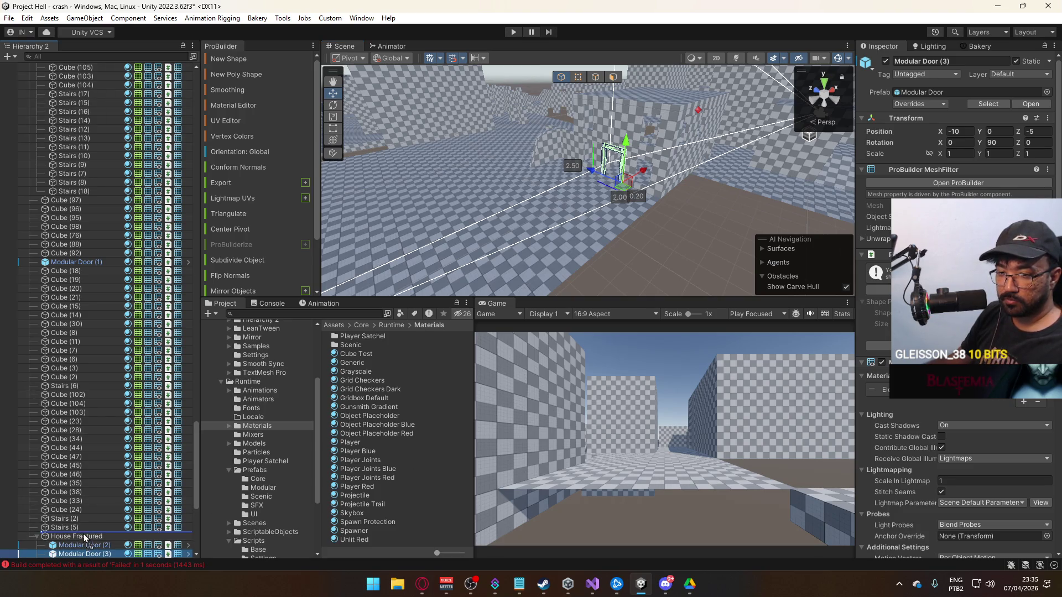
pyautogui.moveTo(84, 537); pyautogui.dragTo(84, 536)
pyautogui.press('f')
pyautogui.moveTo(643, 228)
pyautogui.mouseDown()
pyautogui.moveTo(244, 229)
pyautogui.moveTo(195, 259)
pyautogui.moveTo(406, 257)
pyautogui.mouseUp()
pyautogui.moveTo(483, 220)
pyautogui.mouseDown()
pyautogui.moveTo(692, 222)
pyautogui.moveTo(663, 109)
pyautogui.moveTo(680, 167)
pyautogui.mouseUp()
pyautogui.moveTo(669, 215)
pyautogui.mouseDown()
pyautogui.moveTo(616, 210)
pyautogui.moveTo(580, 238)
pyautogui.moveTo(597, 236)
pyautogui.moveTo(592, 227)
pyautogui.moveTo(607, 274)
pyautogui.moveTo(612, 221)
pyautogui.moveTo(866, 217)
pyautogui.moveTo(425, 201)
pyautogui.moveTo(637, 205)
pyautogui.moveTo(552, 223)
pyautogui.moveTo(813, 254)
pyautogui.moveTo(802, 218)
pyautogui.mouseUp()
pyautogui.click(802, 218)
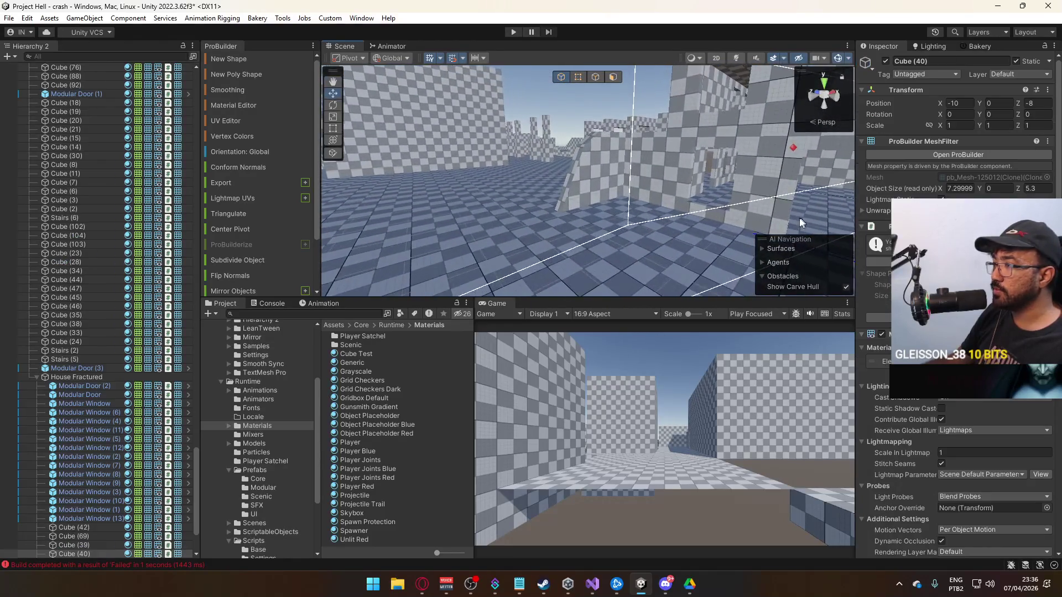
# Duplicate floor slab Cube (40), apply the darker checker material, and move it to Z 2.
pyautogui.press('f')
pyautogui.hotkey('ctrl', 'd')
pyautogui.moveTo(640, 166)
pyautogui.mouseDown()
pyautogui.moveTo(634, 186)
pyautogui.moveTo(483, 268)
pyautogui.mouseUp()
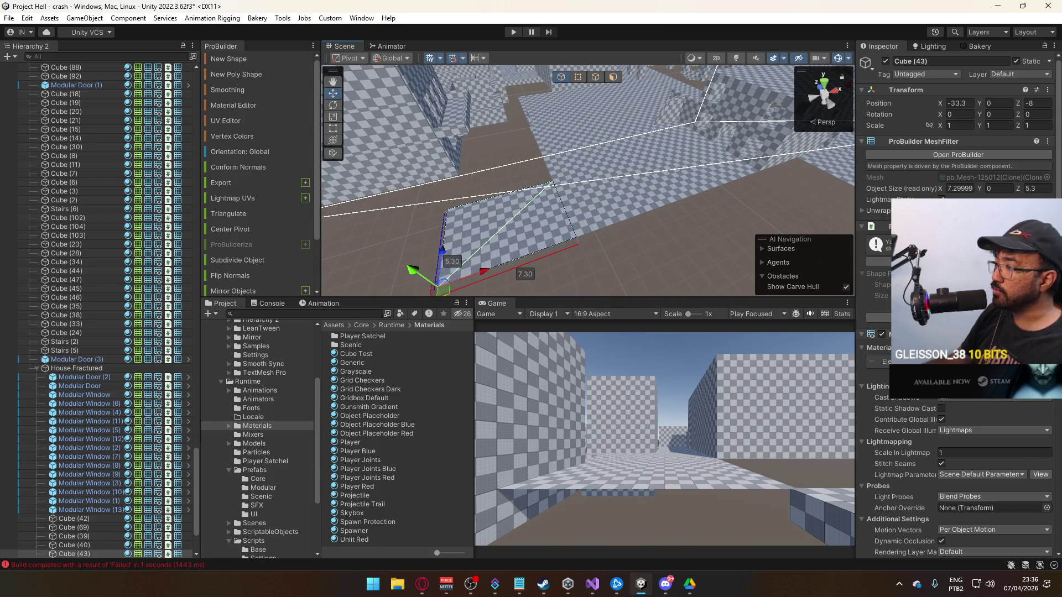
pyautogui.click(1047, 361)
pyautogui.doubleClick(817, 456)
pyautogui.moveTo(554, 221)
pyautogui.mouseDown()
pyautogui.moveTo(424, 217)
pyautogui.moveTo(576, 247)
pyautogui.mouseUp()
pyautogui.moveTo(460, 166)
pyautogui.mouseDown()
pyautogui.moveTo(592, 155)
pyautogui.moveTo(582, 115)
pyautogui.mouseUp()
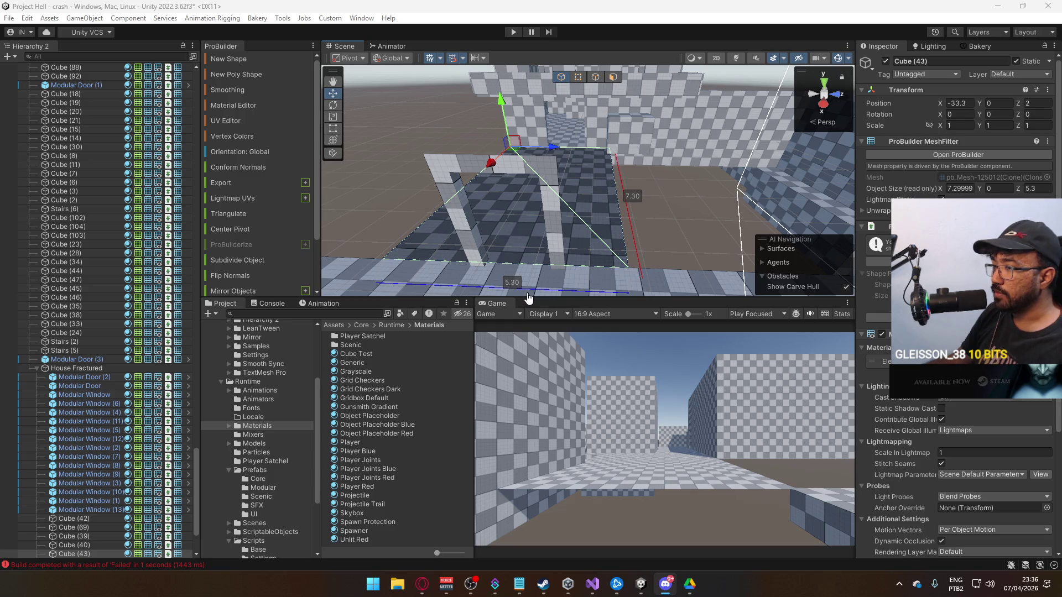
pyautogui.moveTo(532, 280)
pyautogui.mouseDown()
pyautogui.moveTo(565, 205)
pyautogui.moveTo(592, 219)
pyautogui.moveTo(553, 194)
pyautogui.mouseUp()
pyautogui.click(580, 78)
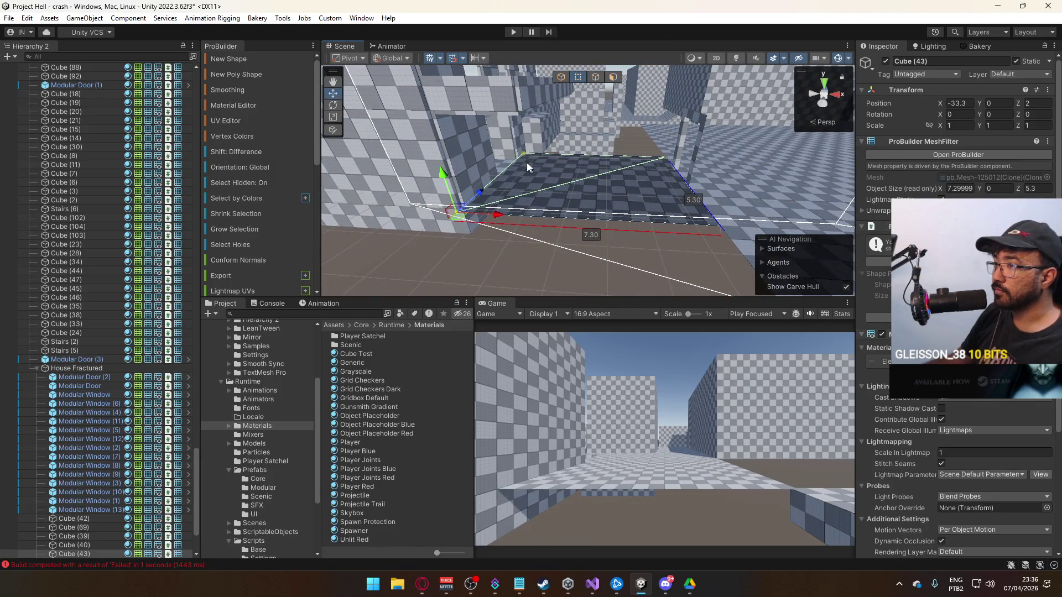
# Narrow the slab from 7.30 to 6.20 and set its pivot to a corner vertex.
pyautogui.moveTo(494, 216)
pyautogui.mouseDown()
pyautogui.moveTo(539, 204)
pyautogui.moveTo(550, 245)
pyautogui.moveTo(588, 155)
pyautogui.mouseUp()
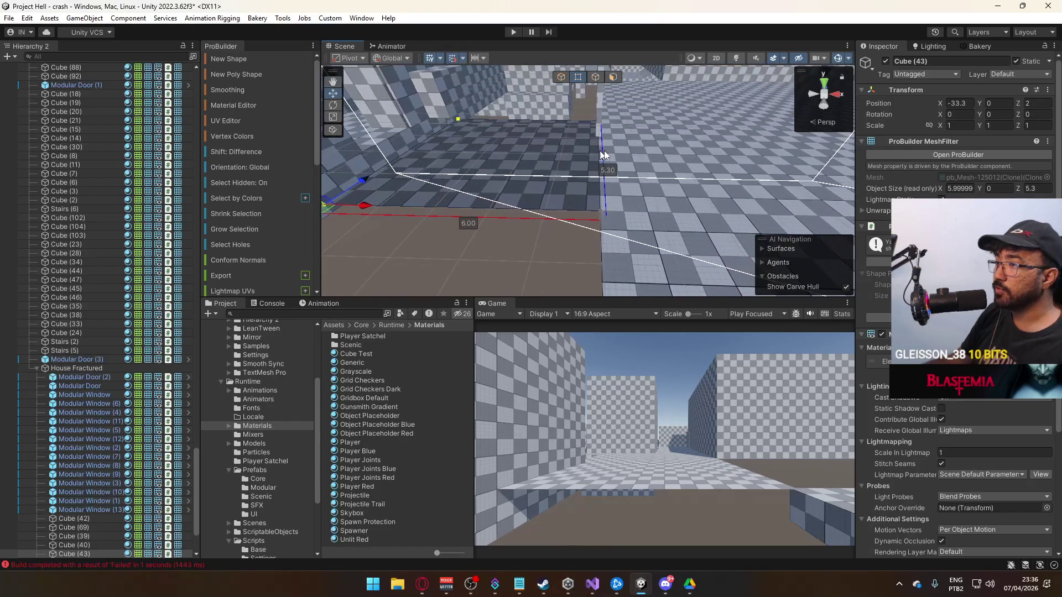
pyautogui.click(603, 214)
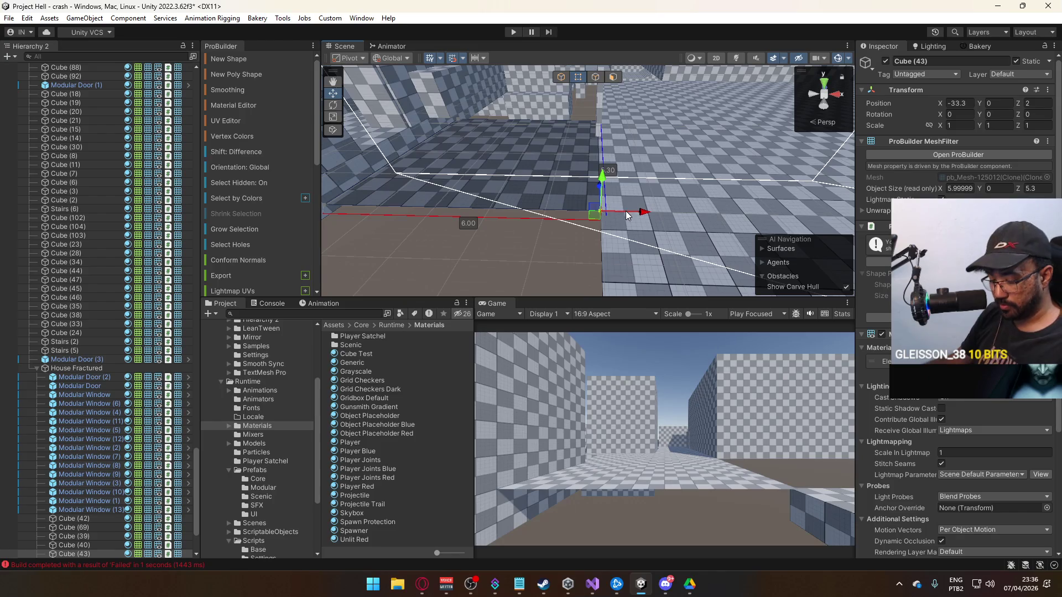
pyautogui.hotkey('ctrl', 'j')
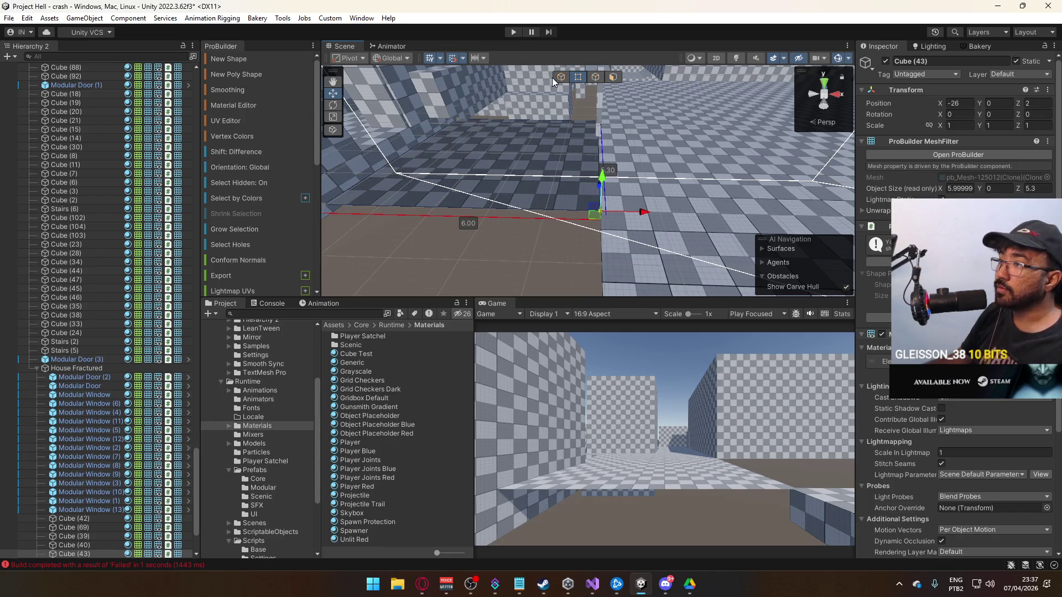
pyautogui.click(568, 79)
pyautogui.moveTo(569, 83)
pyautogui.mouseDown()
pyautogui.moveTo(533, 131)
pyautogui.moveTo(606, 81)
pyautogui.mouseUp()
# Drag a floor edge to widen the slab from 6 to 6.9.
pyautogui.click(596, 78)
pyautogui.click(523, 161)
pyautogui.press('f')
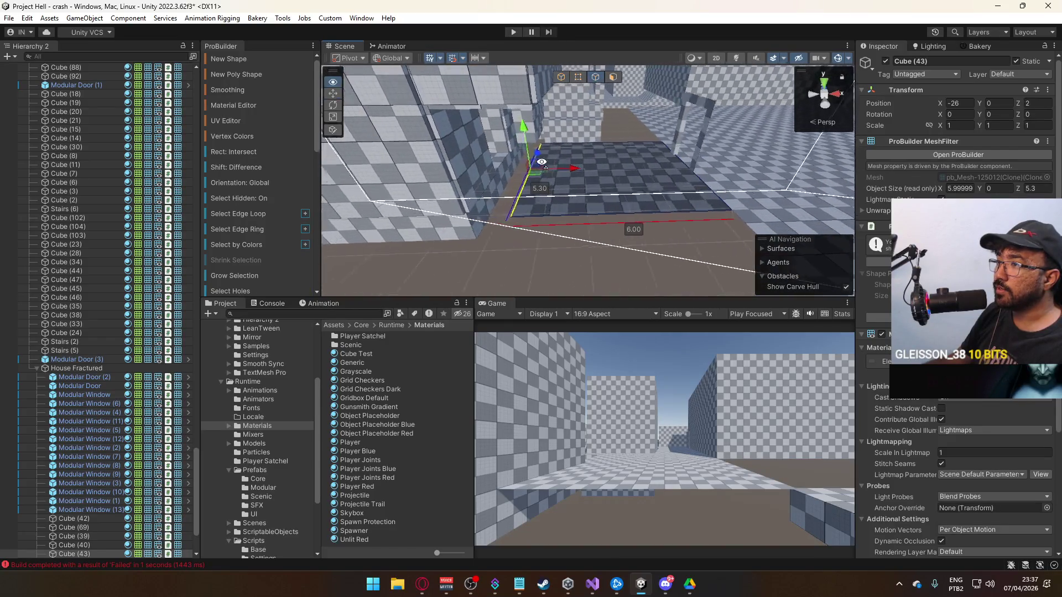
pyautogui.moveTo(599, 168); pyautogui.dragTo(435, 173)
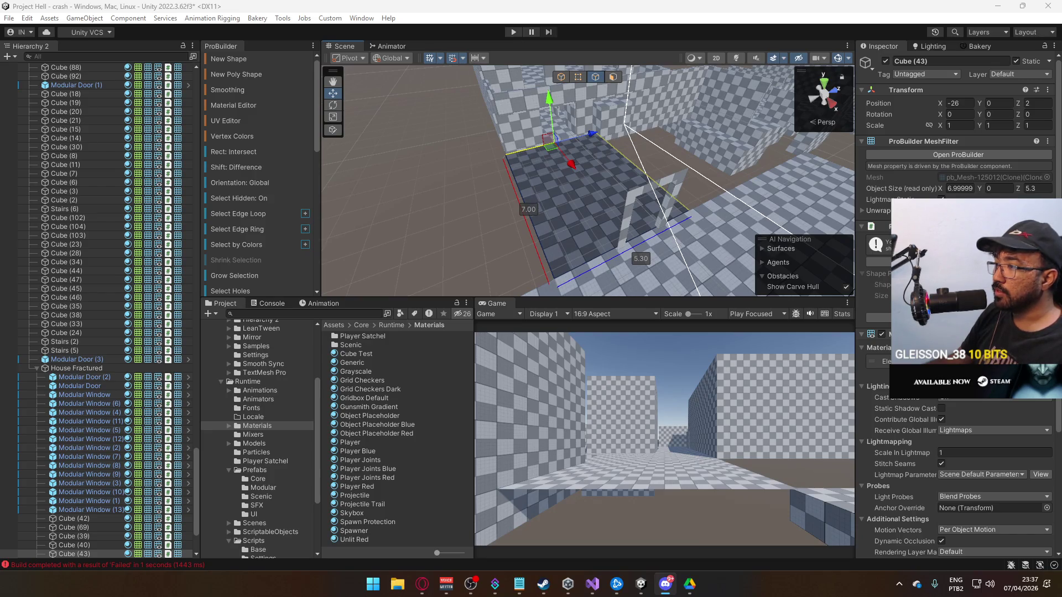
pyautogui.moveTo(553, 172); pyautogui.dragTo(590, 171)
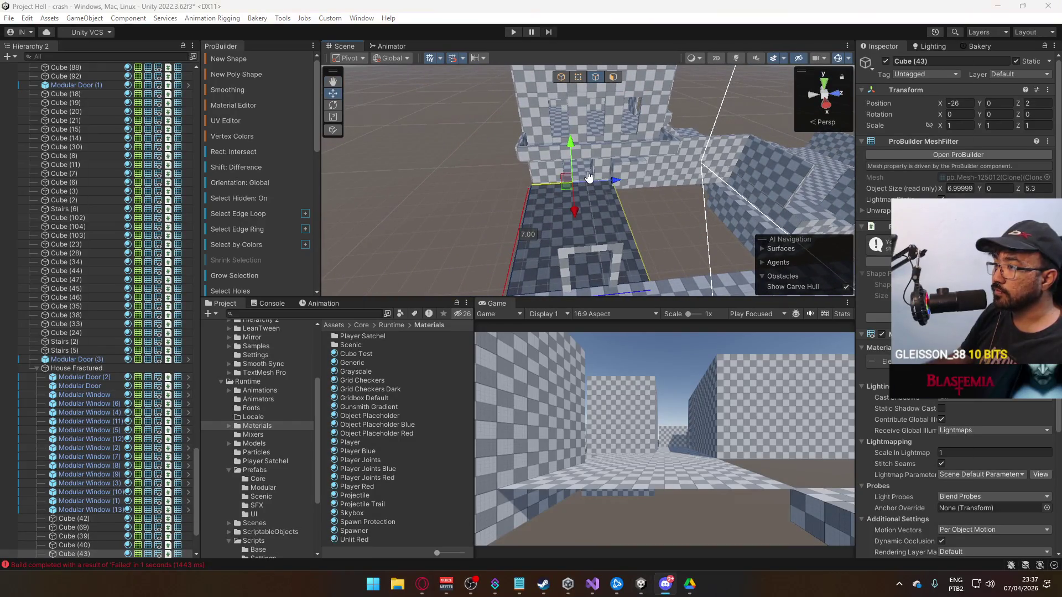
pyautogui.moveTo(573, 176)
pyautogui.mouseDown()
pyautogui.moveTo(623, 179)
pyautogui.moveTo(572, 175)
pyautogui.moveTo(561, 139)
pyautogui.moveTo(572, 78)
pyautogui.mouseUp()
# Duplicate the floor slab and move the copy along Z to 7.3.
pyautogui.click(569, 78)
pyautogui.moveTo(608, 222)
pyautogui.mouseDown()
pyautogui.moveTo(407, 199)
pyautogui.moveTo(387, 182)
pyautogui.moveTo(470, 214)
pyautogui.mouseUp()
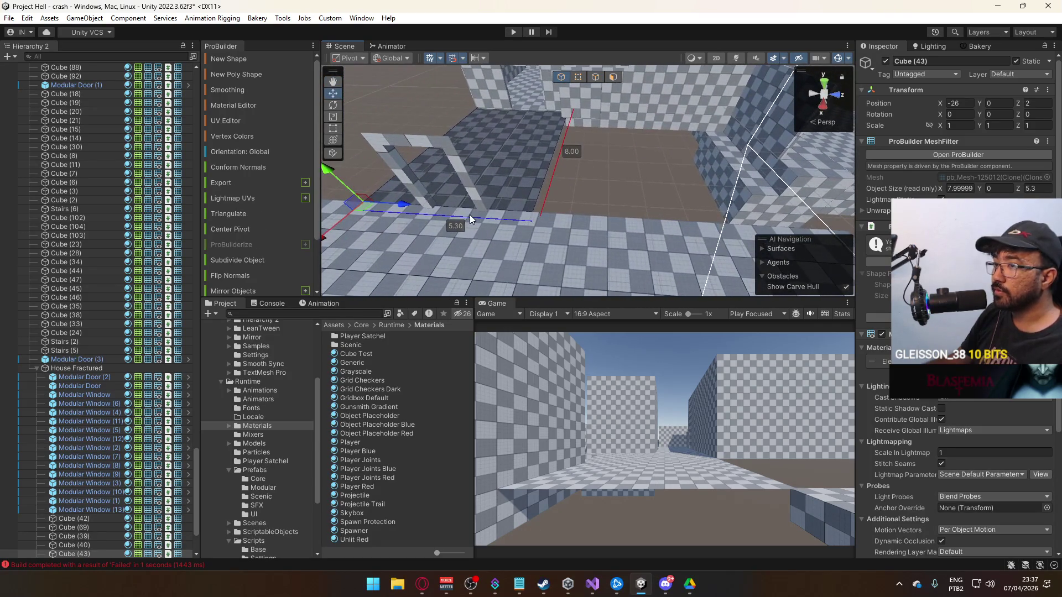
pyautogui.hotkey('ctrl', 'd')
pyautogui.moveTo(403, 201); pyautogui.dragTo(576, 210)
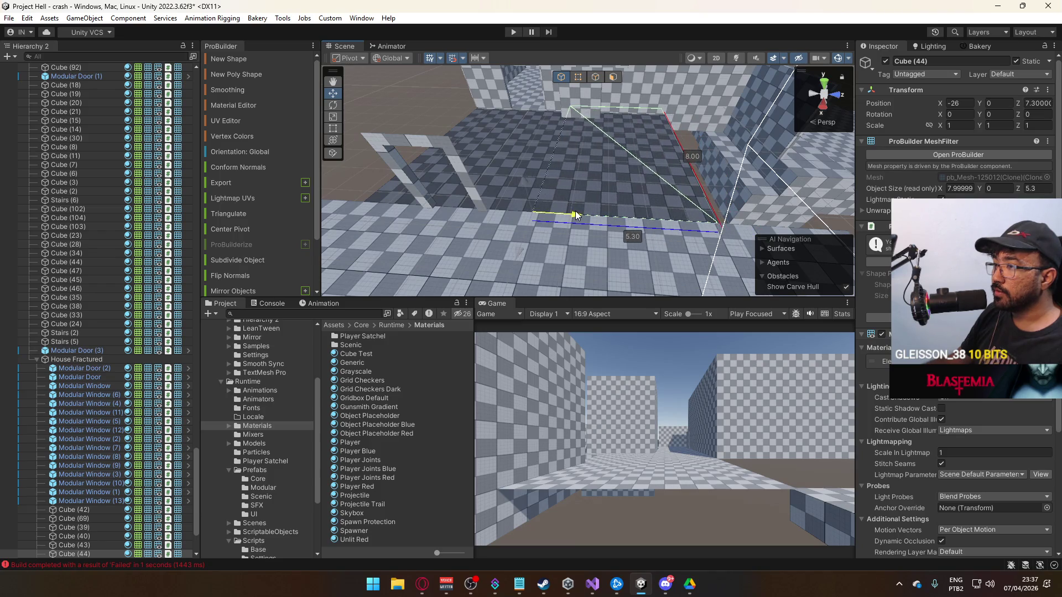
pyautogui.click(516, 185)
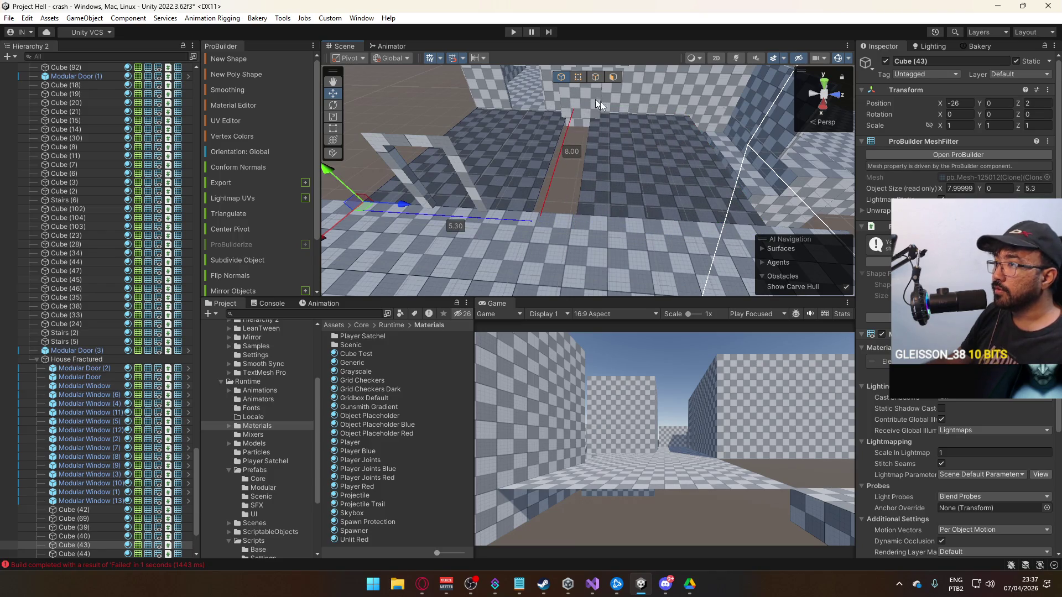
pyautogui.click(642, 158)
pyautogui.moveTo(642, 158)
pyautogui.mouseDown()
pyautogui.moveTo(758, 166)
pyautogui.moveTo(719, 211)
pyautogui.moveTo(662, 188)
pyautogui.mouseUp()
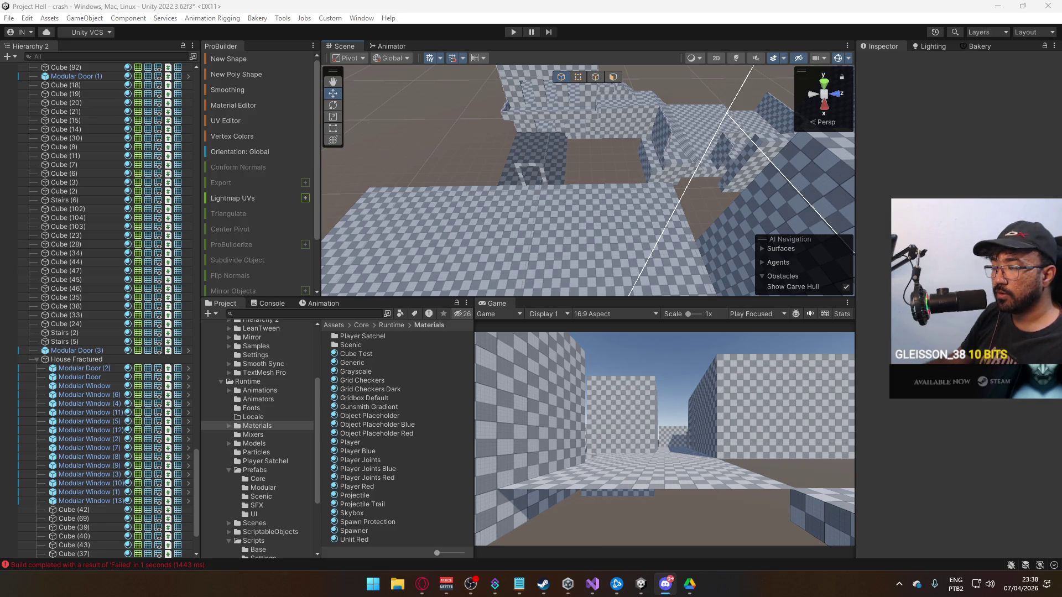
# Drag the edges of floor slab Cube (43) to lengthen it along Z to 8 by 10.
pyautogui.moveTo(671, 282)
pyautogui.mouseDown()
pyautogui.moveTo(614, 199)
pyautogui.moveTo(688, 231)
pyautogui.moveTo(600, 204)
pyautogui.mouseUp()
pyautogui.click(619, 194)
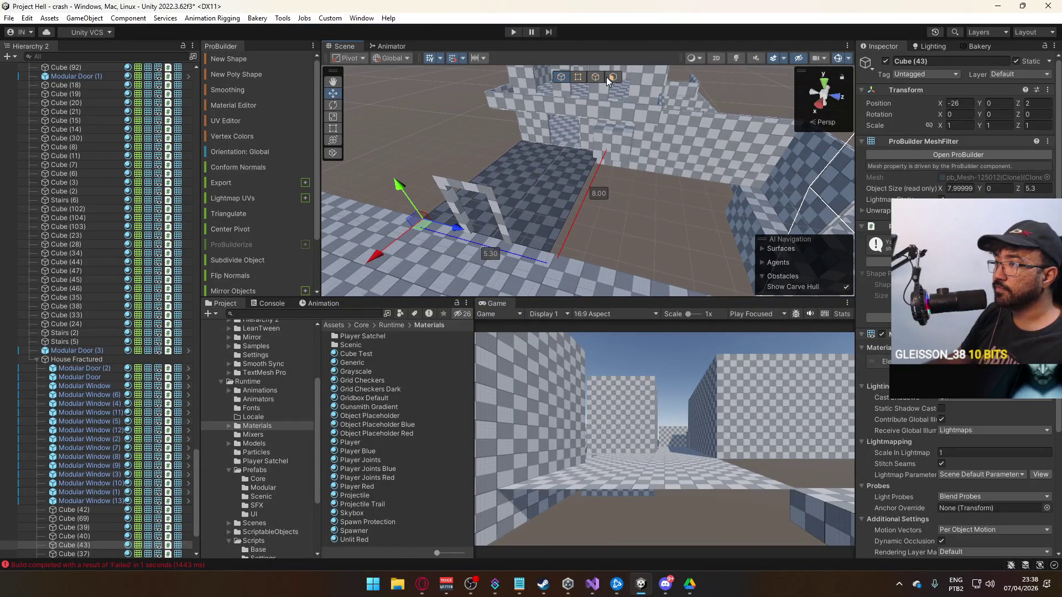
pyautogui.click(596, 77)
pyautogui.click(593, 200)
pyautogui.moveTo(623, 200)
pyautogui.mouseDown()
pyautogui.moveTo(733, 211)
pyautogui.moveTo(690, 209)
pyautogui.moveTo(655, 143)
pyautogui.moveTo(593, 151)
pyautogui.mouseUp()
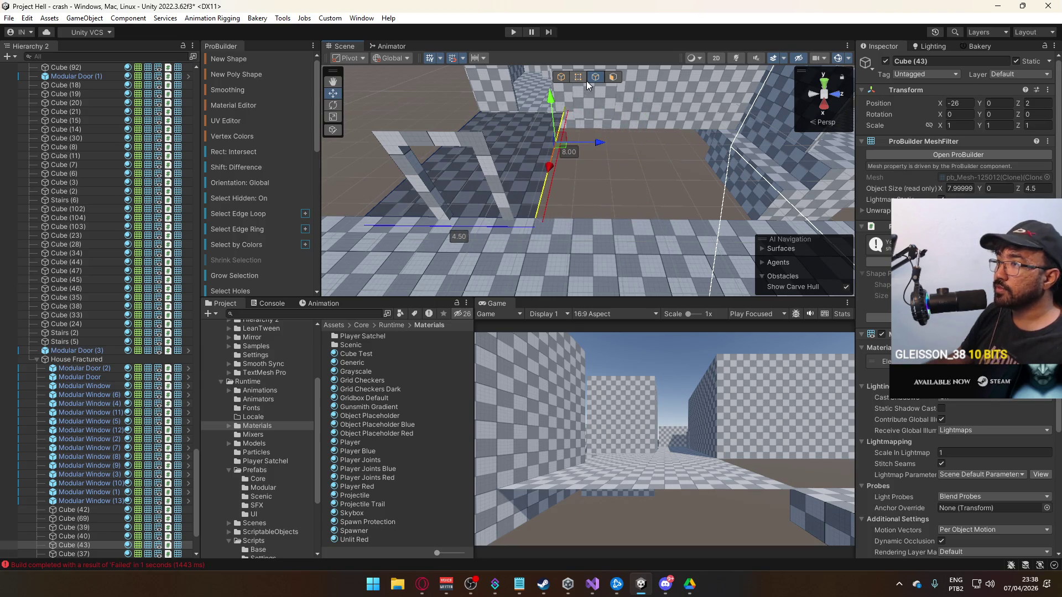
pyautogui.click(528, 109)
pyautogui.moveTo(493, 131)
pyautogui.mouseDown()
pyautogui.moveTo(592, 176)
pyautogui.moveTo(581, 156)
pyautogui.moveTo(635, 165)
pyautogui.mouseUp()
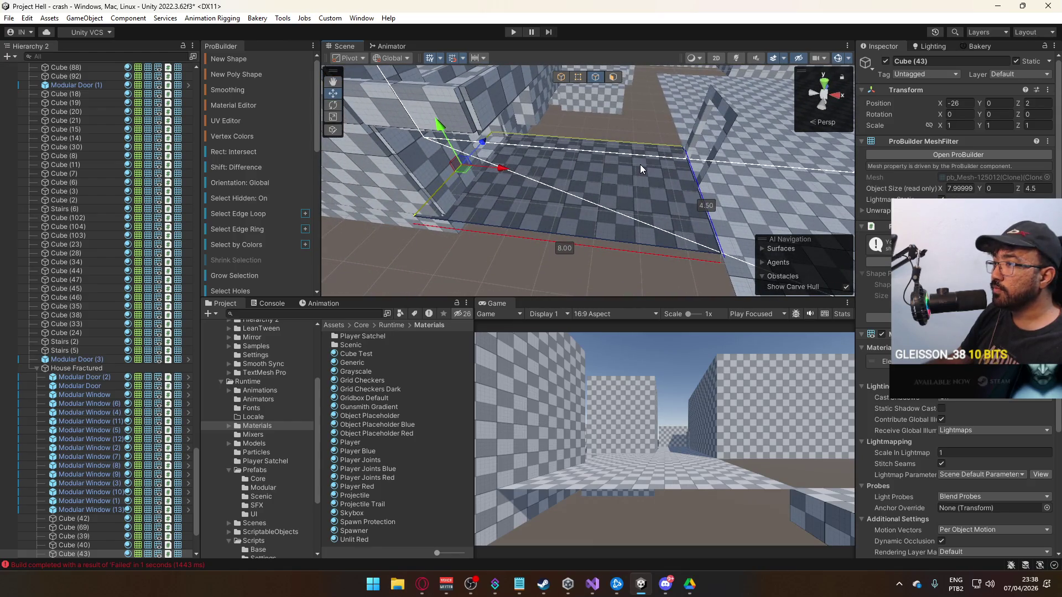
pyautogui.moveTo(501, 176)
pyautogui.mouseDown()
pyautogui.moveTo(644, 182)
pyautogui.moveTo(503, 178)
pyautogui.moveTo(407, 153)
pyautogui.moveTo(691, 134)
pyautogui.moveTo(672, 138)
pyautogui.moveTo(696, 136)
pyautogui.moveTo(688, 171)
pyautogui.moveTo(686, 141)
pyautogui.moveTo(672, 141)
pyautogui.moveTo(623, 170)
pyautogui.moveTo(609, 146)
pyautogui.moveTo(665, 149)
pyautogui.moveTo(615, 100)
pyautogui.moveTo(515, 157)
pyautogui.moveTo(659, 114)
pyautogui.mouseUp()
# Box-select and delete the old building pieces, then delete the leftover wall block Cube (239).
pyautogui.click(616, 149)
pyautogui.moveTo(616, 150)
pyautogui.mouseDown()
pyautogui.moveTo(448, 117)
pyautogui.moveTo(695, 255)
pyautogui.moveTo(688, 240)
pyautogui.mouseUp()
pyautogui.press('Delete')
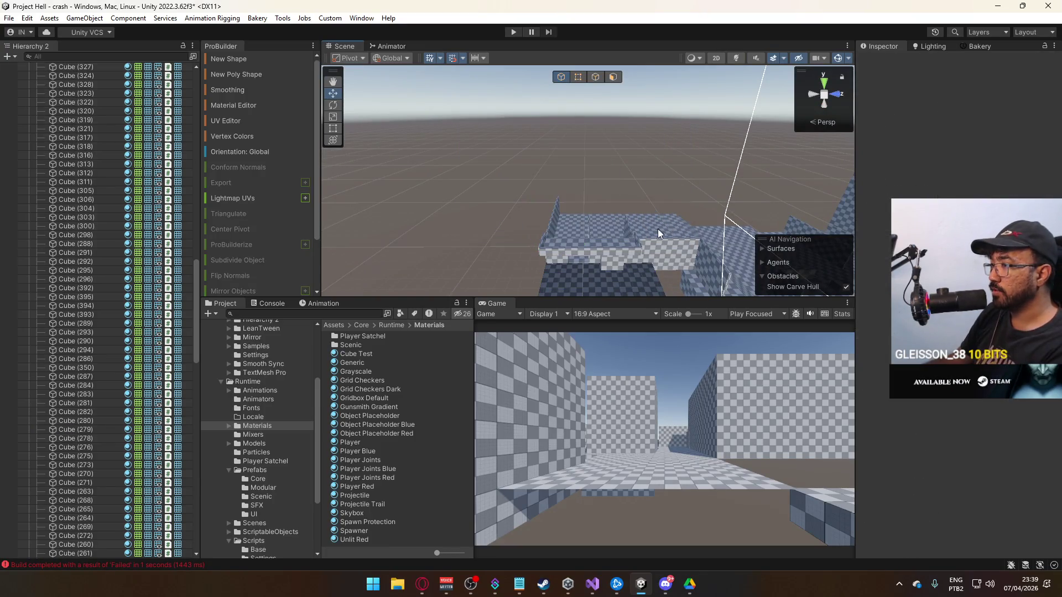
pyautogui.click(621, 227)
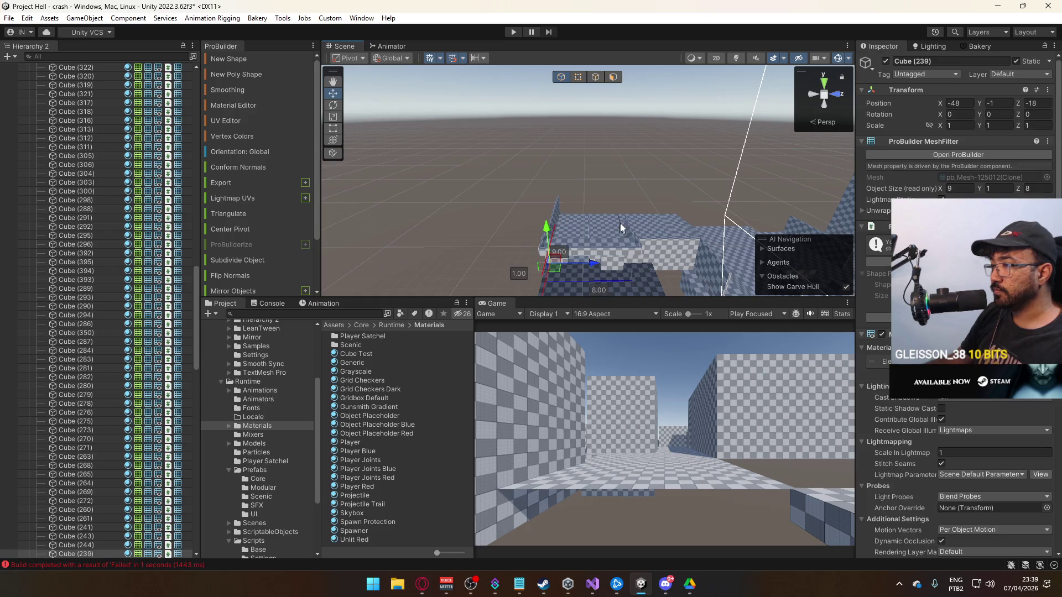
pyautogui.press('Delete')
# Delete the remaining wall pieces, including Cube (349) and the thin slivers, leaving the checkered floor.
pyautogui.click(671, 245)
pyautogui.click(591, 255)
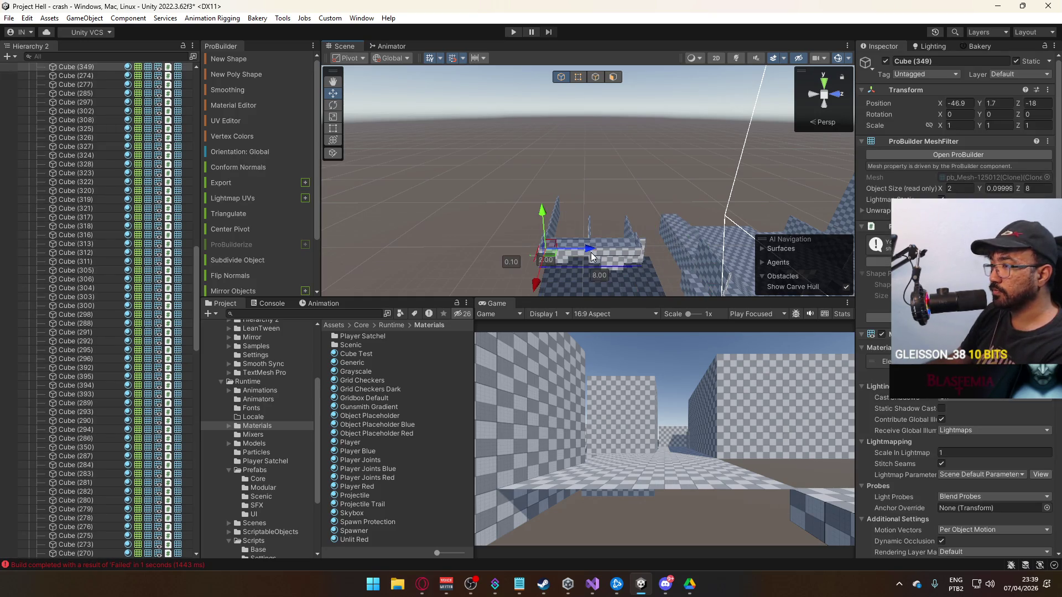
pyautogui.press('Delete')
pyautogui.click(606, 257)
pyautogui.press('Delete')
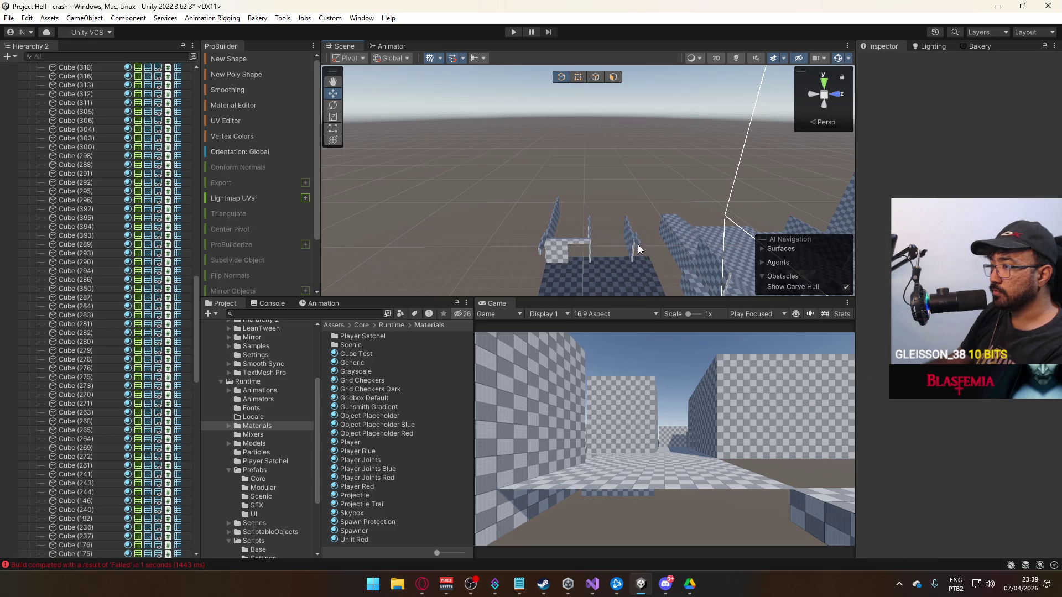
pyautogui.click(589, 237)
pyautogui.press('Delete')
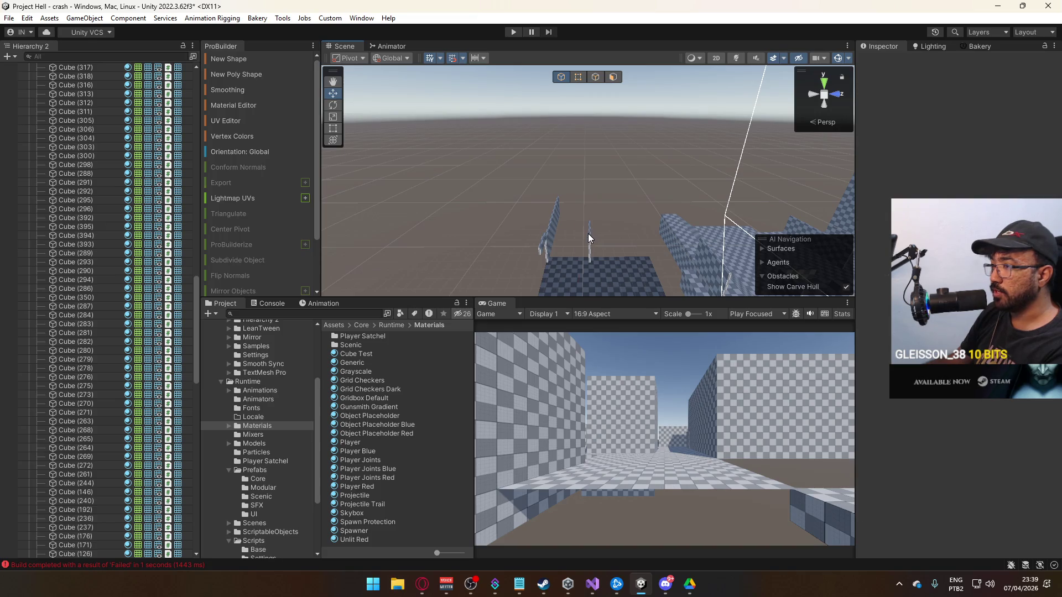
pyautogui.moveTo(570, 184)
pyautogui.mouseDown()
pyautogui.moveTo(512, 244)
pyautogui.moveTo(551, 242)
pyautogui.mouseUp()
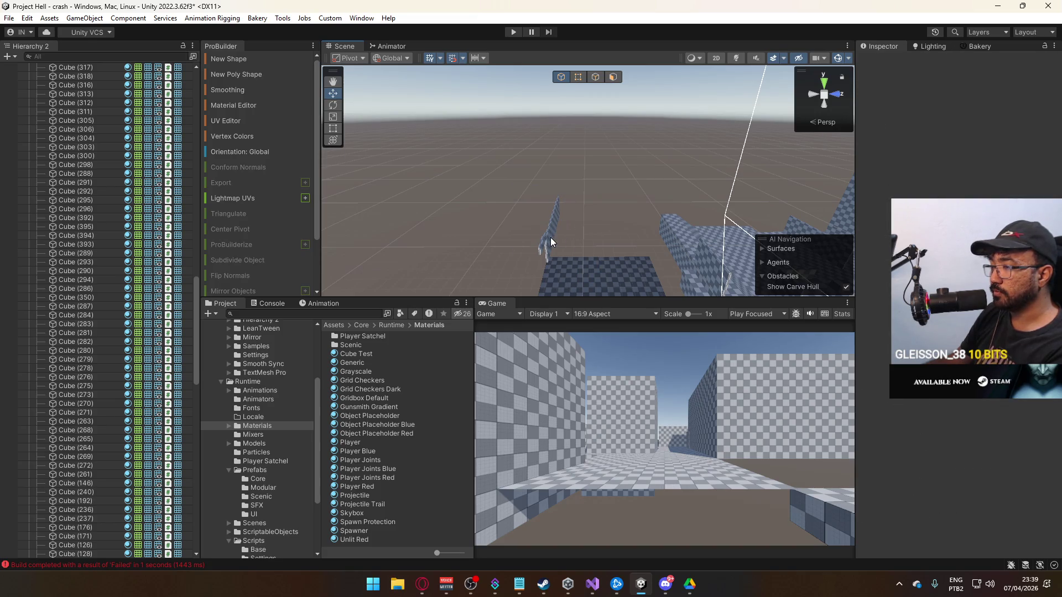
pyautogui.click(550, 237)
pyautogui.press('Delete')
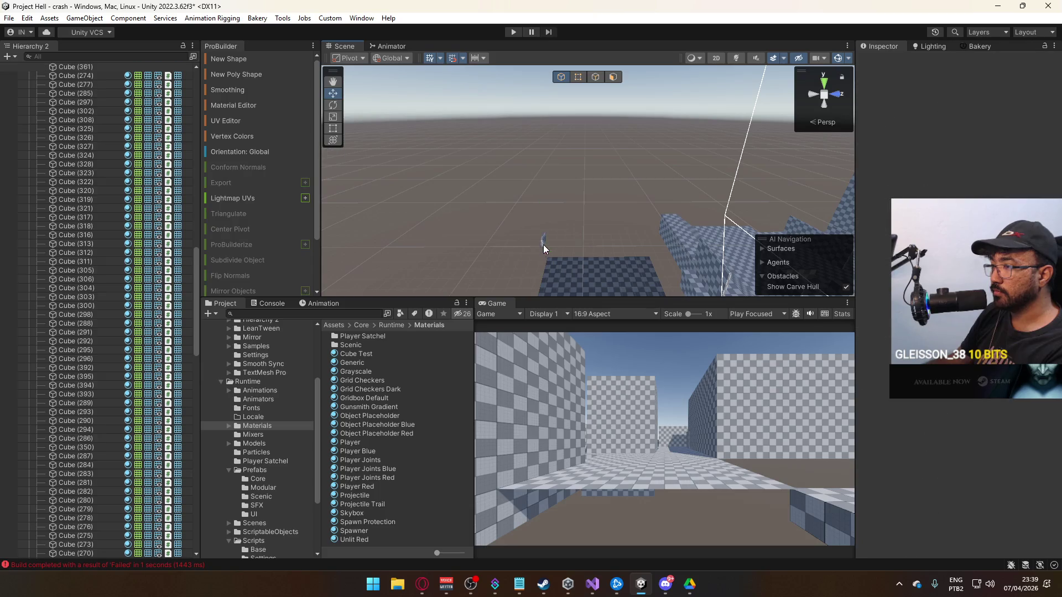
pyautogui.moveTo(589, 204)
pyautogui.mouseDown()
pyautogui.moveTo(641, 256)
pyautogui.moveTo(583, 208)
pyautogui.moveTo(640, 171)
pyautogui.moveTo(664, 188)
pyautogui.moveTo(689, 209)
pyautogui.moveTo(584, 221)
pyautogui.moveTo(573, 191)
pyautogui.moveTo(603, 210)
pyautogui.moveTo(624, 201)
pyautogui.moveTo(561, 193)
pyautogui.moveTo(601, 216)
pyautogui.moveTo(735, 202)
pyautogui.moveTo(637, 232)
pyautogui.moveTo(691, 220)
pyautogui.moveTo(676, 218)
pyautogui.mouseUp()
pyautogui.click(561, 193)
# Shift the Modular Door (3) frame along X.
pyautogui.click(542, 198)
pyautogui.click(578, 235)
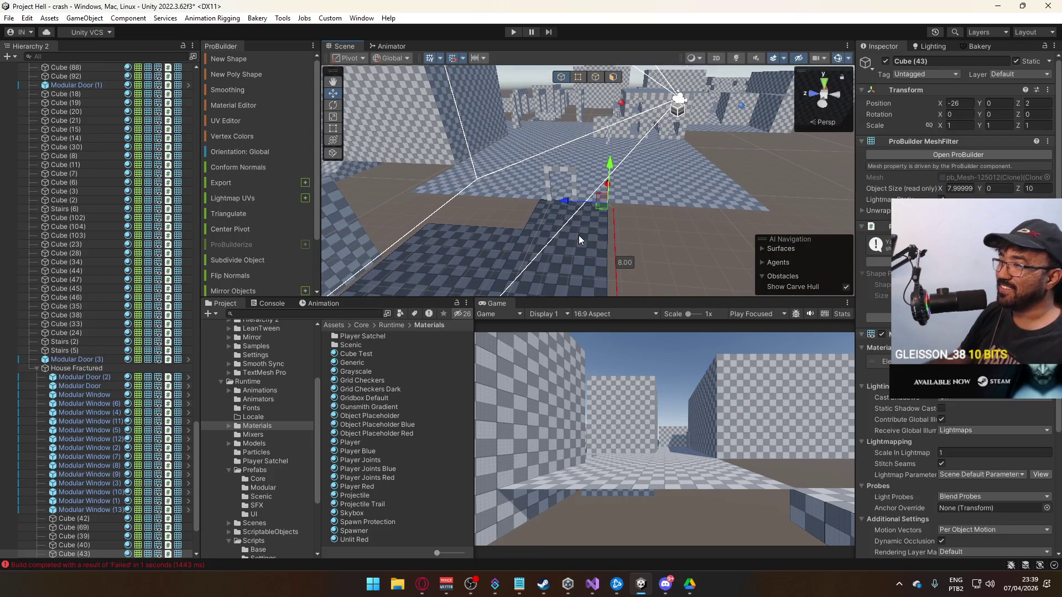
pyautogui.moveTo(581, 227)
pyautogui.mouseDown()
pyautogui.moveTo(573, 240)
pyautogui.moveTo(616, 232)
pyautogui.moveTo(603, 218)
pyautogui.moveTo(618, 220)
pyautogui.moveTo(600, 252)
pyautogui.moveTo(585, 204)
pyautogui.mouseUp()
pyautogui.click(625, 205)
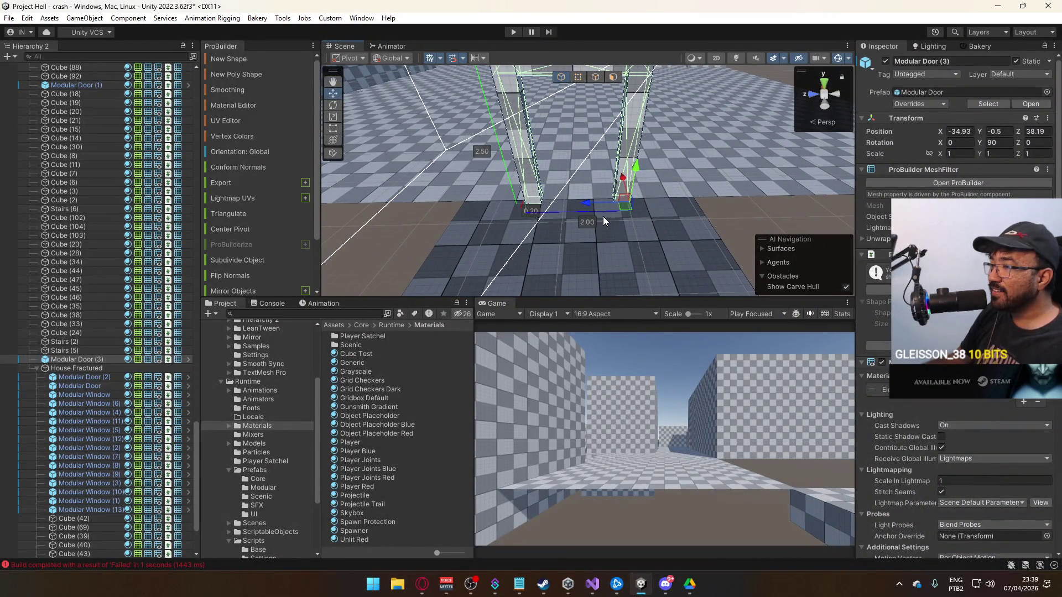
pyautogui.scroll(-5, 602, 219)
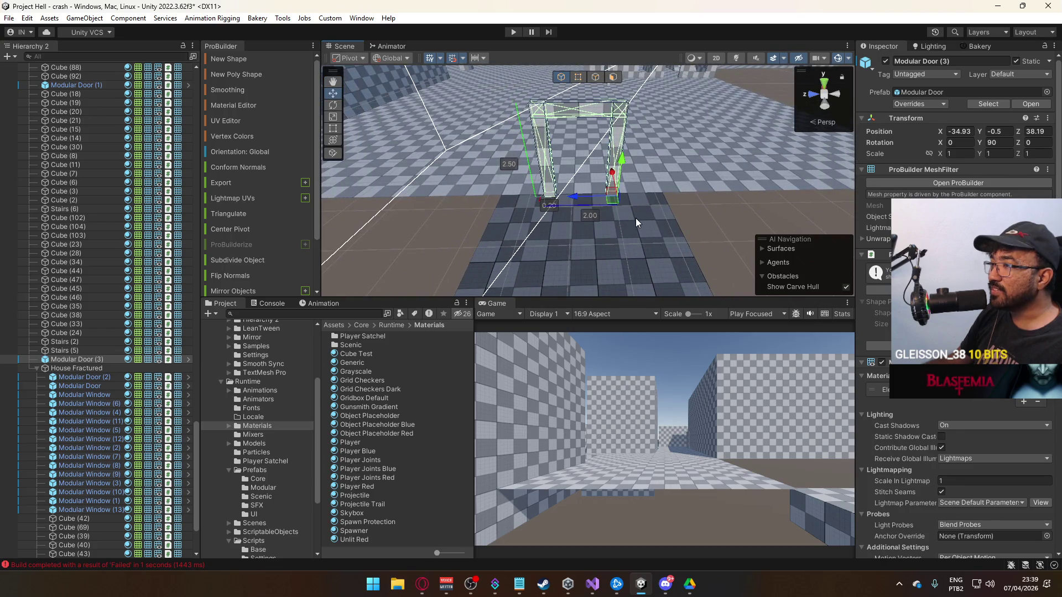
# Slide floor slab Cube (43) along Z so it lines up with the doorway.
pyautogui.click(635, 219)
pyautogui.moveTo(622, 197)
pyautogui.mouseDown()
pyautogui.moveTo(639, 200)
pyautogui.moveTo(569, 244)
pyautogui.moveTo(615, 228)
pyautogui.moveTo(608, 190)
pyautogui.moveTo(579, 225)
pyautogui.moveTo(555, 231)
pyautogui.mouseUp()
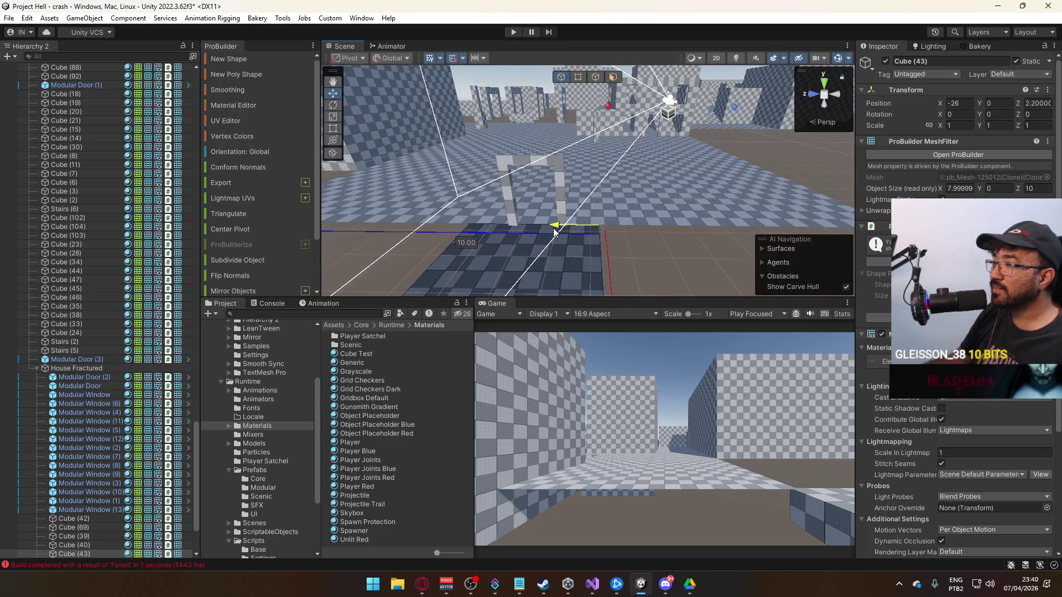
pyautogui.moveTo(546, 231)
pyautogui.mouseDown()
pyautogui.moveTo(625, 181)
pyautogui.moveTo(595, 185)
pyautogui.moveTo(561, 161)
pyautogui.moveTo(510, 192)
pyautogui.moveTo(579, 203)
pyautogui.moveTo(504, 232)
pyautogui.moveTo(864, 270)
pyautogui.moveTo(628, 153)
pyautogui.mouseUp()
pyautogui.click(610, 181)
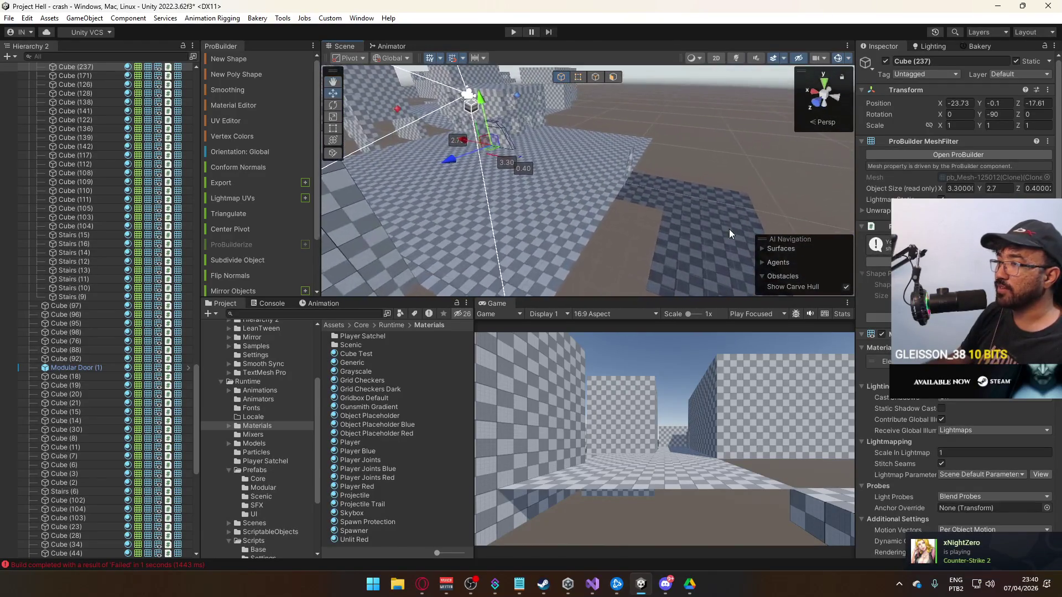
# Slide a corner vertex of floor slab Cube (43) along X.
pyautogui.click(628, 154)
pyautogui.click(580, 78)
pyautogui.click(574, 249)
pyautogui.moveTo(541, 247); pyautogui.dragTo(546, 258)
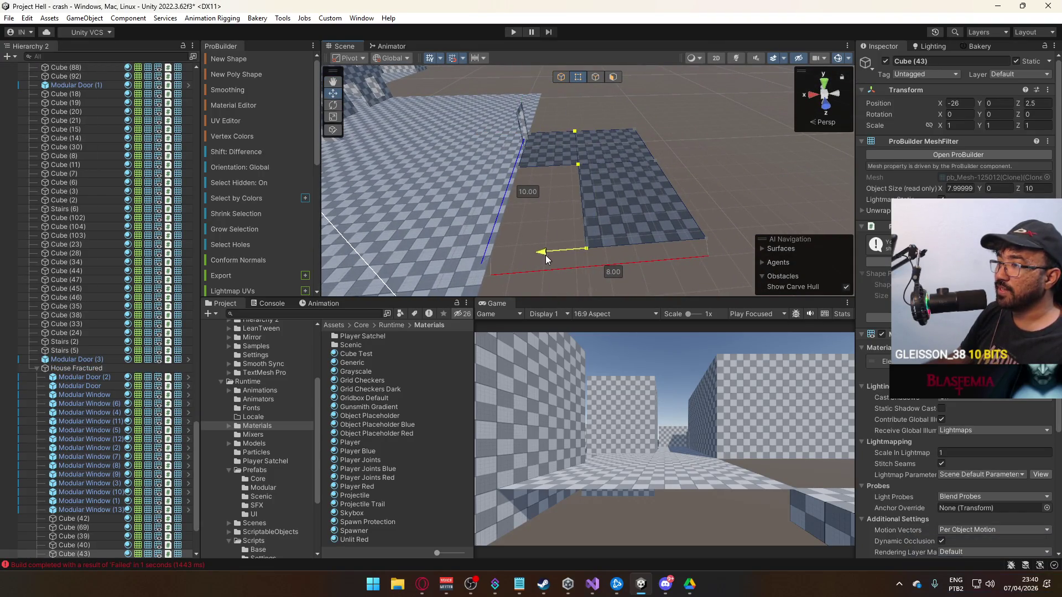
pyautogui.click(562, 78)
# Move the large floor plane Cube (48) into place.
pyautogui.moveTo(671, 121)
pyautogui.mouseDown()
pyautogui.moveTo(561, 146)
pyautogui.moveTo(539, 164)
pyautogui.mouseUp()
pyautogui.click(570, 127)
pyautogui.moveTo(571, 127)
pyautogui.mouseDown()
pyautogui.moveTo(702, 157)
pyautogui.moveTo(637, 177)
pyautogui.mouseUp()
pyautogui.click(592, 198)
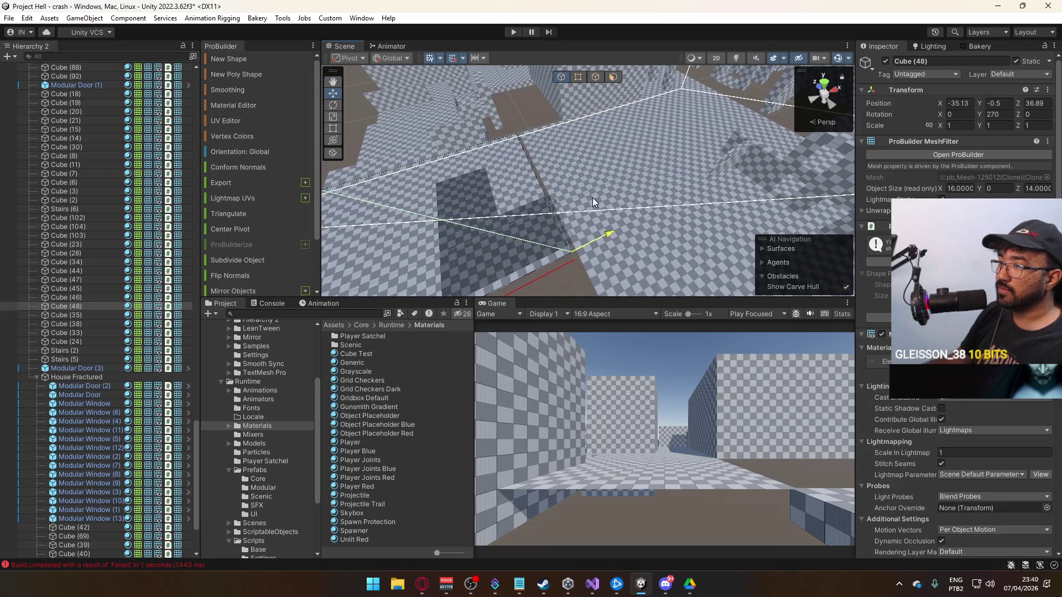
pyautogui.moveTo(563, 200)
pyautogui.mouseDown()
pyautogui.moveTo(511, 168)
pyautogui.moveTo(520, 168)
pyautogui.moveTo(501, 171)
pyautogui.moveTo(640, 178)
pyautogui.moveTo(577, 77)
pyautogui.moveTo(472, 172)
pyautogui.mouseUp()
# Shrink the Cube (48) plane from 16 to 4 units wide by dragging its corner vertices.
pyautogui.click(577, 77)
pyautogui.moveTo(569, 108)
pyautogui.mouseDown()
pyautogui.moveTo(689, 149)
pyautogui.moveTo(657, 175)
pyautogui.mouseUp()
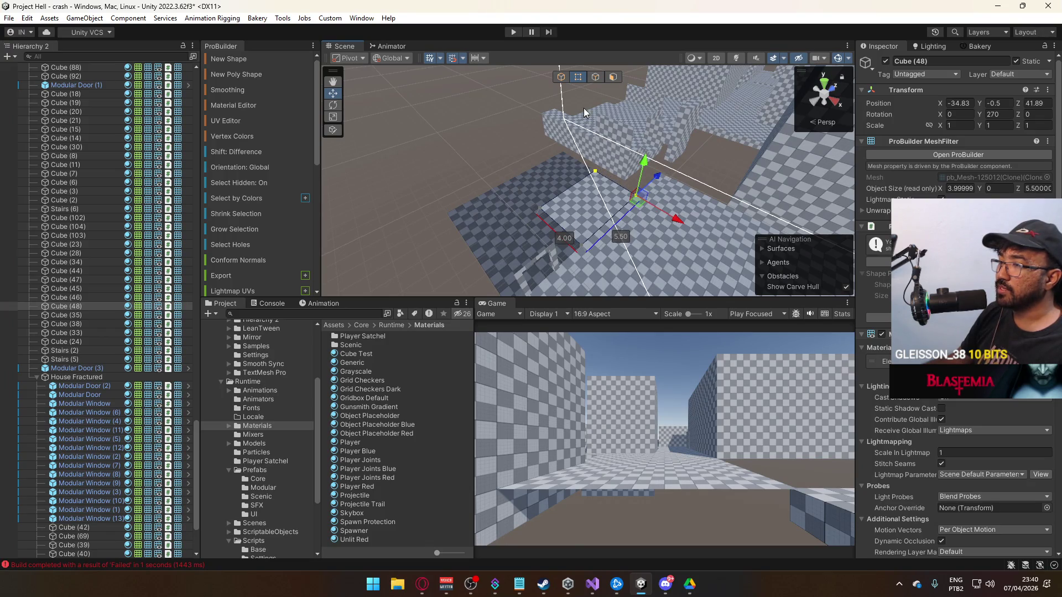
pyautogui.click(561, 77)
pyautogui.moveTo(560, 84)
pyautogui.mouseDown()
pyautogui.moveTo(539, 173)
pyautogui.moveTo(425, 196)
pyautogui.moveTo(398, 173)
pyautogui.moveTo(700, 117)
pyautogui.moveTo(637, 188)
pyautogui.moveTo(396, 197)
pyautogui.moveTo(526, 177)
pyautogui.moveTo(744, 189)
pyautogui.moveTo(715, 195)
pyautogui.mouseUp()
pyautogui.hotkey('alt', 'Tab')
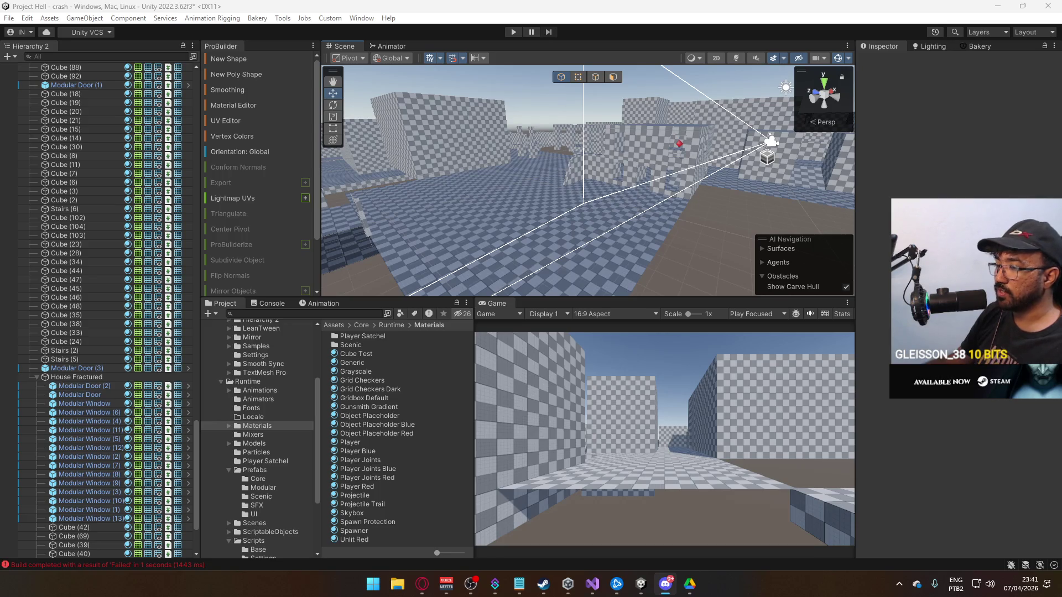
# Duplicate an existing wall block and raise its bottom edge so it stands 2.5 units tall.
pyautogui.moveTo(498, 183)
pyautogui.mouseDown()
pyautogui.moveTo(482, 188)
pyautogui.moveTo(675, 178)
pyautogui.mouseUp()
pyautogui.click(675, 177)
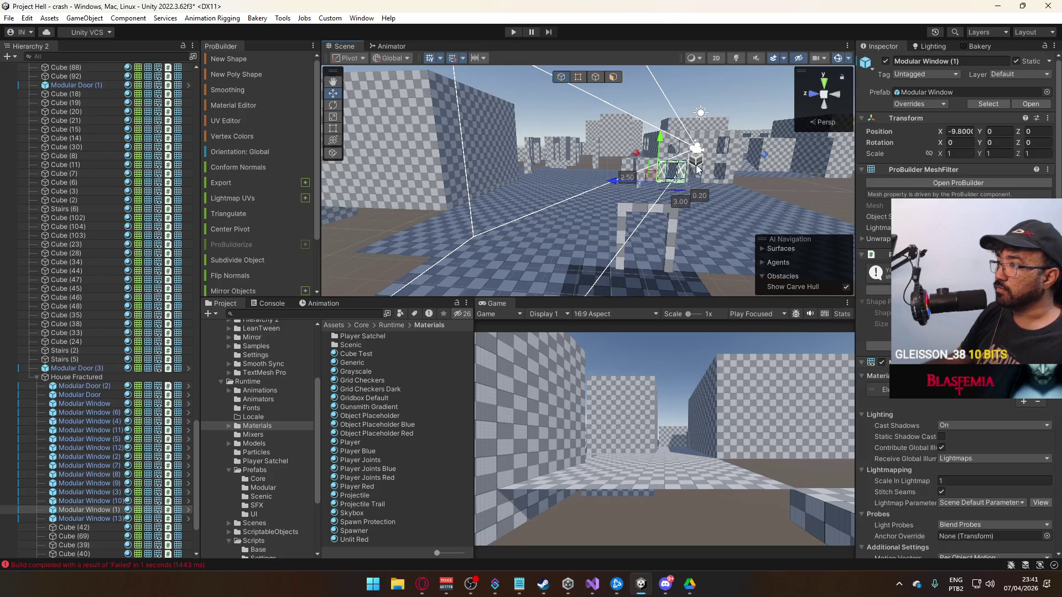
pyautogui.press('f')
pyautogui.hotkey('ctrl', 'd')
pyautogui.press('f')
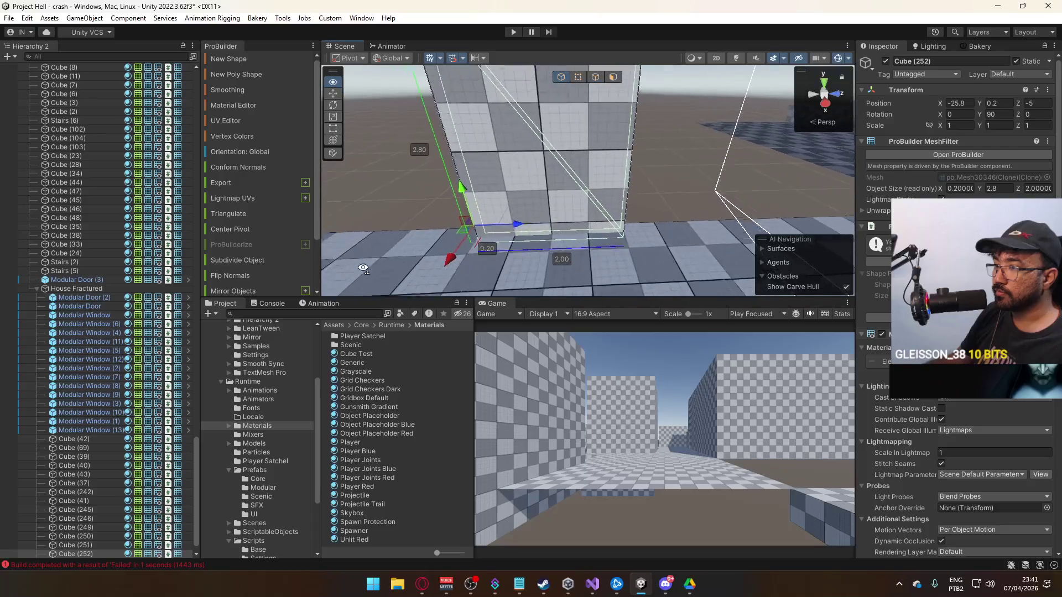
pyautogui.click(578, 76)
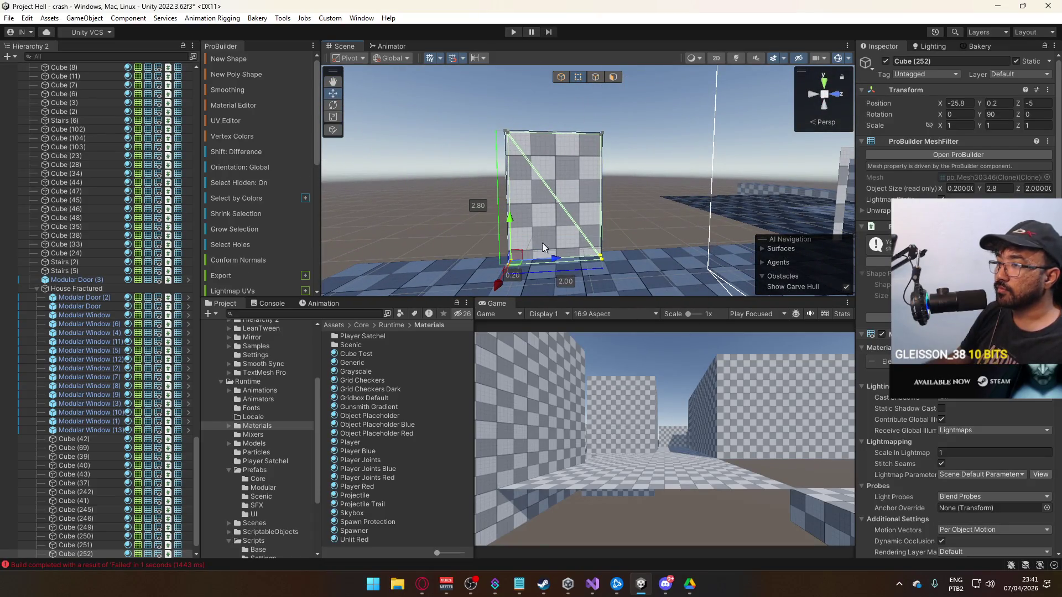
pyautogui.moveTo(512, 217); pyautogui.dragTo(509, 218)
pyautogui.click(561, 77)
# Position the new wall on the ground at Y 0, X -26, Z 7.
pyautogui.hotkey('alt', 'Tab')
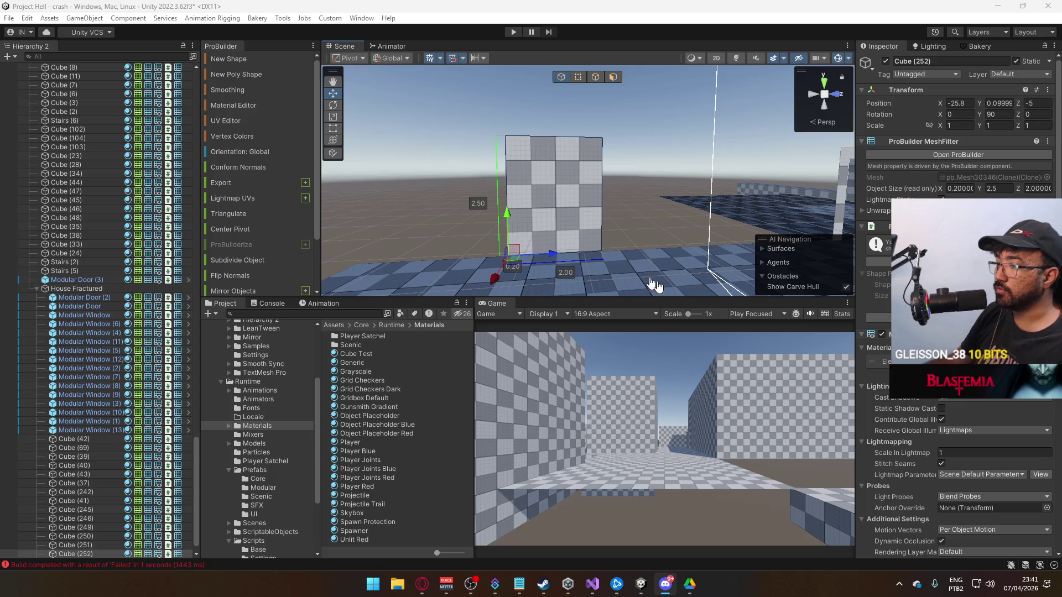
pyautogui.scroll(5, 702, 280)
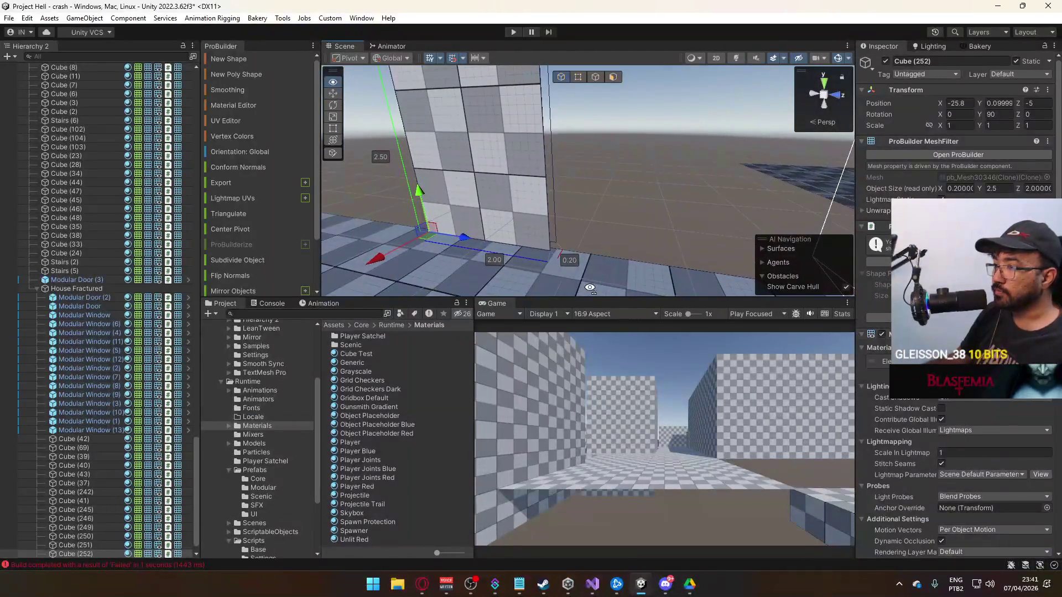
pyautogui.moveTo(400, 248); pyautogui.dragTo(386, 250)
pyautogui.moveTo(500, 140); pyautogui.dragTo(500, 147)
pyautogui.moveTo(451, 203); pyautogui.dragTo(448, 204)
pyautogui.moveTo(448, 204); pyautogui.dragTo(719, 209)
pyautogui.moveTo(423, 205)
pyautogui.mouseDown()
pyautogui.moveTo(662, 204)
pyautogui.moveTo(654, 224)
pyautogui.moveTo(688, 201)
pyautogui.moveTo(672, 207)
pyautogui.mouseUp()
pyautogui.hotkey('alt', 'Tab')
pyautogui.press('Escape')
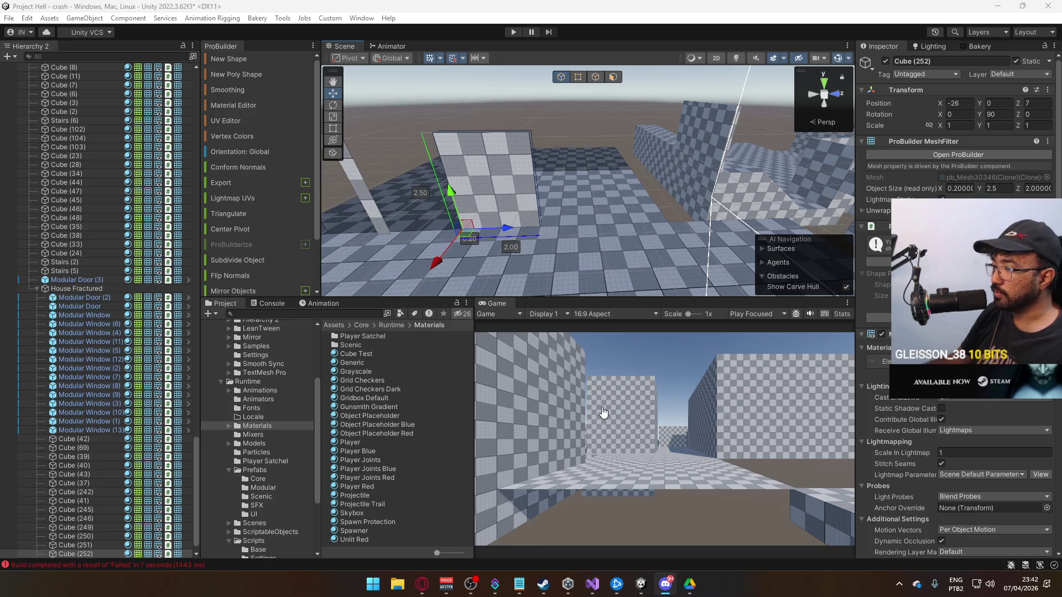
pyautogui.moveTo(584, 240)
pyautogui.mouseDown()
pyautogui.moveTo(555, 234)
pyautogui.moveTo(558, 272)
pyautogui.moveTo(585, 242)
pyautogui.mouseUp()
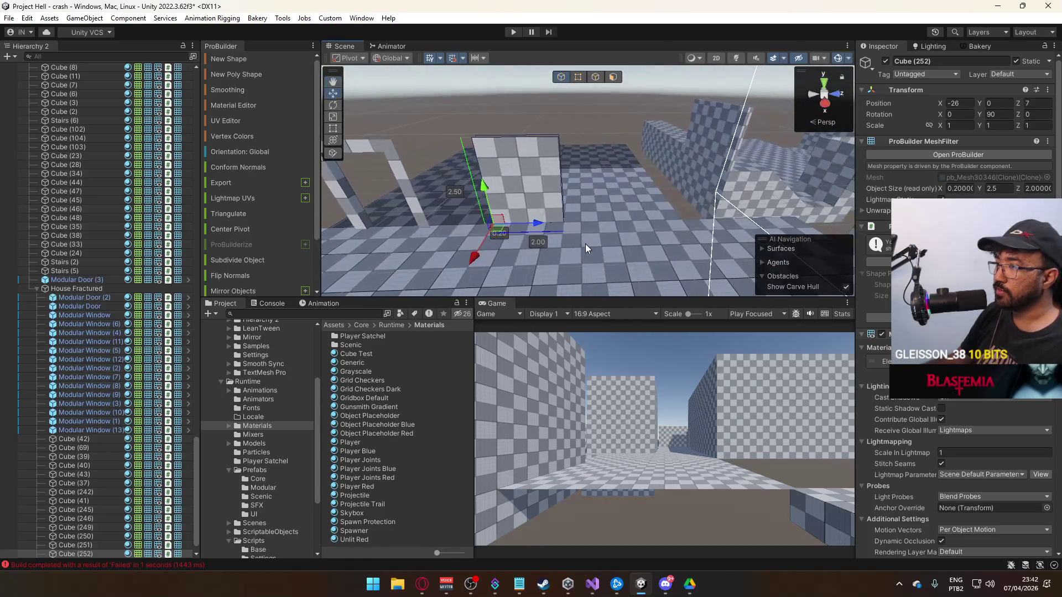
# Duplicate wall Cube (252) and move the copy along Z to 2.5.
pyautogui.click(578, 77)
pyautogui.moveTo(526, 102)
pyautogui.mouseDown()
pyautogui.moveTo(646, 227)
pyautogui.moveTo(600, 191)
pyautogui.moveTo(721, 214)
pyautogui.moveTo(705, 212)
pyautogui.mouseUp()
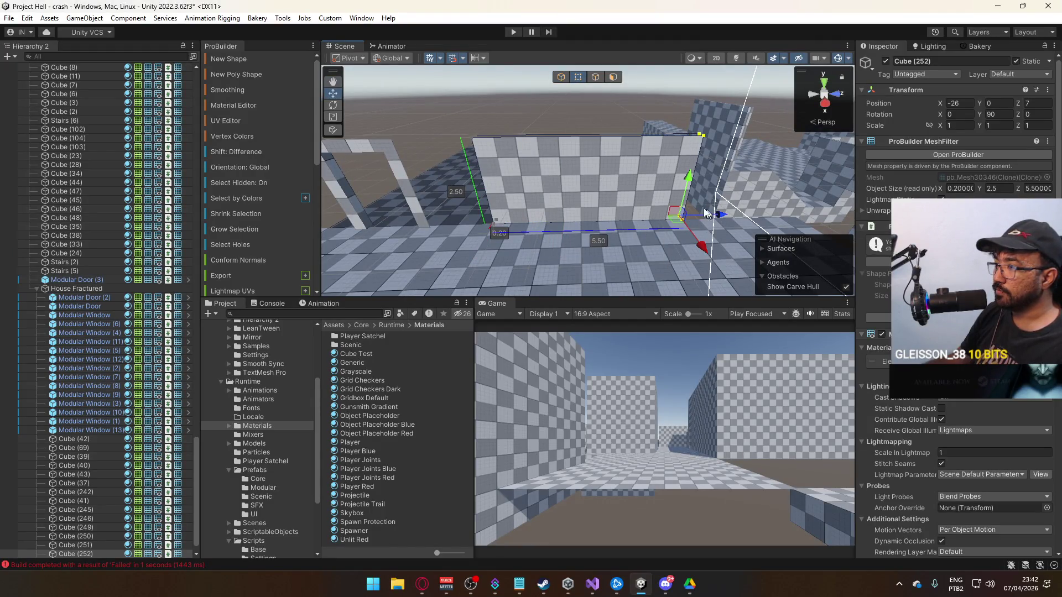
pyautogui.click(561, 77)
pyautogui.moveTo(570, 111); pyautogui.dragTo(658, 192)
pyautogui.hotkey('ctrl', 'd')
pyautogui.moveTo(710, 217); pyautogui.dragTo(569, 218)
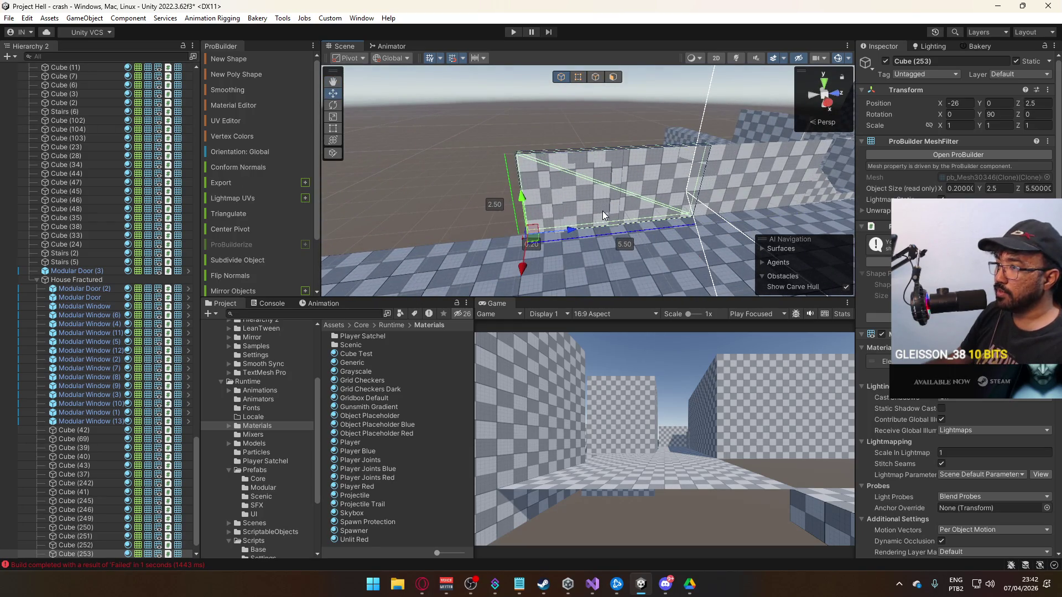
# Shorten the duplicated wall from 5.50 to 4.10 by moving its end vertices.
pyautogui.scroll(1, 603, 216)
pyautogui.click(579, 77)
pyautogui.press('f')
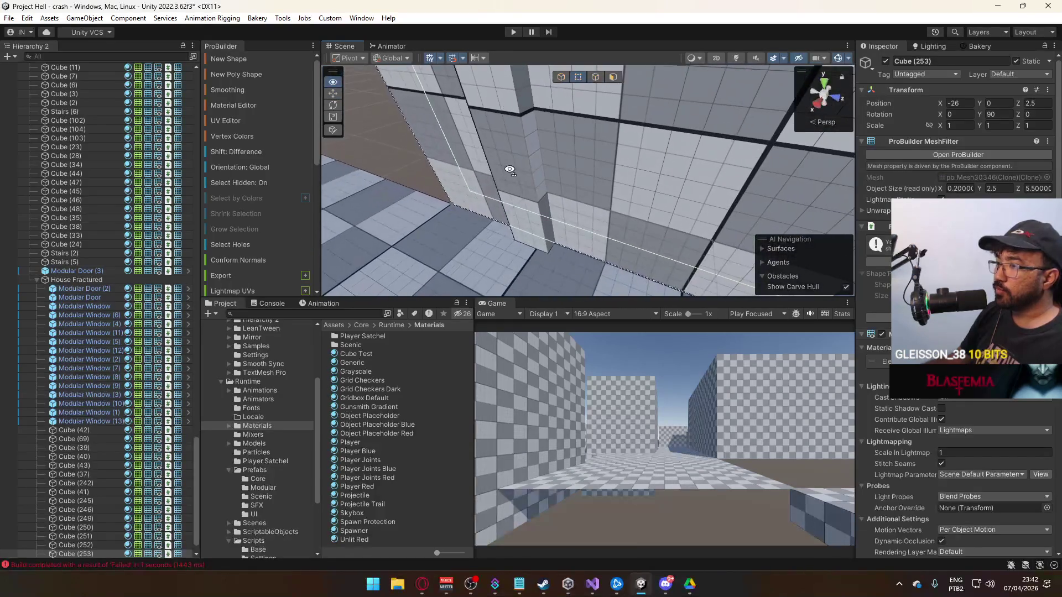
pyautogui.click(561, 78)
pyautogui.click(591, 248)
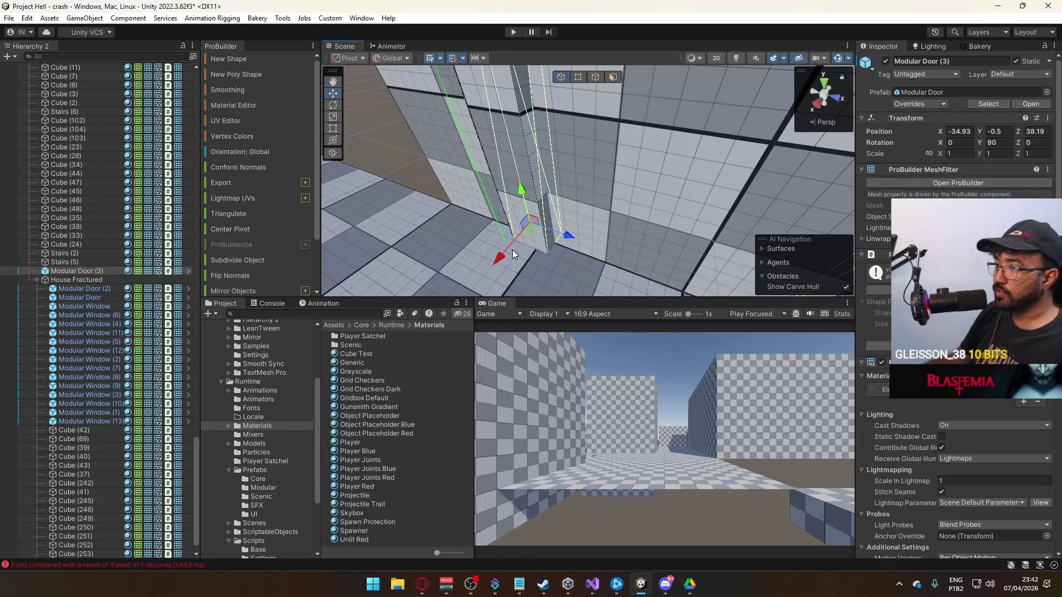
pyautogui.hotkey('ctrl', 'z')
pyautogui.press('f')
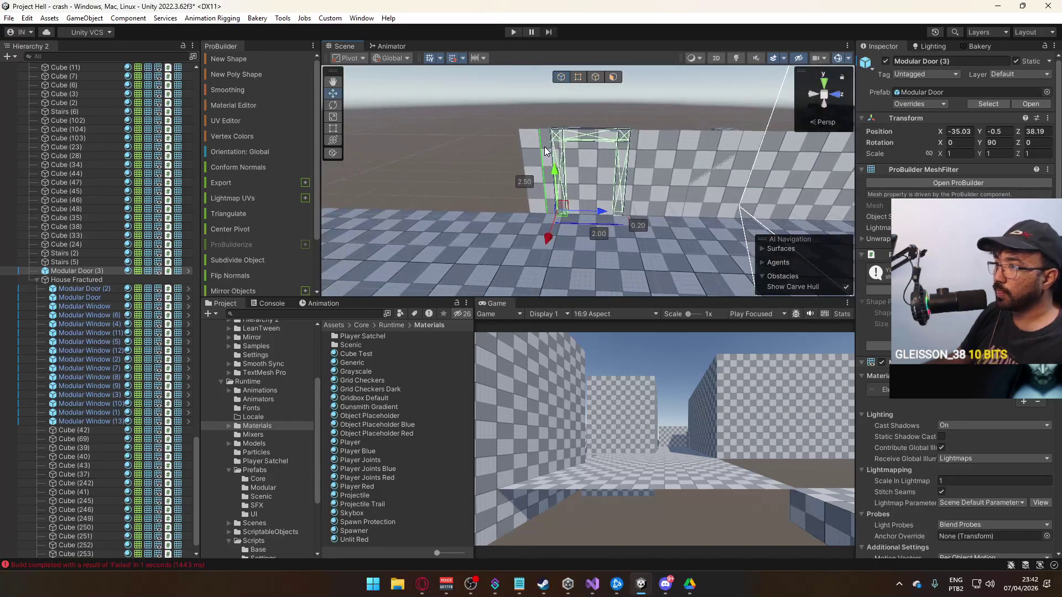
pyautogui.click(578, 77)
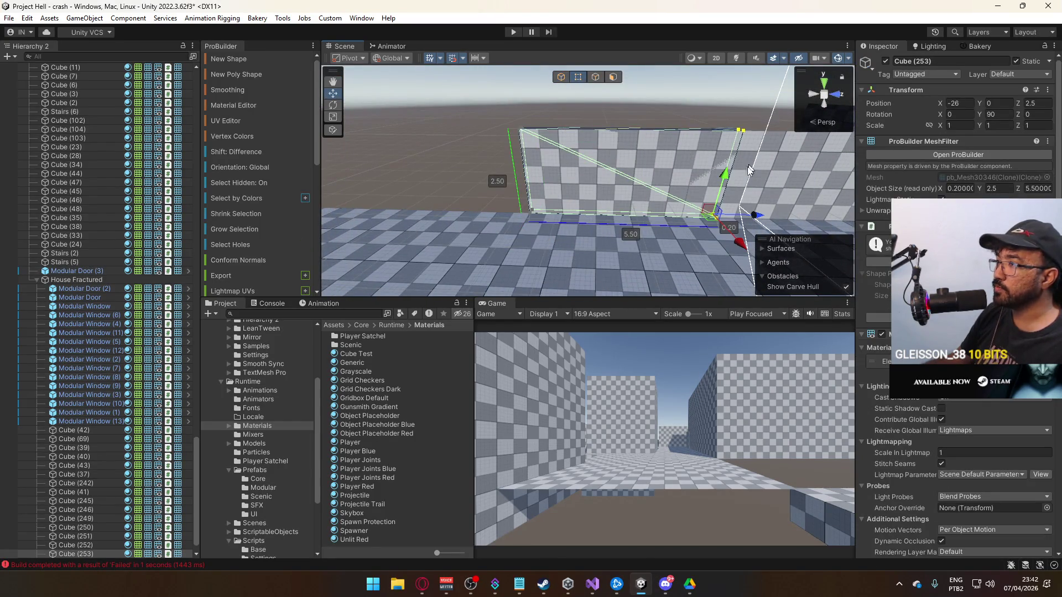
pyautogui.moveTo(698, 213)
pyautogui.mouseDown()
pyautogui.moveTo(587, 215)
pyautogui.moveTo(732, 205)
pyautogui.mouseUp()
pyautogui.click(561, 76)
# Move the short wall to Z 5.5 and shrink its length from 5.0 to 2.0.
pyautogui.moveTo(573, 211)
pyautogui.mouseDown()
pyautogui.moveTo(714, 218)
pyautogui.moveTo(672, 219)
pyautogui.moveTo(701, 208)
pyautogui.moveTo(607, 146)
pyautogui.mouseUp()
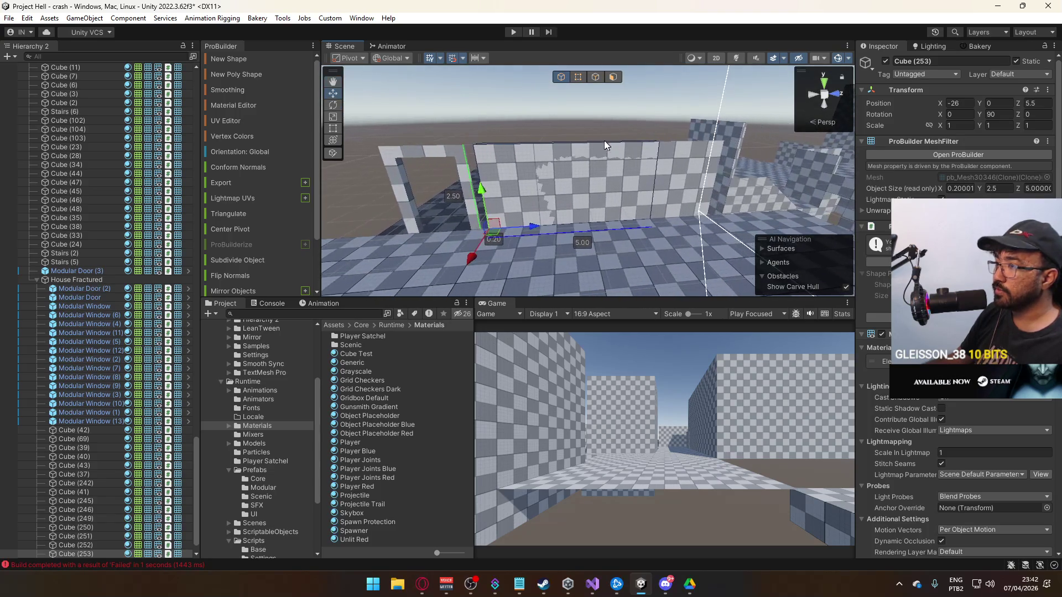
pyautogui.click(572, 79)
pyautogui.click(686, 209)
pyautogui.moveTo(686, 210); pyautogui.dragTo(597, 222)
# Shift the long wall along Z to 7.5 and shorten it to 5.00.
pyautogui.click(609, 177)
pyautogui.press('f')
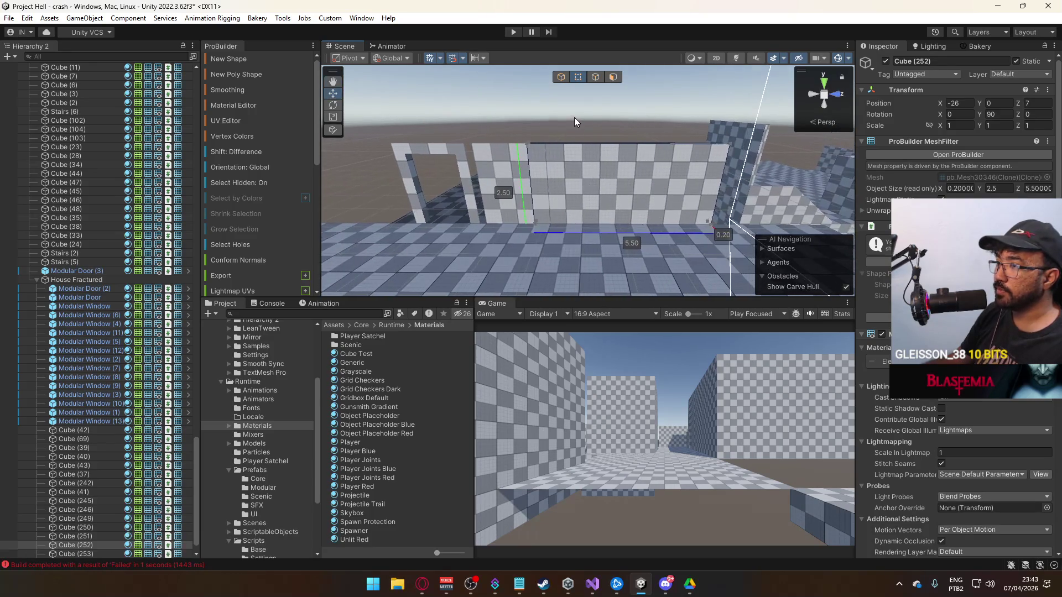
pyautogui.click(562, 77)
pyautogui.moveTo(566, 222)
pyautogui.mouseDown()
pyautogui.moveTo(604, 227)
pyautogui.moveTo(587, 230)
pyautogui.mouseUp()
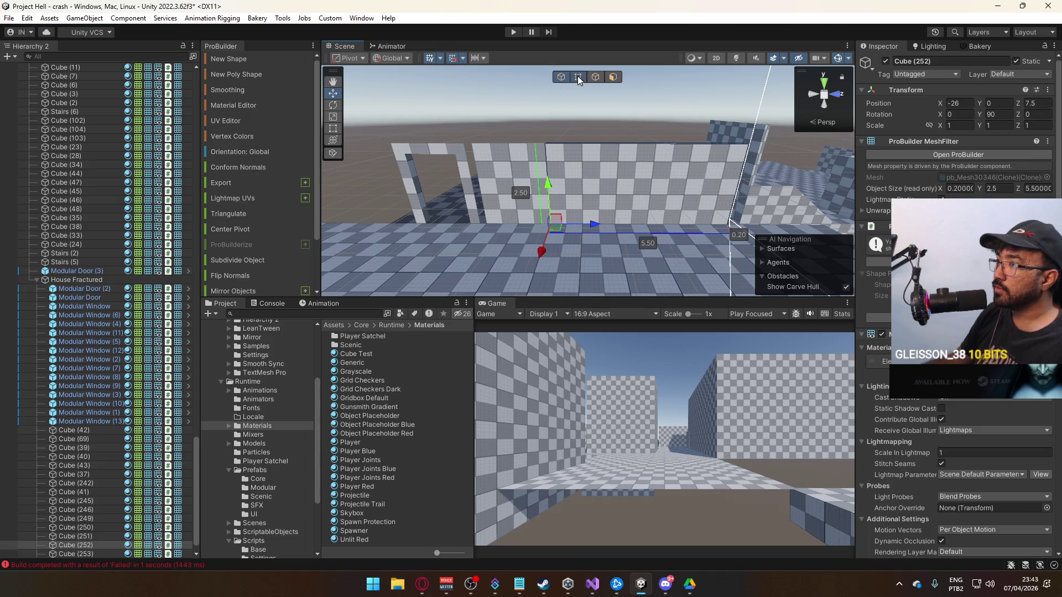
pyautogui.click(577, 76)
pyautogui.moveTo(767, 227)
pyautogui.mouseDown()
pyautogui.moveTo(705, 224)
pyautogui.moveTo(742, 213)
pyautogui.moveTo(750, 222)
pyautogui.mouseUp()
pyautogui.moveTo(622, 198)
pyautogui.mouseDown()
pyautogui.moveTo(636, 191)
pyautogui.moveTo(616, 199)
pyautogui.moveTo(623, 251)
pyautogui.moveTo(612, 266)
pyautogui.moveTo(602, 244)
pyautogui.moveTo(622, 203)
pyautogui.mouseUp()
# Widen Modular Door (3)'s right post from 2.80 to 3.00 and shift the frame to Z 38.39.
pyautogui.click(615, 199)
pyautogui.click(632, 130)
pyautogui.press('f')
pyautogui.moveTo(653, 221); pyautogui.dragTo(664, 219)
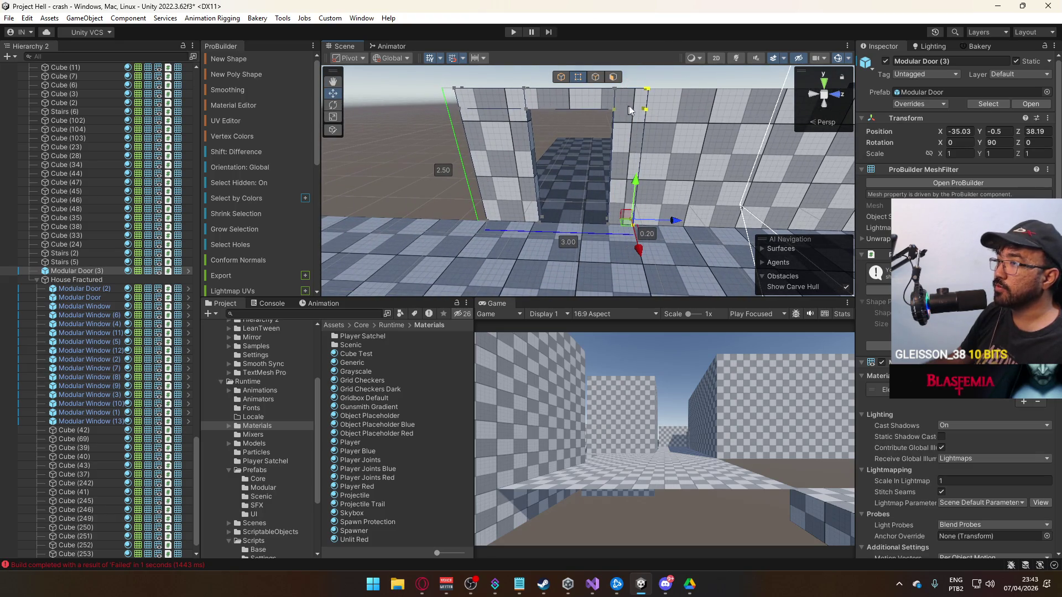
pyautogui.click(562, 77)
pyautogui.moveTo(560, 214)
pyautogui.mouseDown()
pyautogui.moveTo(572, 220)
pyautogui.moveTo(622, 136)
pyautogui.moveTo(594, 178)
pyautogui.mouseUp()
pyautogui.scroll(-3, 572, 220)
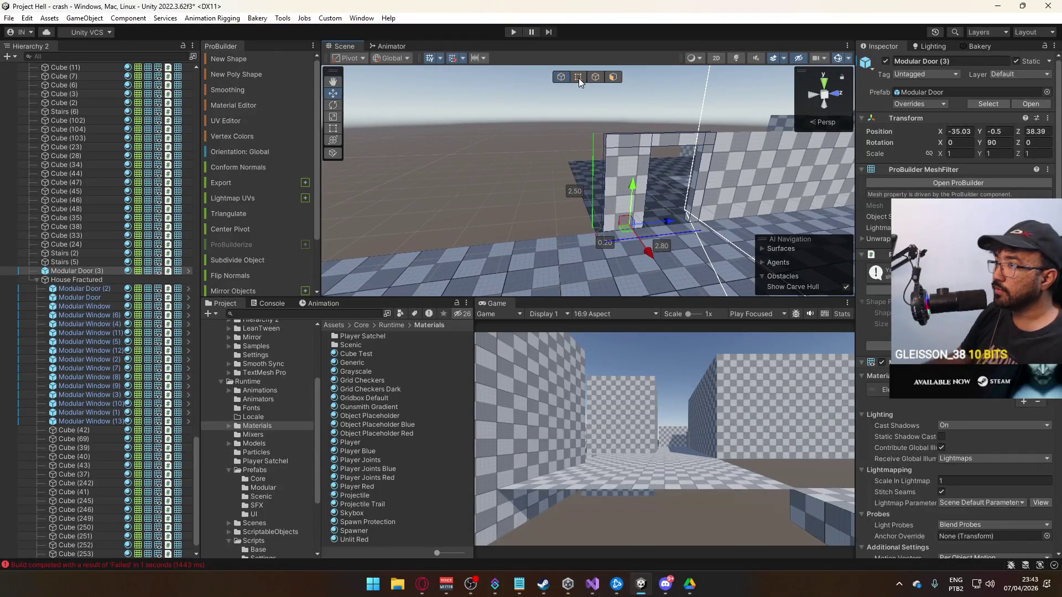
# Move Modular Door (3)'s left-side vertices outward so the opening is 3.00 wide.
pyautogui.click(578, 78)
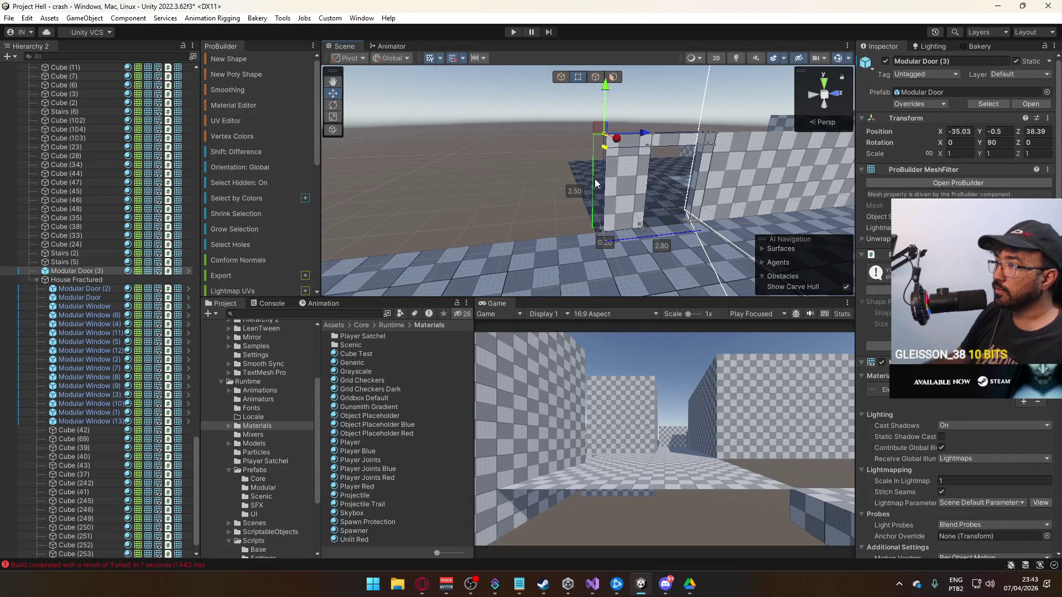
pyautogui.moveTo(611, 253)
pyautogui.mouseDown()
pyautogui.moveTo(592, 224)
pyautogui.moveTo(626, 223)
pyautogui.mouseUp()
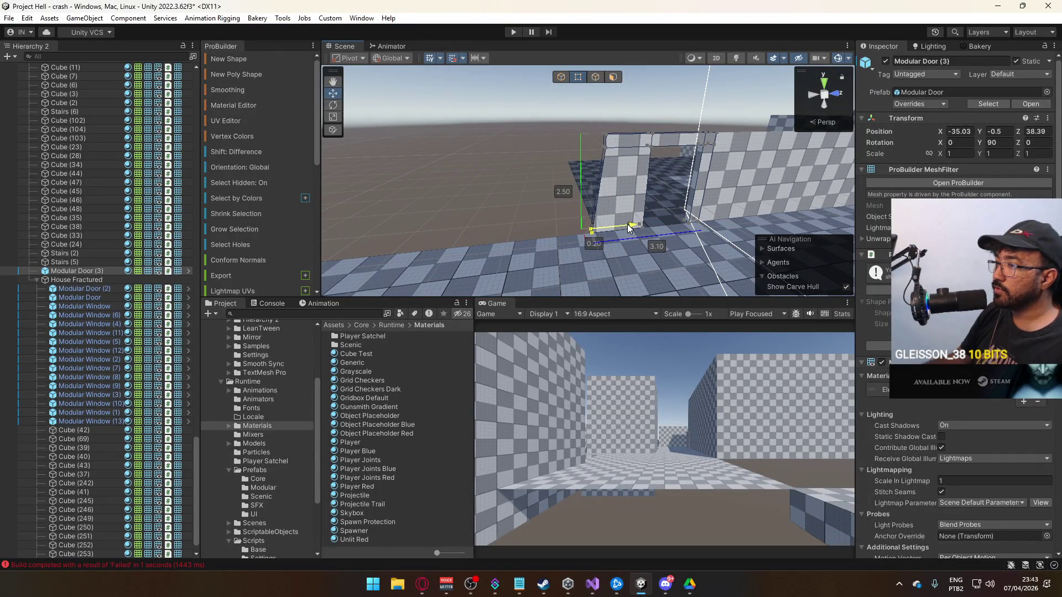
pyautogui.moveTo(613, 121); pyautogui.dragTo(583, 164)
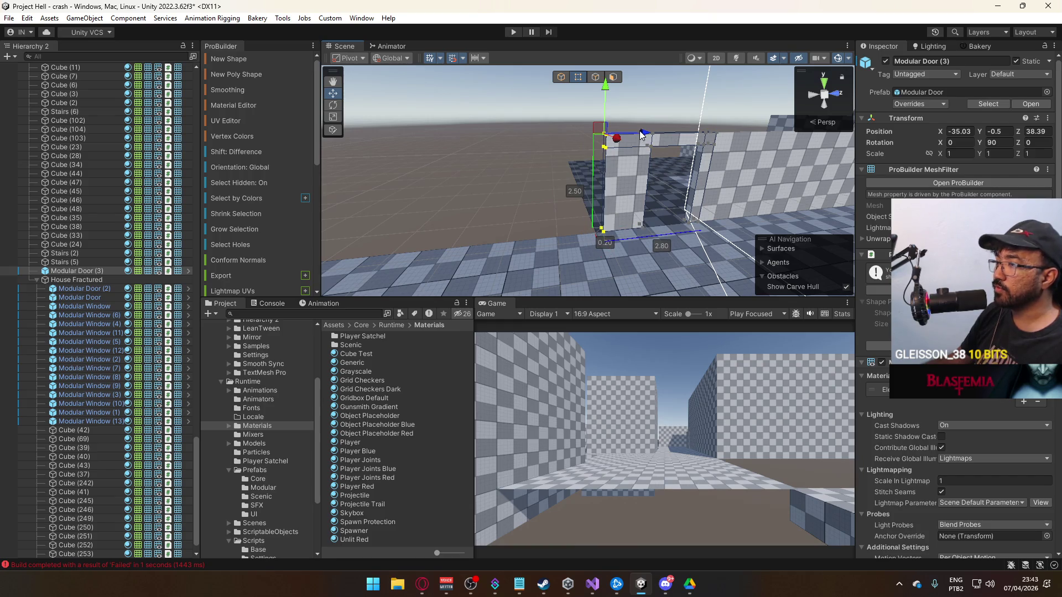
pyautogui.moveTo(636, 134); pyautogui.dragTo(631, 134)
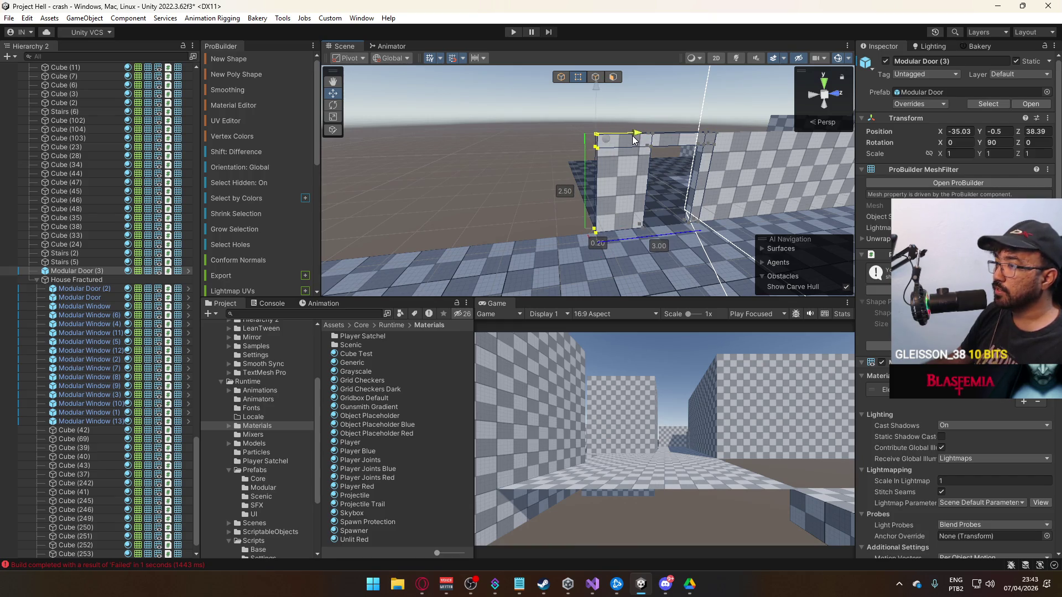
pyautogui.click(561, 77)
pyautogui.click(541, 131)
pyautogui.moveTo(553, 166)
pyautogui.mouseDown()
pyautogui.moveTo(562, 183)
pyautogui.moveTo(546, 191)
pyautogui.moveTo(1055, 190)
pyautogui.moveTo(858, 199)
pyautogui.moveTo(835, 218)
pyautogui.mouseUp()
pyautogui.press('w')
pyautogui.click(835, 218)
# Place a rotated door copy, Modular Door (4), at Z 45.59 and X -39.83.
pyautogui.press('f')
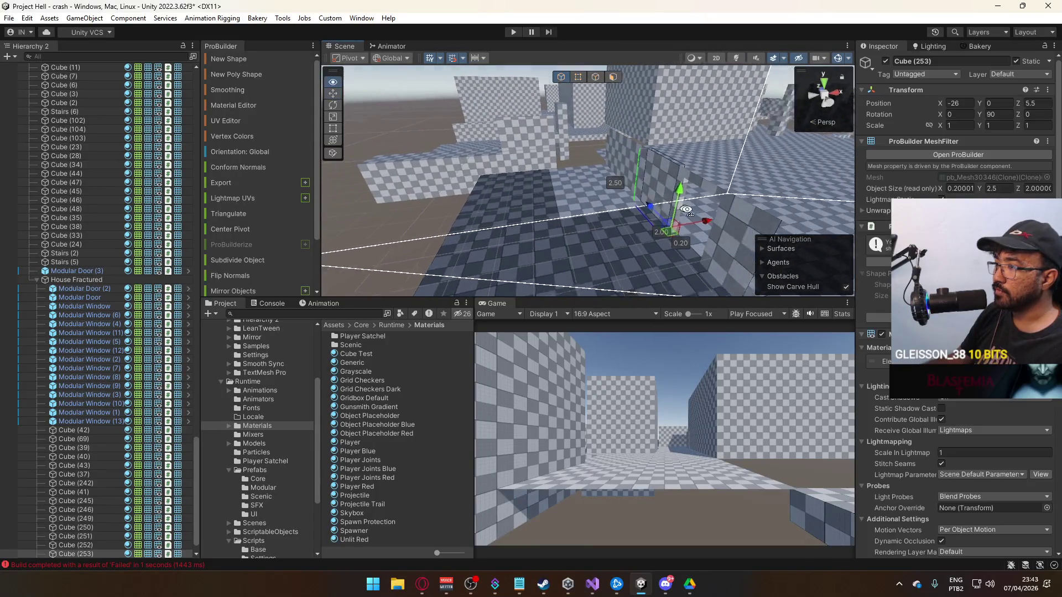
pyautogui.click(695, 187)
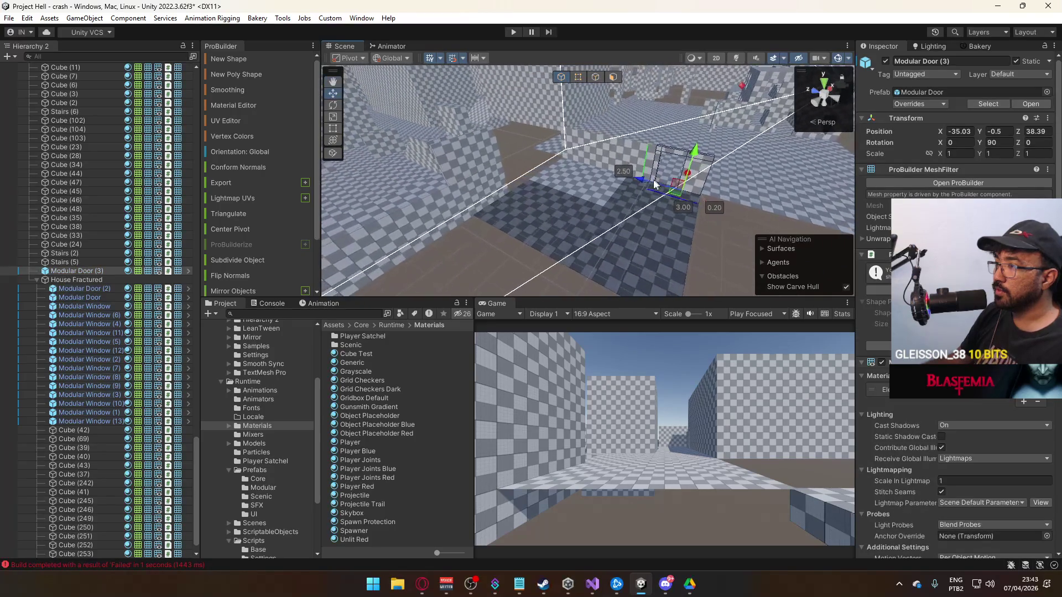
pyautogui.moveTo(639, 181); pyautogui.dragTo(518, 166)
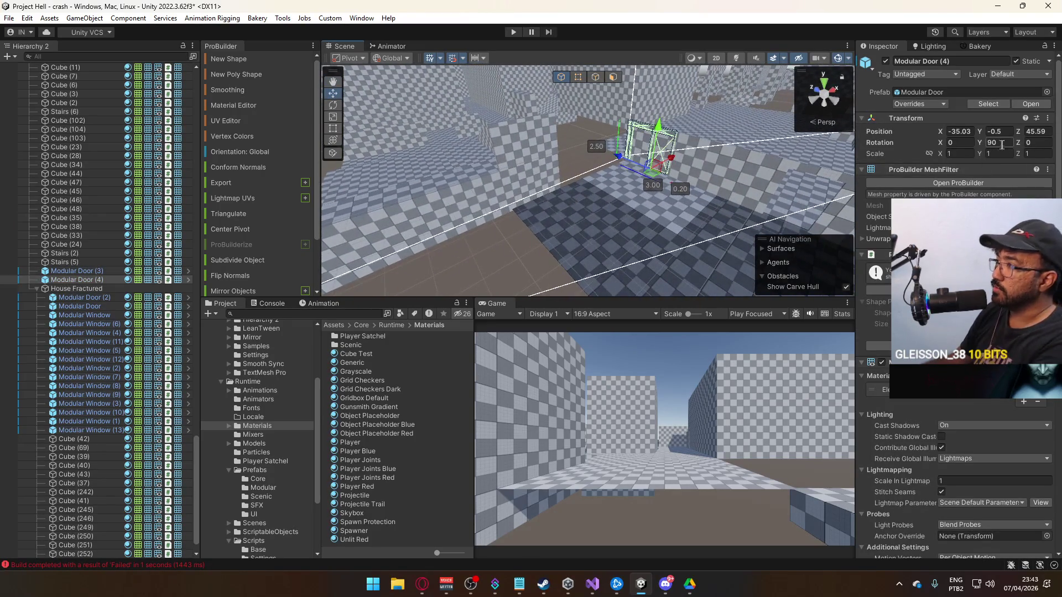
pyautogui.write('0')
pyautogui.moveTo(670, 159)
pyautogui.mouseDown()
pyautogui.moveTo(605, 191)
pyautogui.moveTo(779, 201)
pyautogui.moveTo(665, 187)
pyautogui.moveTo(593, 212)
pyautogui.moveTo(498, 216)
pyautogui.moveTo(587, 208)
pyautogui.mouseUp()
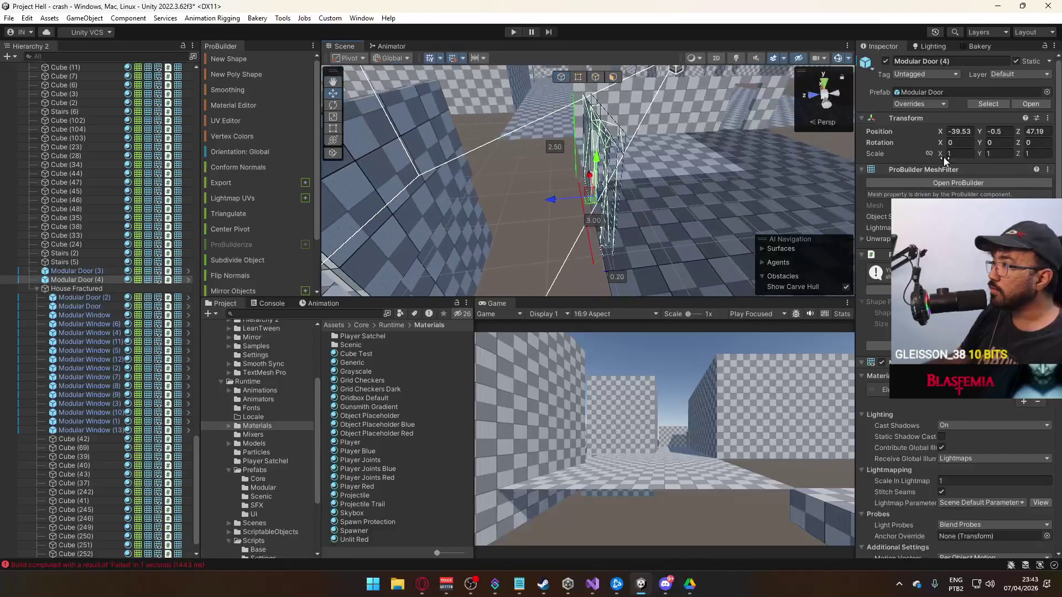
pyautogui.moveTo(454, 194)
pyautogui.mouseDown()
pyautogui.moveTo(366, 194)
pyautogui.moveTo(632, 202)
pyautogui.moveTo(597, 187)
pyautogui.moveTo(635, 170)
pyautogui.mouseUp()
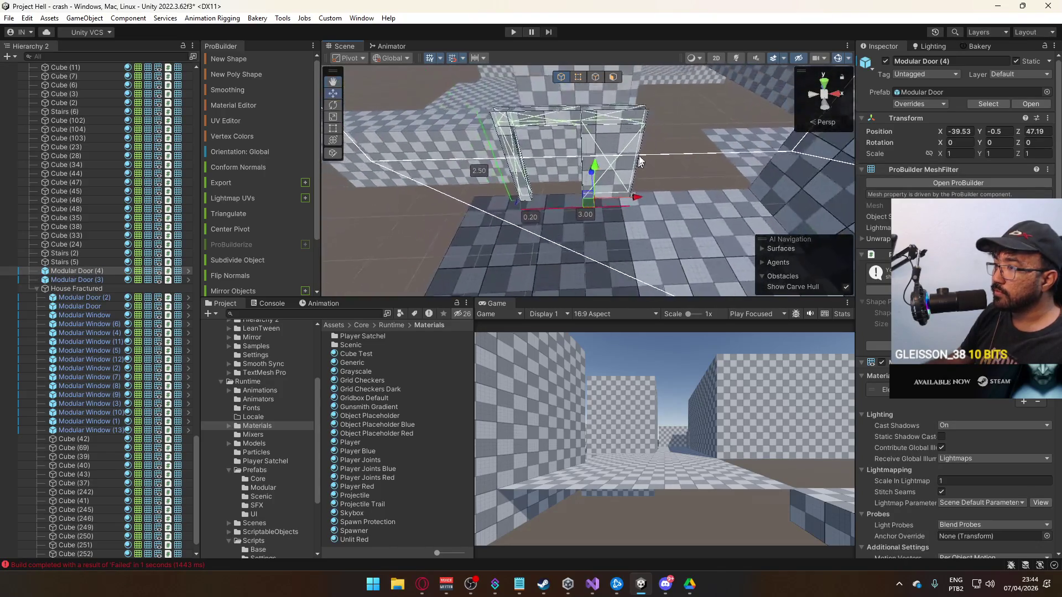
pyautogui.click(579, 78)
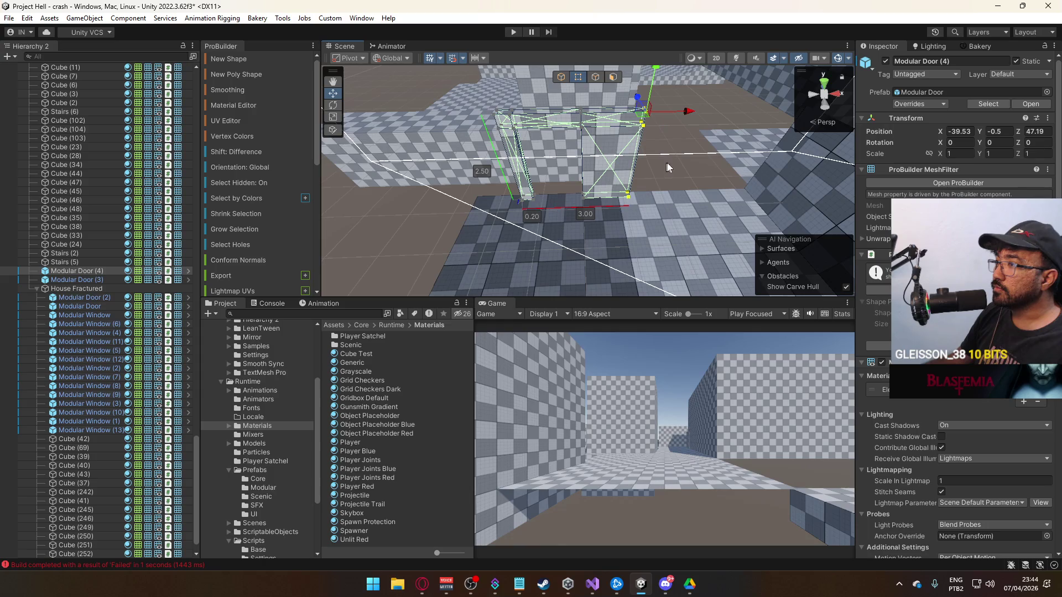
pyautogui.click(562, 78)
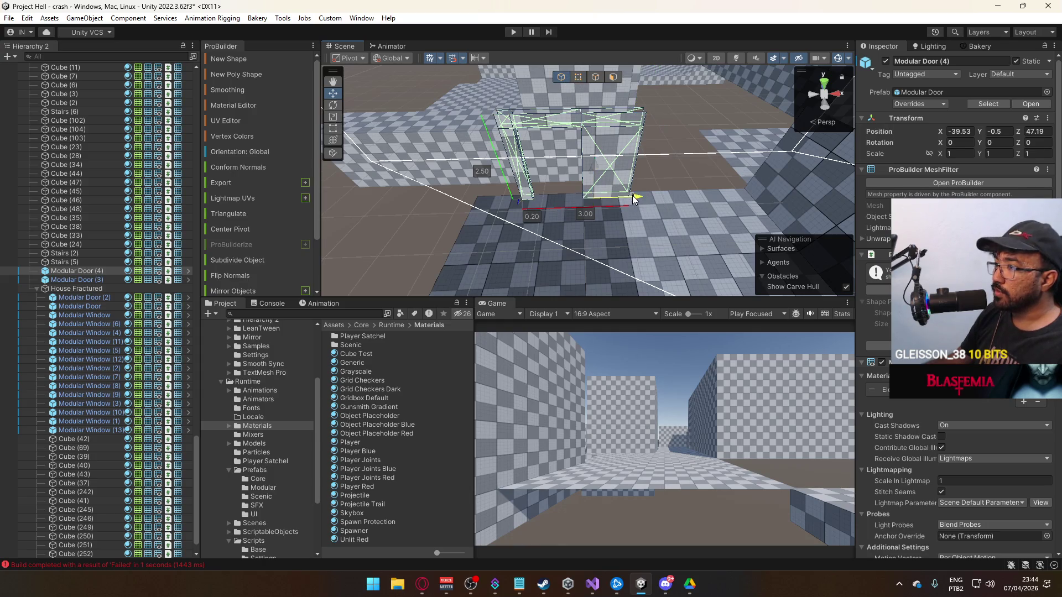
pyautogui.moveTo(634, 199); pyautogui.dragTo(624, 197)
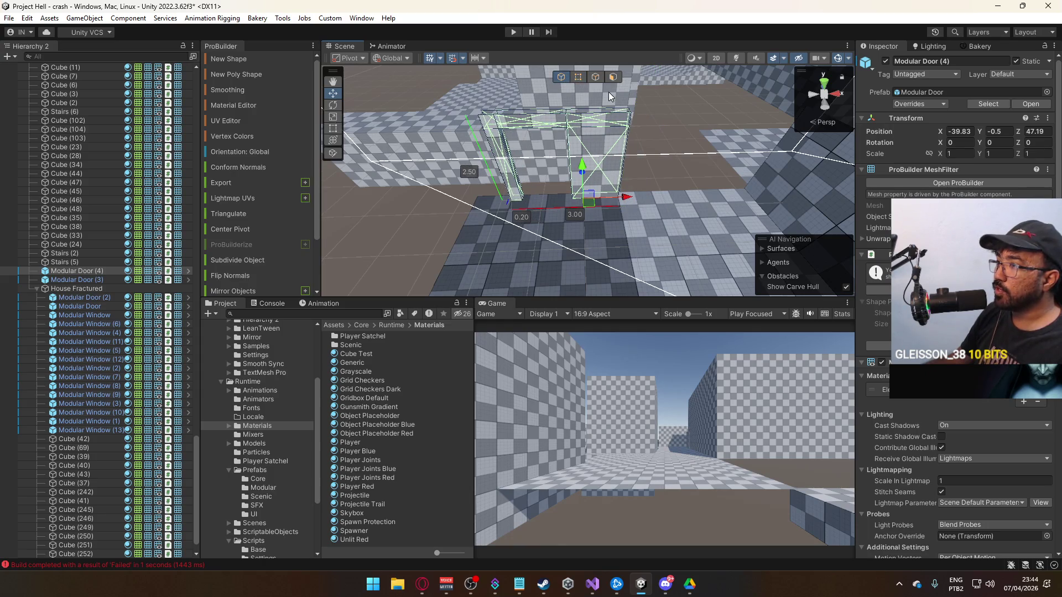
# Widen Modular Door (4)'s opening to 4.00 by moving its pillar vertices.
pyautogui.click(579, 78)
pyautogui.moveTo(602, 234)
pyautogui.mouseDown()
pyautogui.moveTo(665, 114)
pyautogui.moveTo(625, 127)
pyautogui.moveTo(665, 134)
pyautogui.moveTo(659, 119)
pyautogui.moveTo(582, 102)
pyautogui.moveTo(578, 192)
pyautogui.mouseUp()
pyautogui.hotkey('ctrl', 'z')
pyautogui.moveTo(620, 126); pyautogui.dragTo(586, 127)
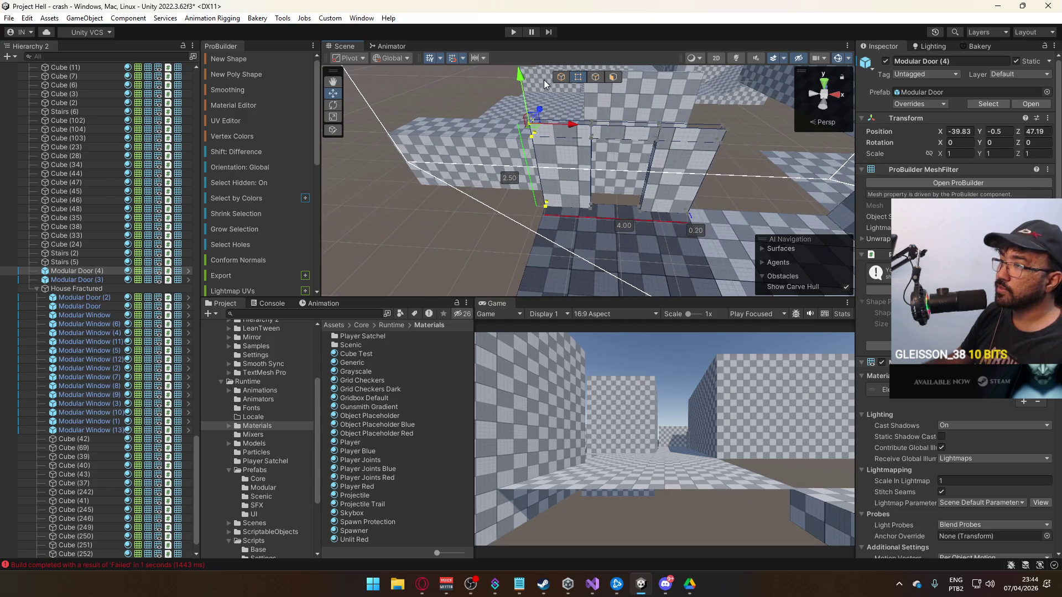
pyautogui.press('Escape')
pyautogui.moveTo(544, 84)
pyautogui.mouseDown()
pyautogui.moveTo(843, 192)
pyautogui.moveTo(681, 175)
pyautogui.moveTo(695, 164)
pyautogui.moveTo(614, 141)
pyautogui.moveTo(540, 221)
pyautogui.mouseUp()
# Duplicate Modular Window (1), rotate the copy 90 on Y and slide it into place.
pyautogui.click(682, 175)
pyautogui.hotkey('ctrl', 'd')
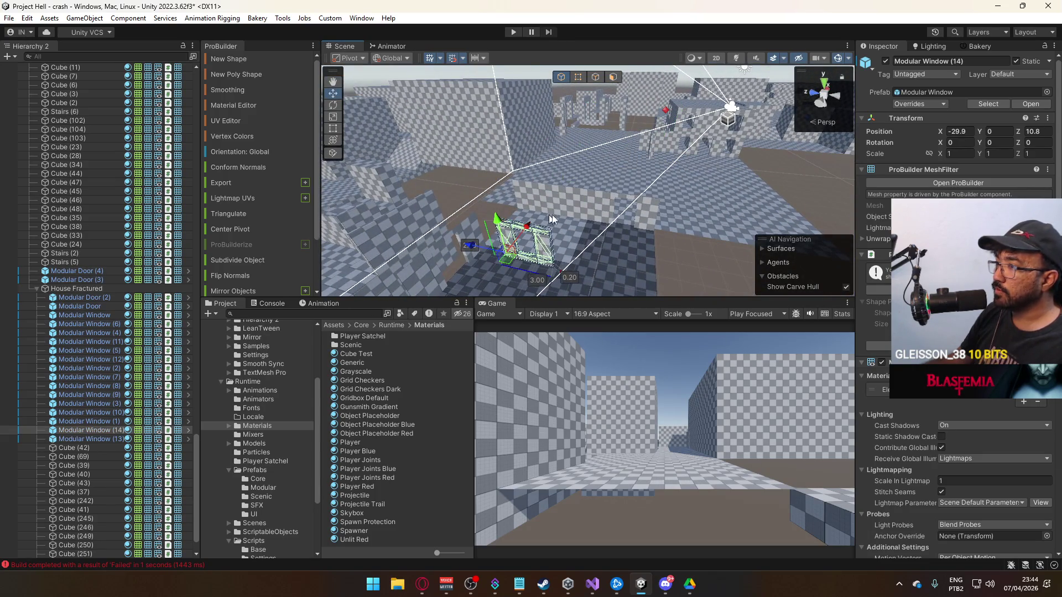
pyautogui.write('90')
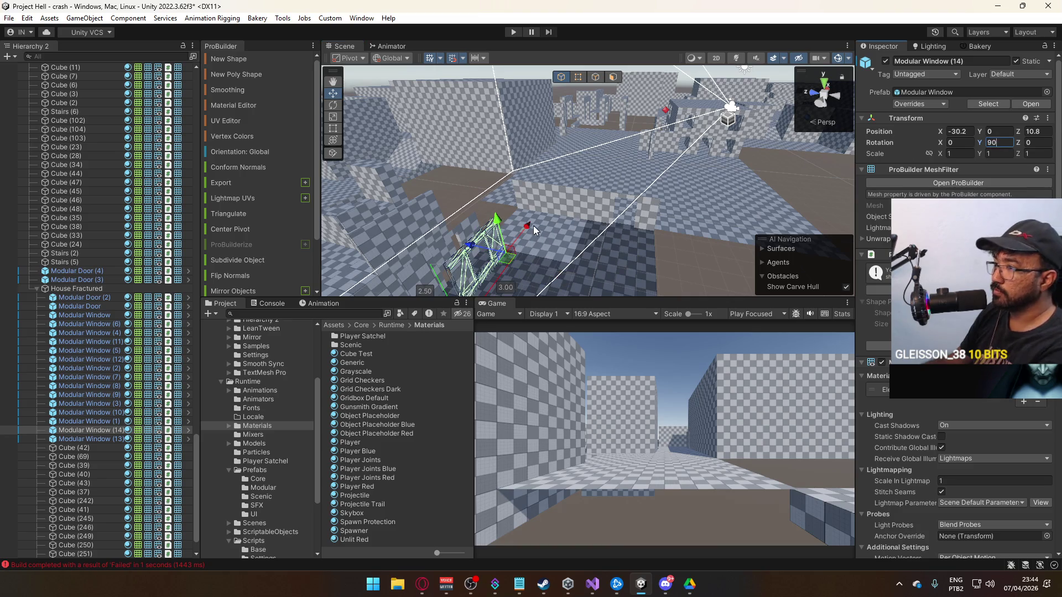
pyautogui.moveTo(528, 233)
pyautogui.mouseDown()
pyautogui.moveTo(557, 201)
pyautogui.moveTo(543, 204)
pyautogui.moveTo(739, 223)
pyautogui.moveTo(534, 232)
pyautogui.mouseUp()
pyautogui.press('f')
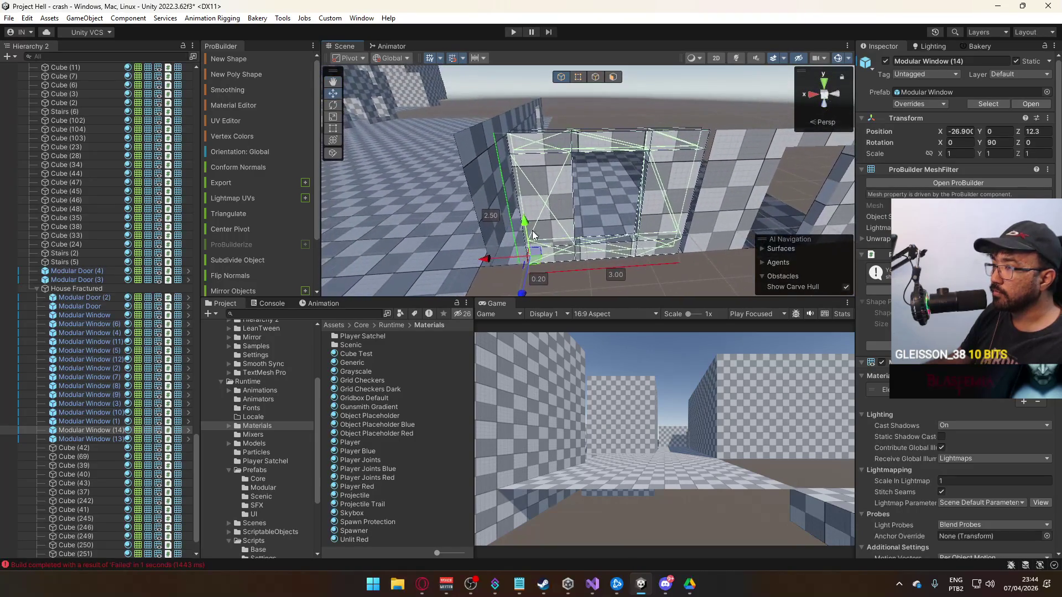
pyautogui.moveTo(484, 262)
pyautogui.mouseDown()
pyautogui.moveTo(455, 263)
pyautogui.moveTo(467, 264)
pyautogui.moveTo(468, 243)
pyautogui.moveTo(456, 245)
pyautogui.moveTo(471, 232)
pyautogui.mouseUp()
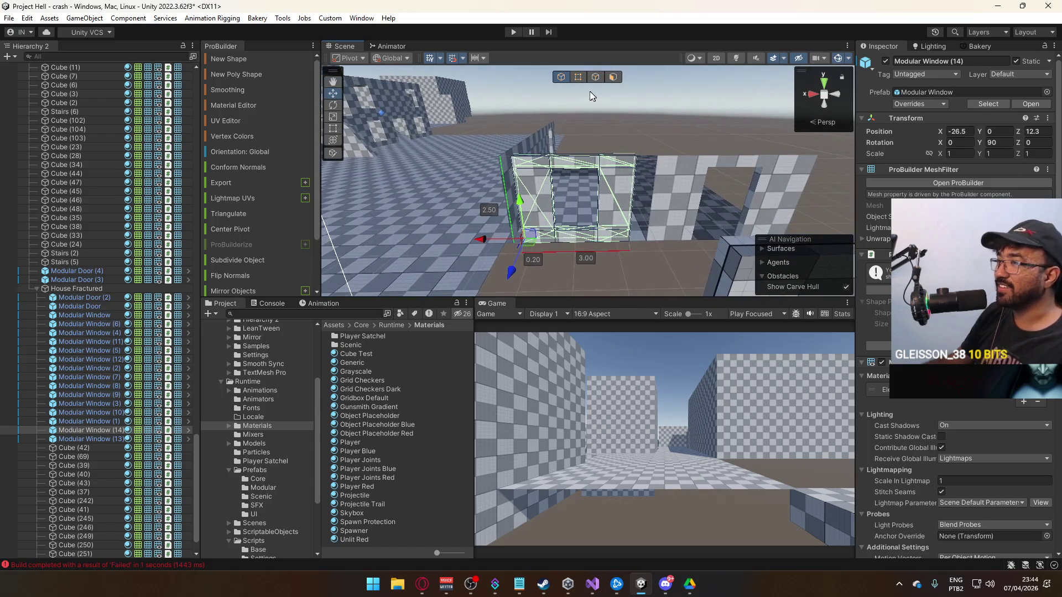
# Widen the window copy from 3.00 to 3.50 by dragging its right-edge vertices.
pyautogui.click(579, 77)
pyautogui.moveTo(615, 250); pyautogui.dragTo(646, 145)
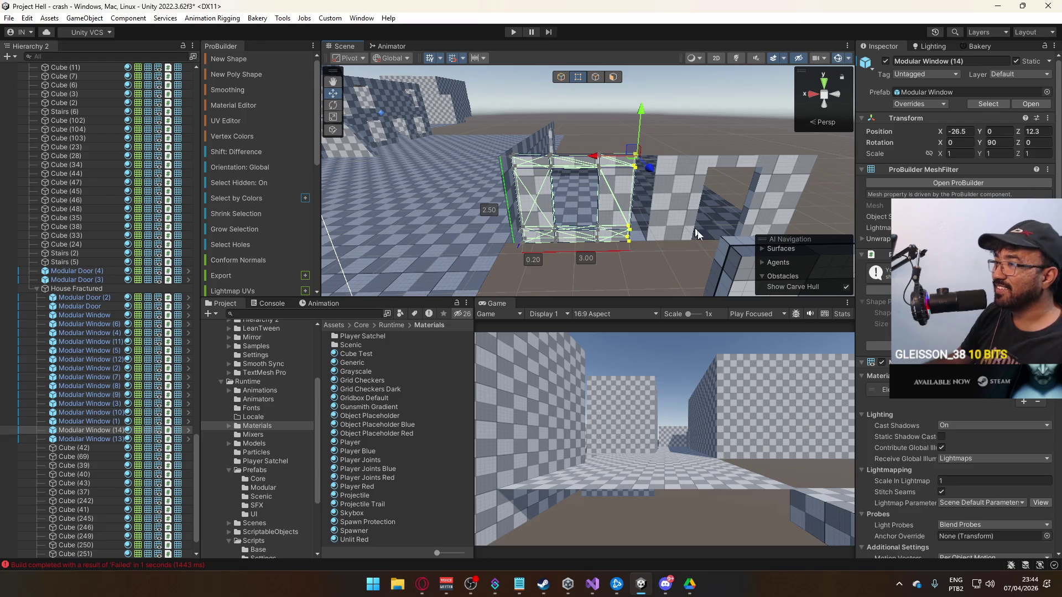
pyautogui.click(685, 223)
pyautogui.moveTo(615, 250); pyautogui.dragTo(656, 134)
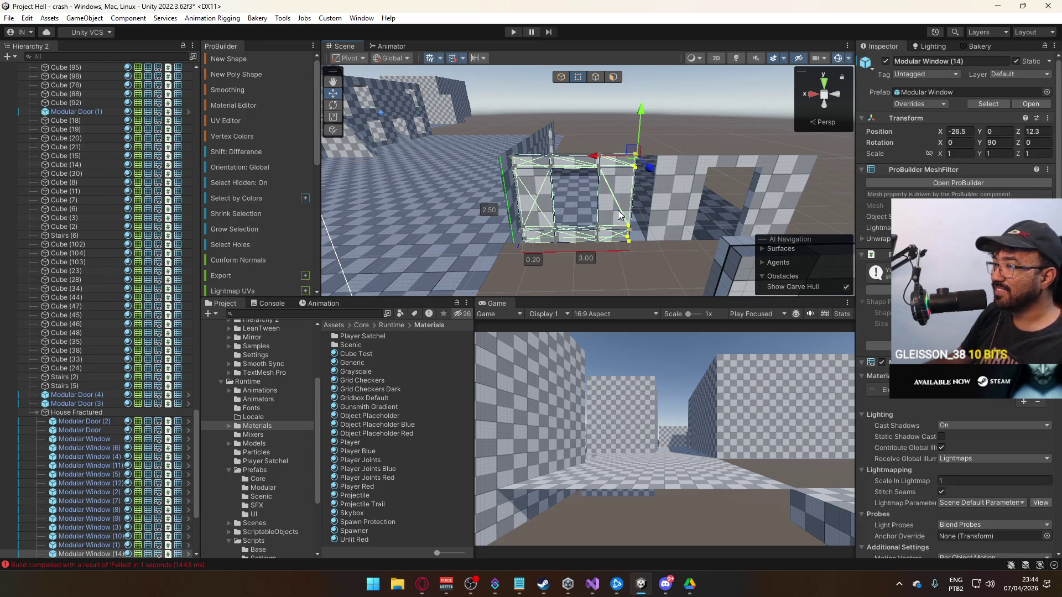
pyautogui.moveTo(594, 162); pyautogui.dragTo(616, 162)
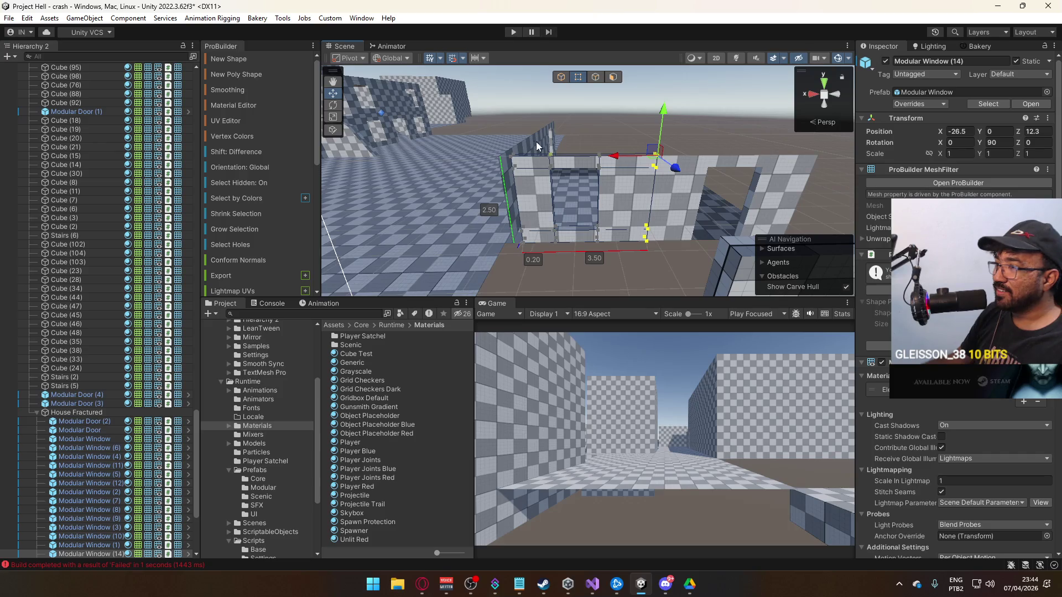
pyautogui.moveTo(525, 249); pyautogui.dragTo(504, 162)
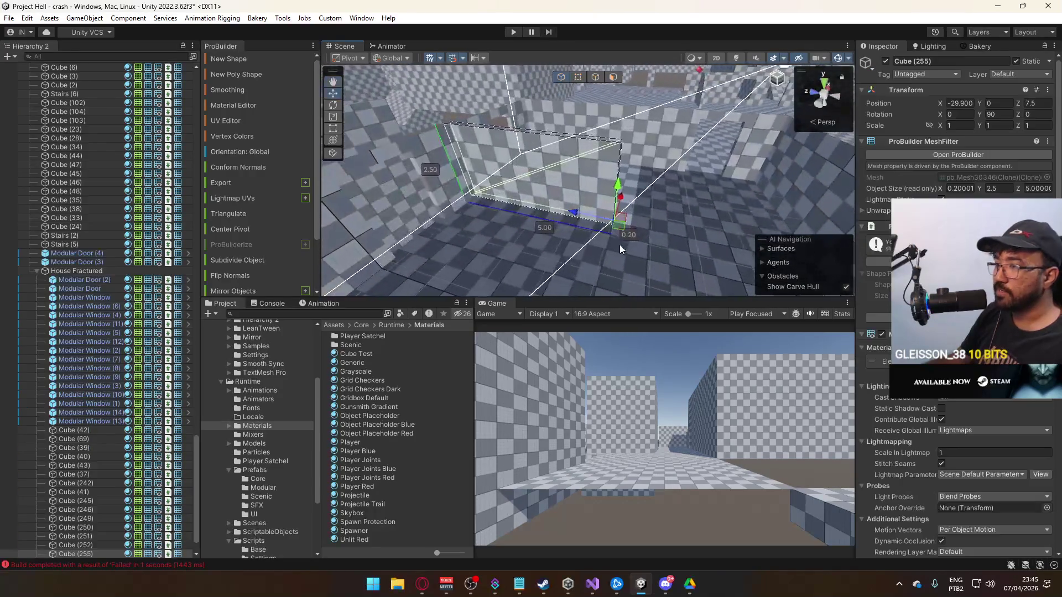
# Move wall Cube (255) to Z 7.5, then select its bottom-corner vertex in vertex mode.
pyautogui.click(581, 210)
pyautogui.moveTo(592, 209); pyautogui.dragTo(667, 225)
pyautogui.moveTo(645, 228); pyautogui.dragTo(568, 181)
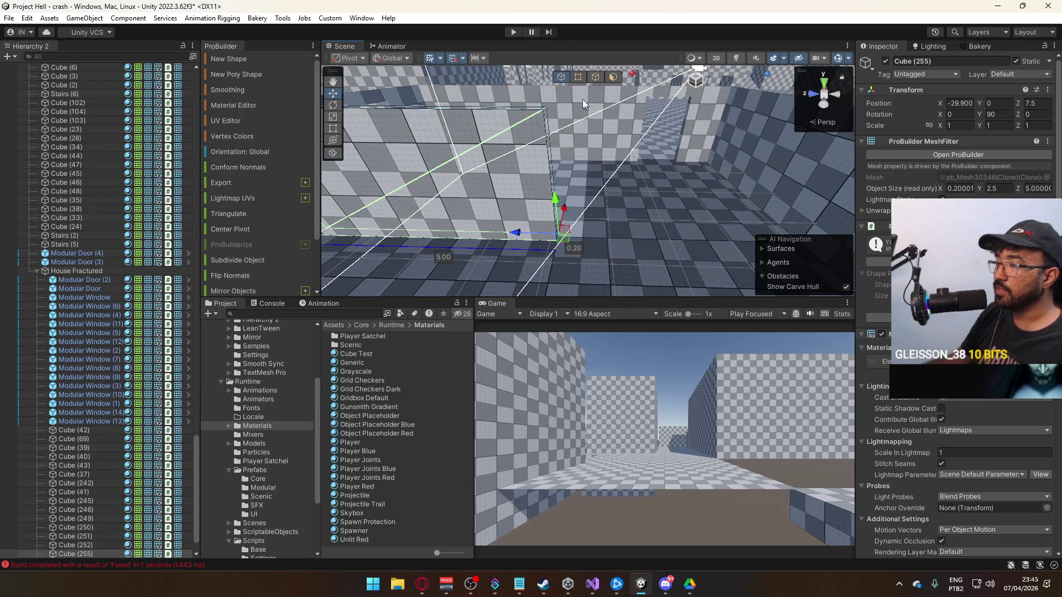
pyautogui.click(578, 78)
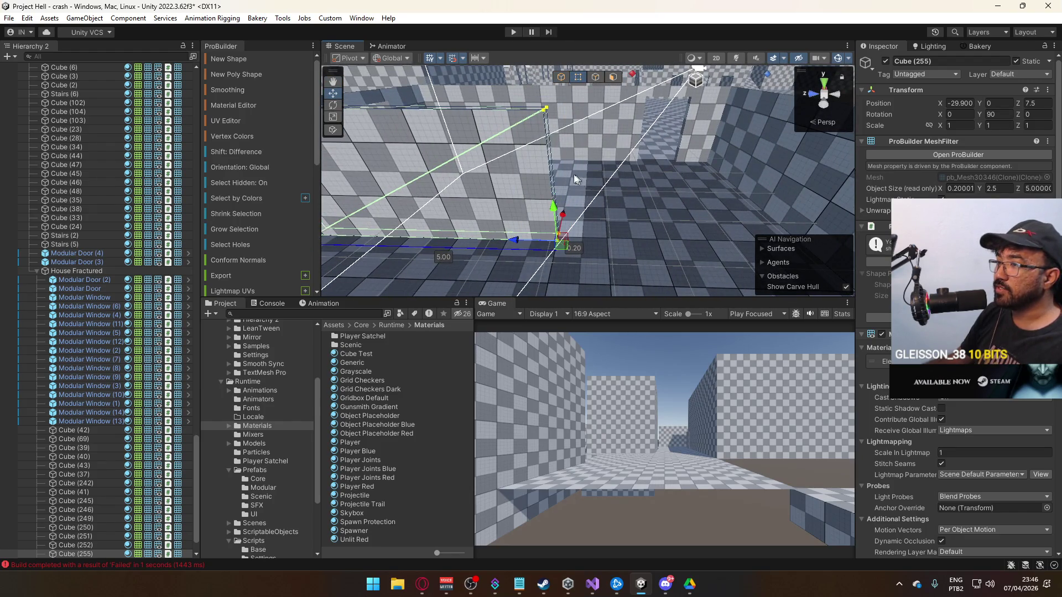
pyautogui.click(544, 241)
pyautogui.moveTo(544, 241); pyautogui.dragTo(536, 160)
# Duplicate Modular Door (4) as Modular Door (5) at Z 41.89, then select the new wall piece.
pyautogui.click(659, 142)
pyautogui.moveTo(658, 142); pyautogui.dragTo(731, 189)
pyautogui.moveTo(647, 186); pyautogui.dragTo(488, 155)
pyautogui.click(488, 155)
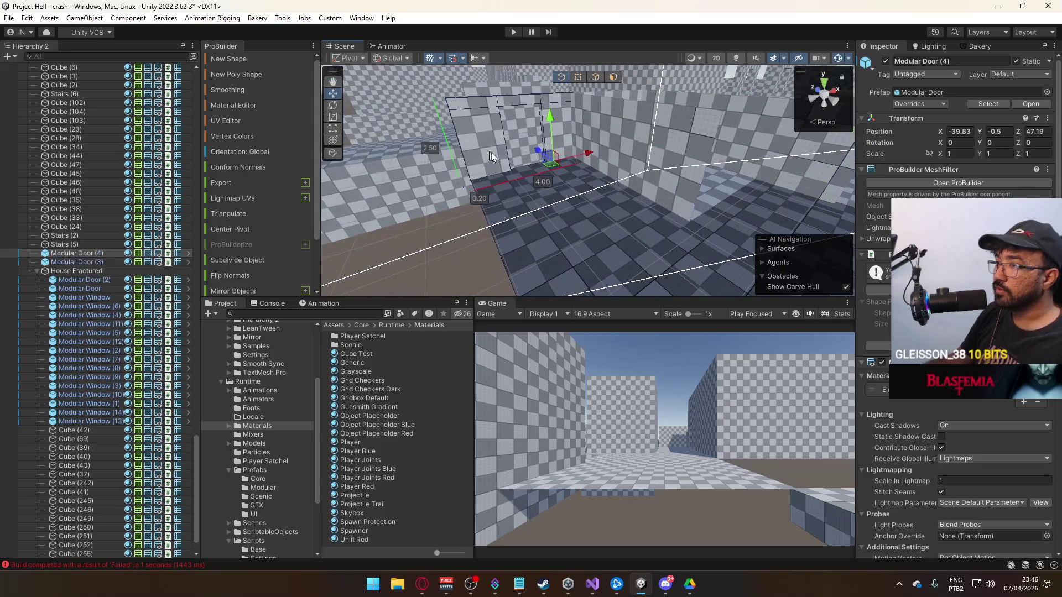
pyautogui.moveTo(577, 173)
pyautogui.mouseDown()
pyautogui.moveTo(658, 192)
pyautogui.moveTo(560, 205)
pyautogui.moveTo(457, 239)
pyautogui.moveTo(655, 220)
pyautogui.mouseUp()
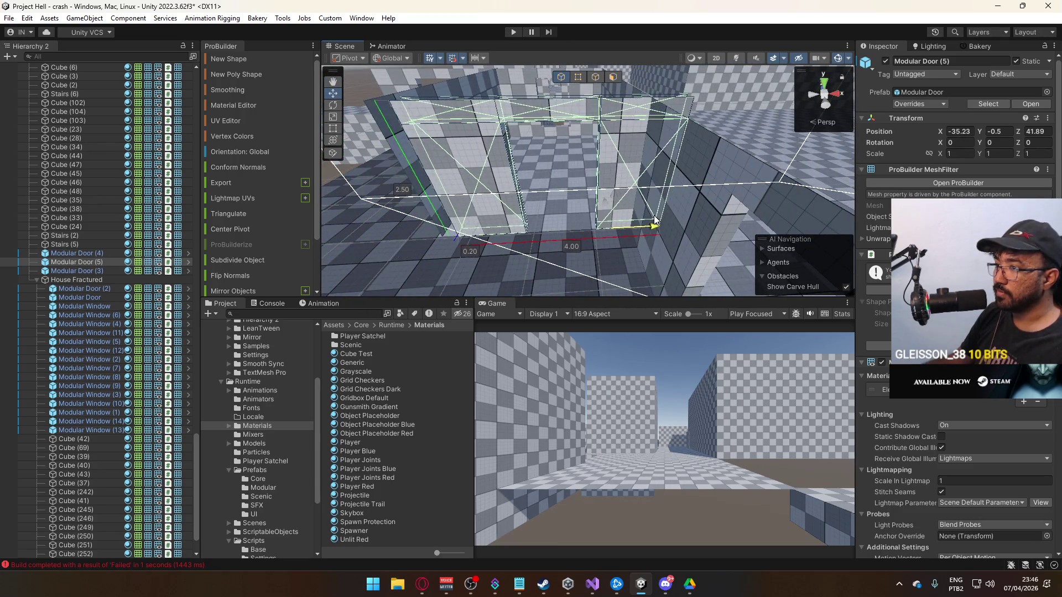
pyautogui.moveTo(592, 216)
pyautogui.mouseDown()
pyautogui.moveTo(534, 182)
pyautogui.moveTo(553, 166)
pyautogui.moveTo(597, 182)
pyautogui.moveTo(635, 140)
pyautogui.moveTo(466, 177)
pyautogui.moveTo(647, 216)
pyautogui.moveTo(603, 223)
pyautogui.moveTo(717, 183)
pyautogui.moveTo(627, 214)
pyautogui.moveTo(474, 210)
pyautogui.moveTo(485, 244)
pyautogui.moveTo(734, 248)
pyautogui.moveTo(630, 193)
pyautogui.moveTo(582, 213)
pyautogui.moveTo(652, 154)
pyautogui.moveTo(638, 220)
pyautogui.moveTo(583, 221)
pyautogui.moveTo(716, 218)
pyautogui.mouseUp()
pyautogui.hotkey('ctrl', 'z')
pyautogui.click(582, 221)
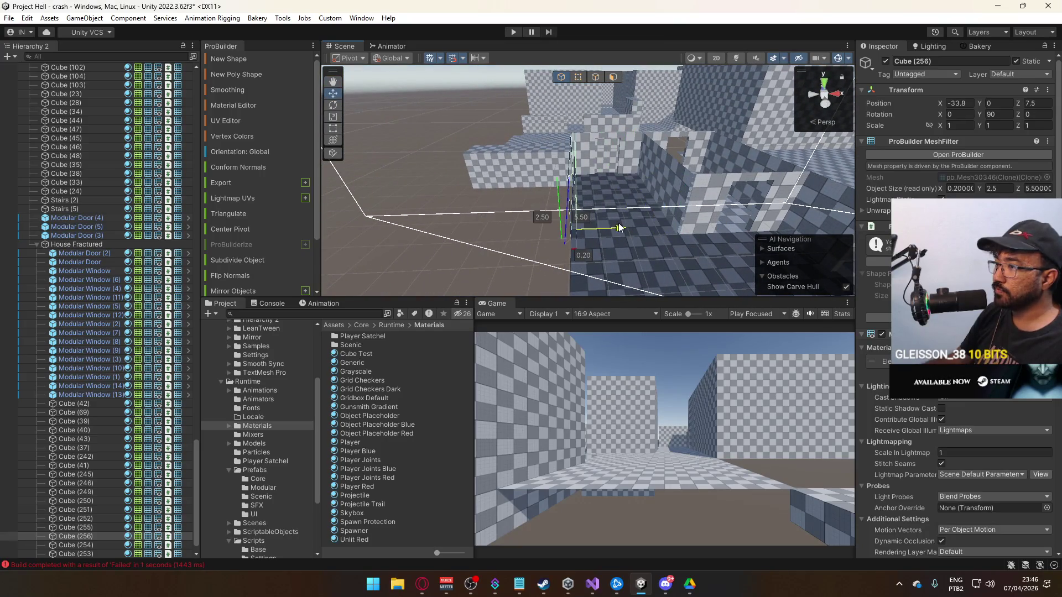
# Delete one face of wall Cube (256) in Face mode.
pyautogui.moveTo(614, 227)
pyautogui.mouseDown()
pyautogui.moveTo(615, 134)
pyautogui.moveTo(677, 133)
pyautogui.moveTo(735, 153)
pyautogui.moveTo(663, 173)
pyautogui.mouseUp()
pyautogui.click(613, 77)
pyautogui.click(662, 172)
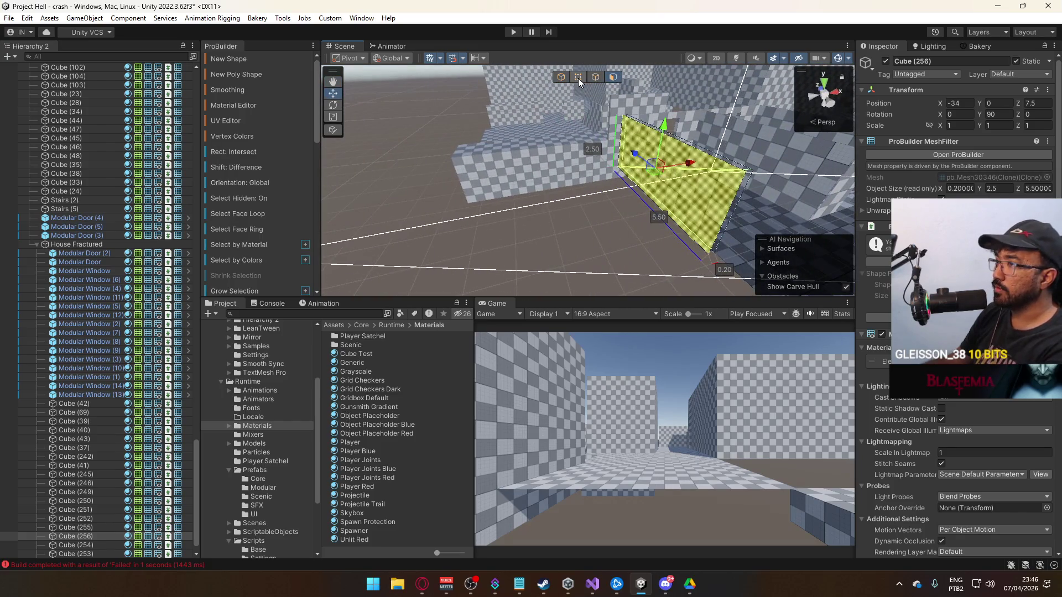
pyautogui.press('Delete')
pyautogui.click(561, 77)
pyautogui.moveTo(561, 77); pyautogui.dragTo(439, 213)
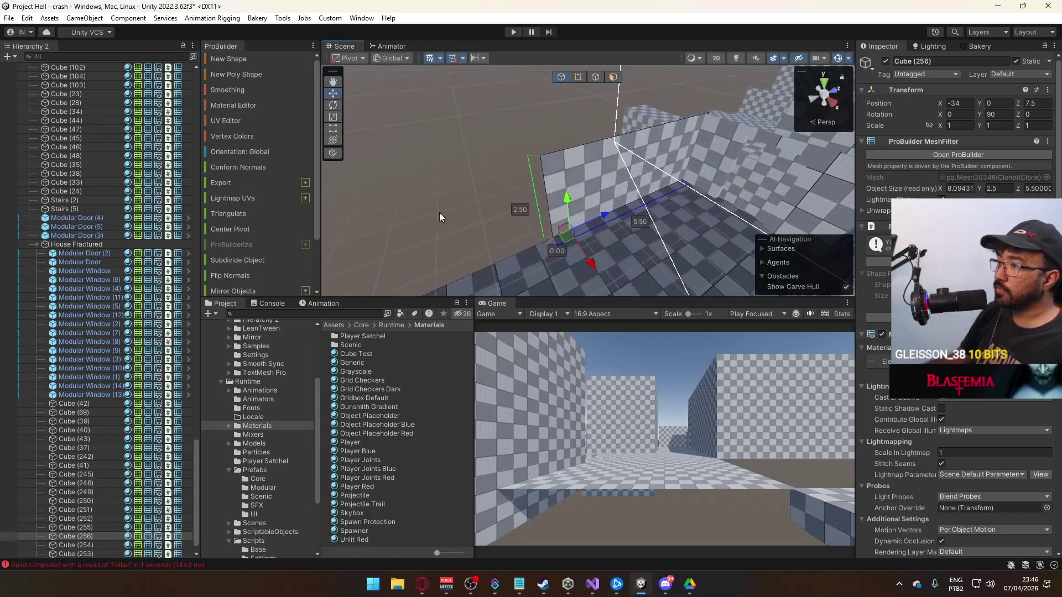
pyautogui.moveTo(607, 94)
pyautogui.mouseDown()
pyautogui.moveTo(543, 142)
pyautogui.moveTo(684, 176)
pyautogui.mouseUp()
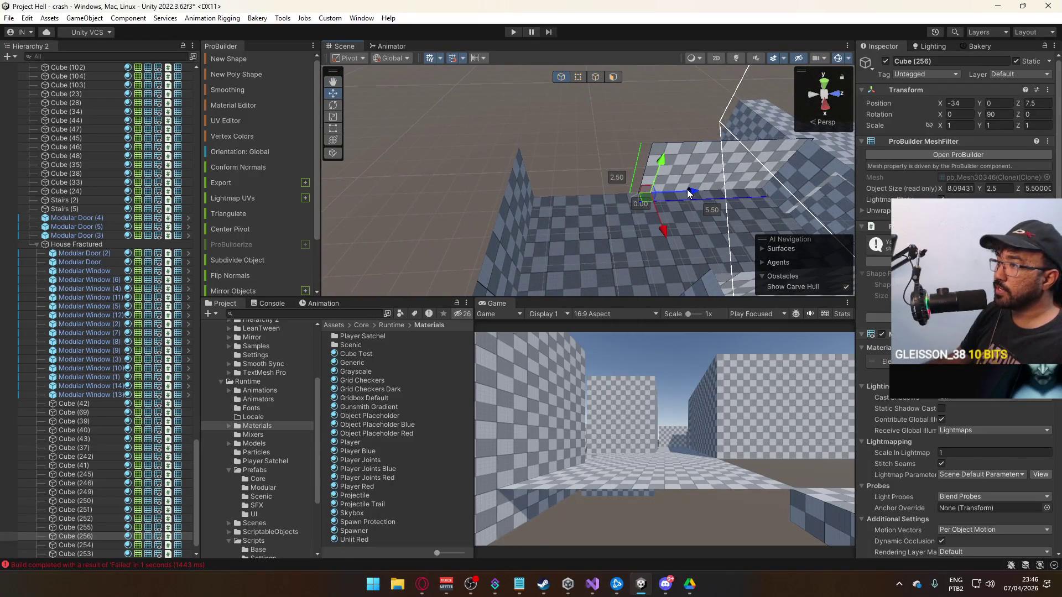
# Move Cube (256) to about Z 2.5 and drag its vertices to make it 10 units long.
pyautogui.moveTo(613, 199)
pyautogui.mouseDown()
pyautogui.moveTo(574, 197)
pyautogui.moveTo(613, 194)
pyautogui.moveTo(586, 188)
pyautogui.moveTo(612, 193)
pyautogui.moveTo(602, 175)
pyautogui.mouseUp()
pyautogui.scroll(-3, 600, 160)
pyautogui.click(578, 79)
pyautogui.click(552, 145)
pyautogui.moveTo(677, 143); pyautogui.dragTo(592, 173)
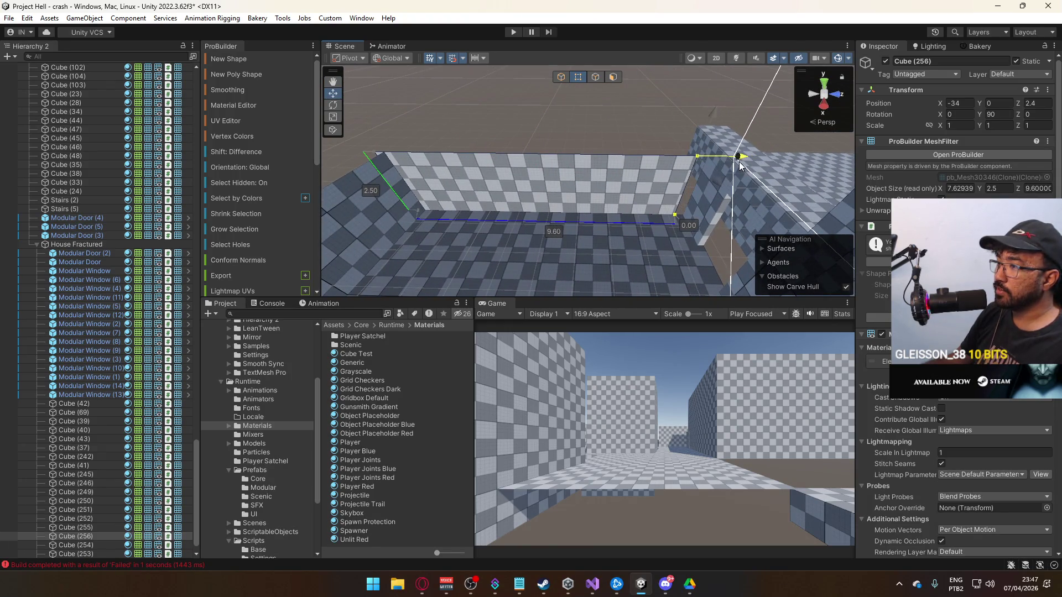
pyautogui.moveTo(751, 160)
pyautogui.mouseDown()
pyautogui.moveTo(569, 89)
pyautogui.moveTo(553, 127)
pyautogui.moveTo(498, 166)
pyautogui.moveTo(557, 169)
pyautogui.moveTo(618, 213)
pyautogui.moveTo(612, 206)
pyautogui.moveTo(639, 177)
pyautogui.moveTo(638, 153)
pyautogui.moveTo(607, 104)
pyautogui.moveTo(610, 208)
pyautogui.mouseUp()
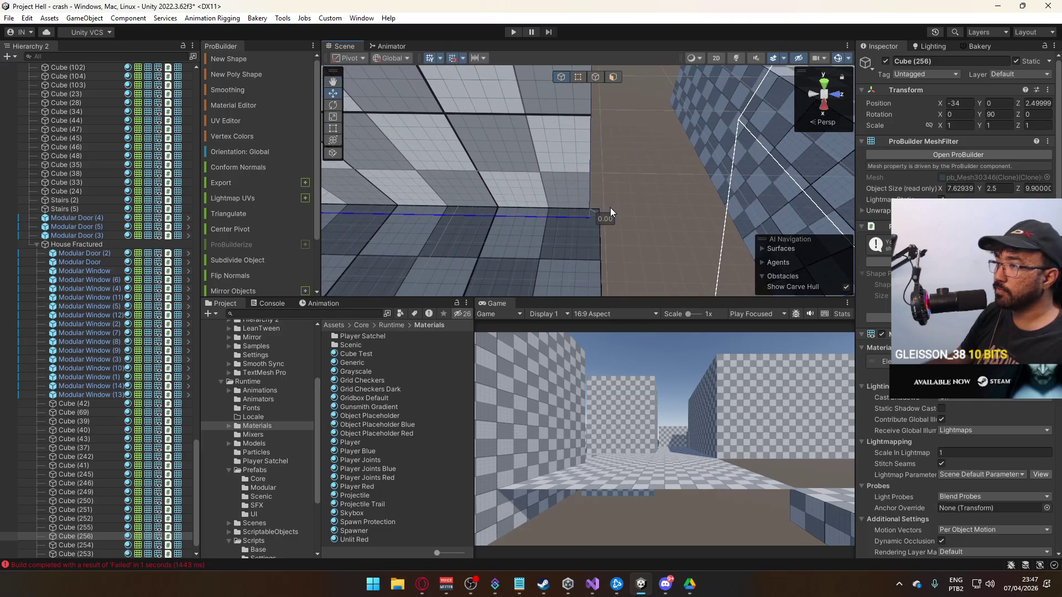
pyautogui.moveTo(585, 145); pyautogui.dragTo(588, 88)
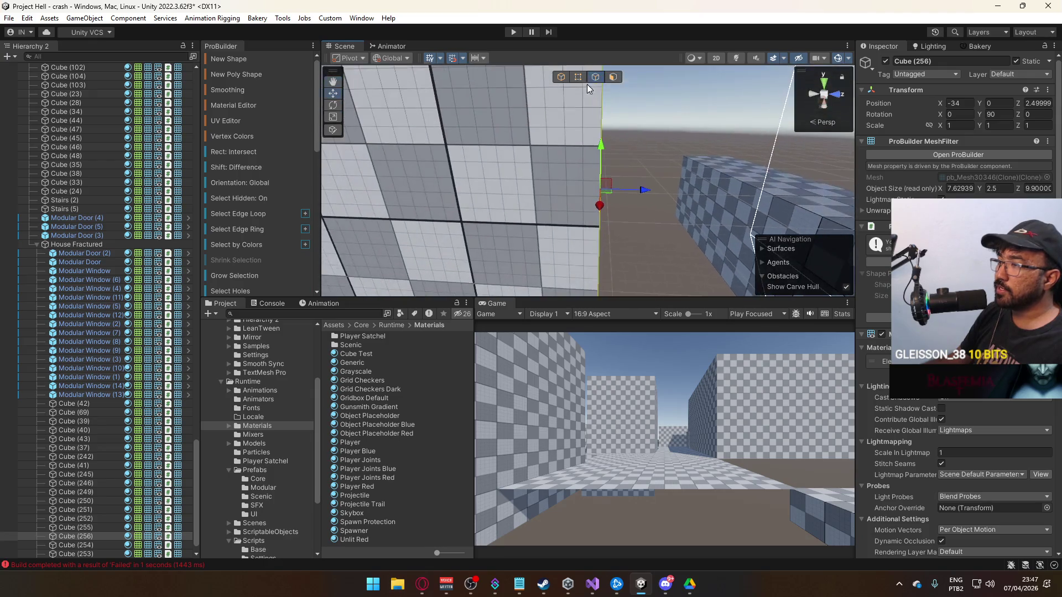
pyautogui.moveTo(661, 190)
pyautogui.mouseDown()
pyautogui.moveTo(609, 138)
pyautogui.moveTo(600, 172)
pyautogui.moveTo(625, 185)
pyautogui.mouseUp()
pyautogui.click(561, 77)
pyautogui.click(577, 158)
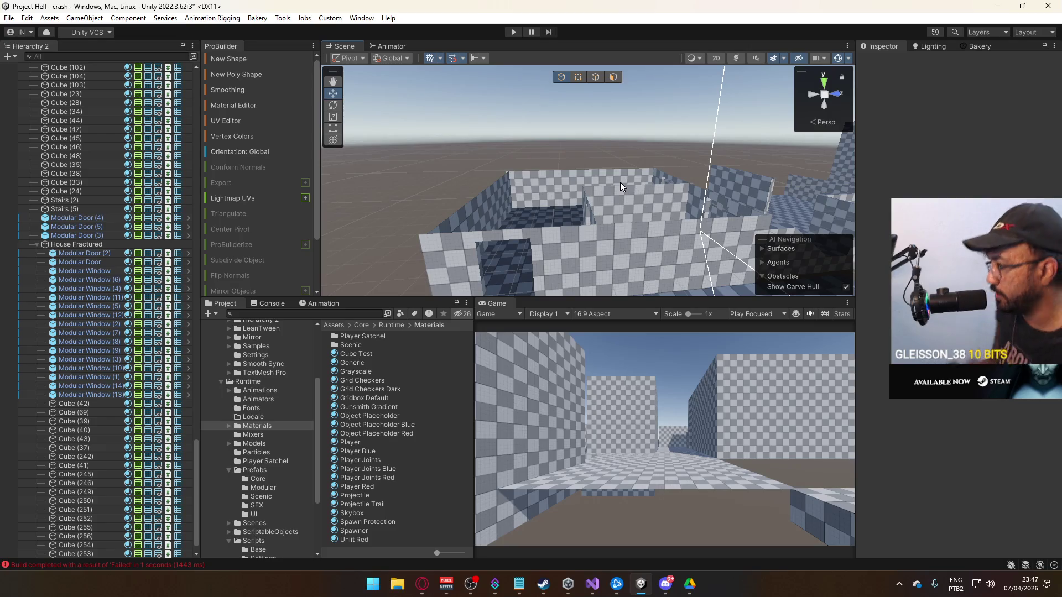
# Check Modular Door (5) against Cube (43) and stretch the door to 4.1 wide.
pyautogui.moveTo(620, 181); pyautogui.dragTo(636, 211)
pyautogui.click(636, 210)
pyautogui.press('f')
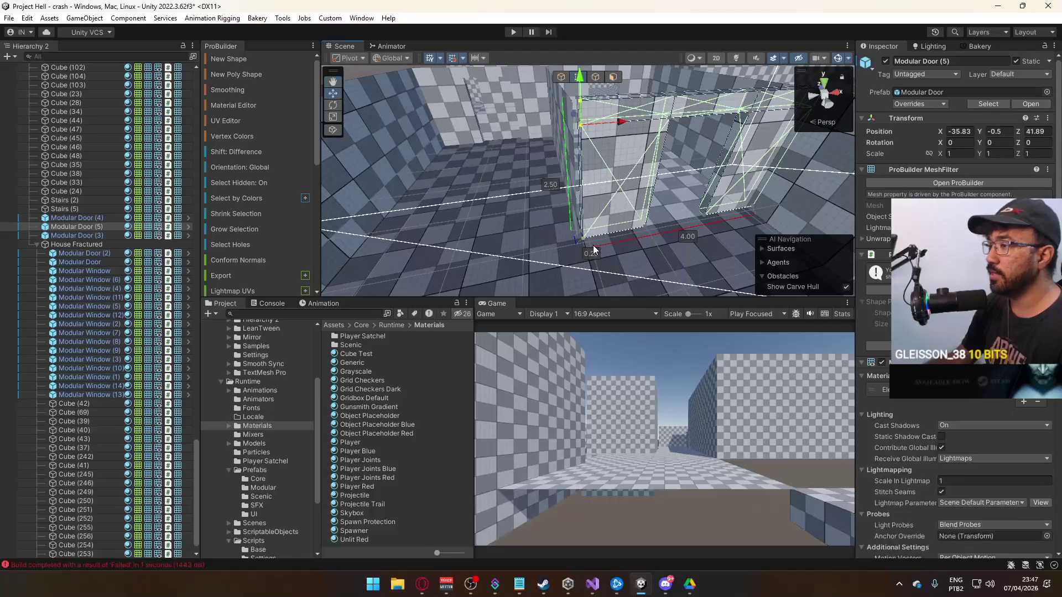
pyautogui.keyDown('shift'); pyautogui.click(593, 244); pyautogui.keyUp('shift')
pyautogui.press('f')
pyautogui.moveTo(625, 120); pyautogui.dragTo(619, 122)
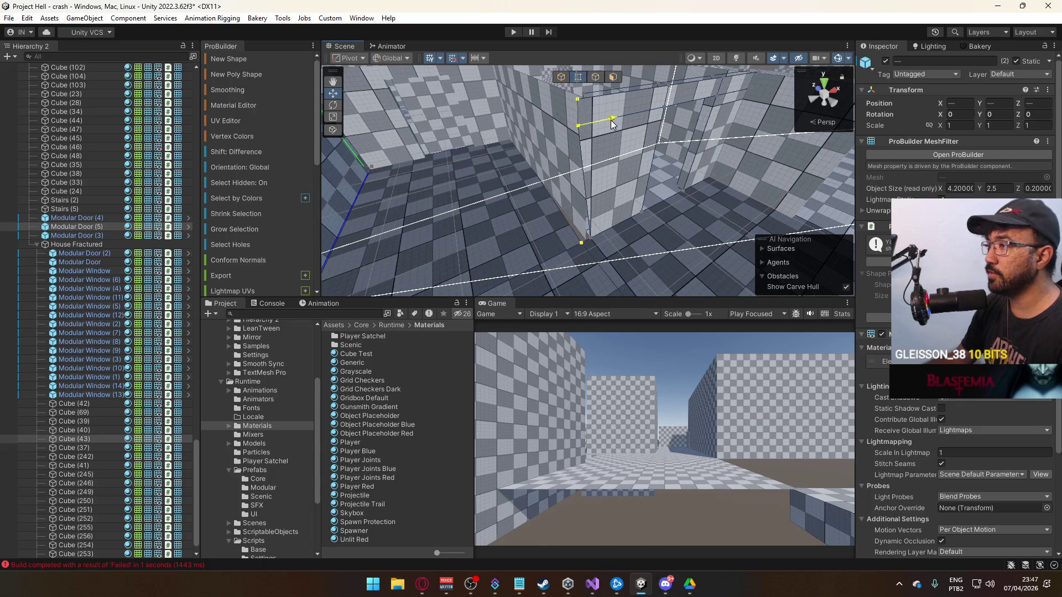
pyautogui.click(594, 241)
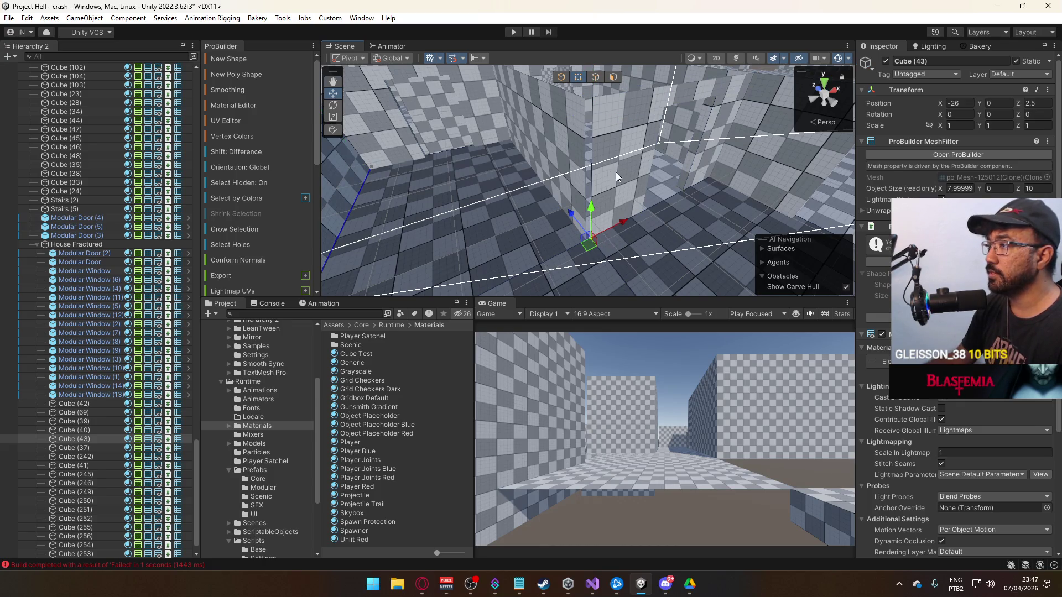
pyautogui.press('f')
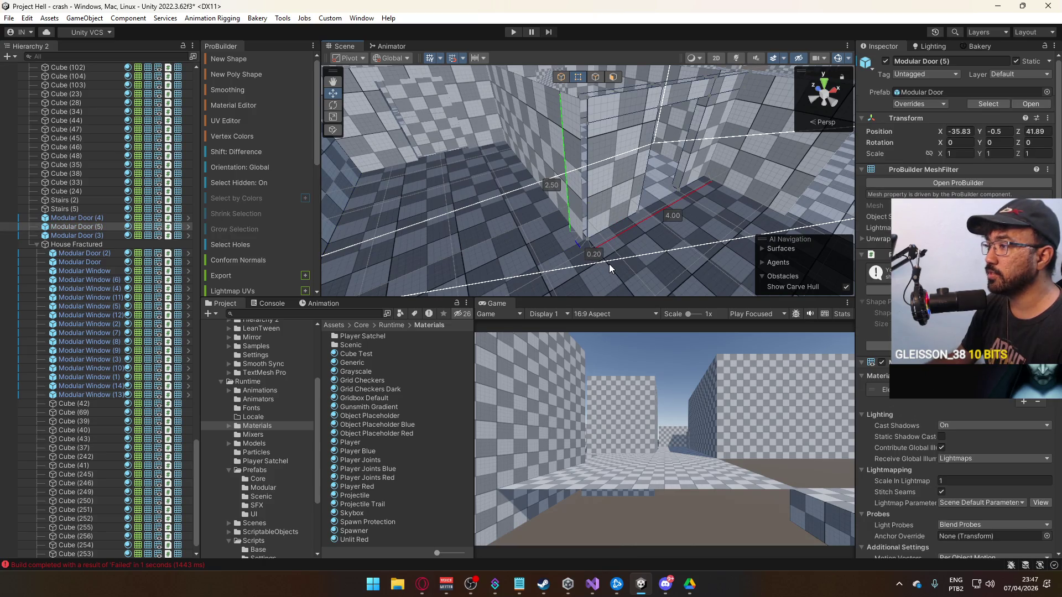
pyautogui.moveTo(609, 166)
pyautogui.mouseDown()
pyautogui.moveTo(621, 149)
pyautogui.moveTo(604, 111)
pyautogui.mouseUp()
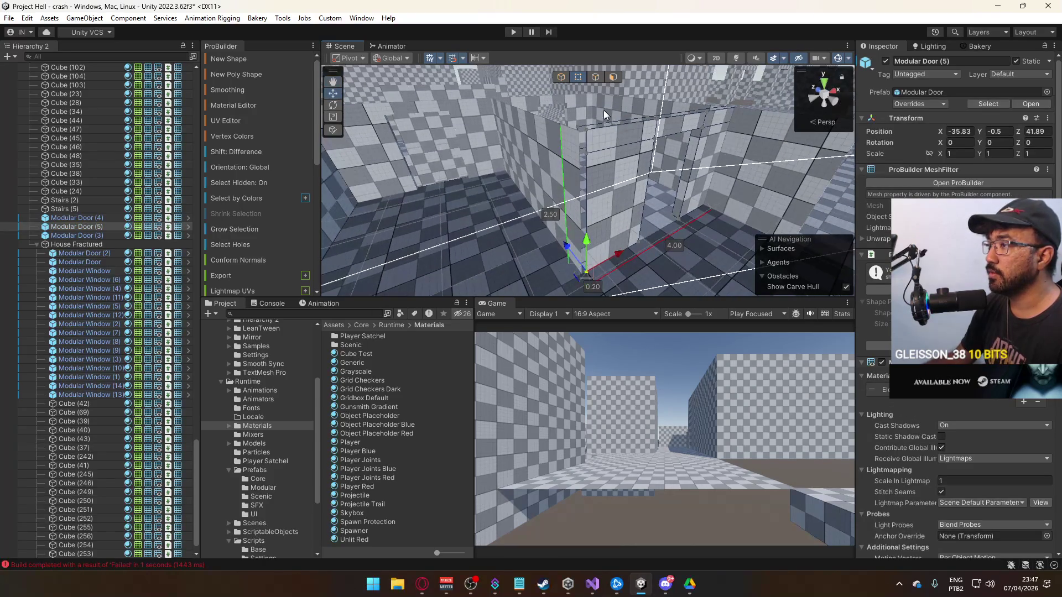
# Select wall Cube (255) and return ProBuilder to Object mode.
pyautogui.click(581, 161)
pyautogui.moveTo(581, 161)
pyautogui.mouseDown()
pyautogui.moveTo(545, 121)
pyautogui.moveTo(578, 197)
pyautogui.moveTo(661, 201)
pyautogui.mouseUp()
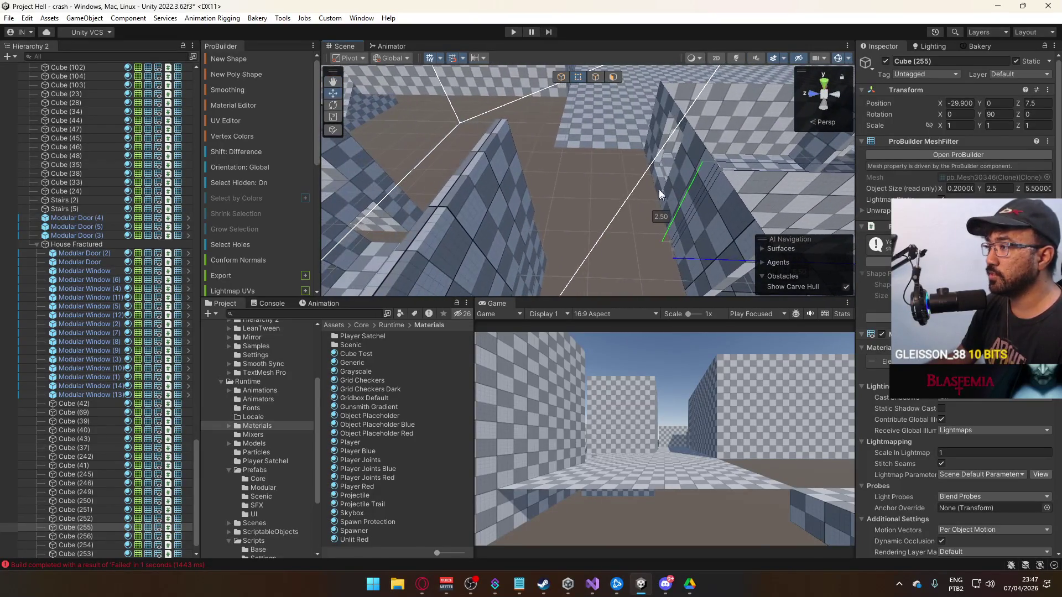
pyautogui.click(563, 78)
pyautogui.moveTo(585, 177)
pyautogui.mouseDown()
pyautogui.moveTo(335, 165)
pyautogui.moveTo(710, 124)
pyautogui.moveTo(835, 95)
pyautogui.moveTo(718, 86)
pyautogui.moveTo(603, 162)
pyautogui.mouseUp()
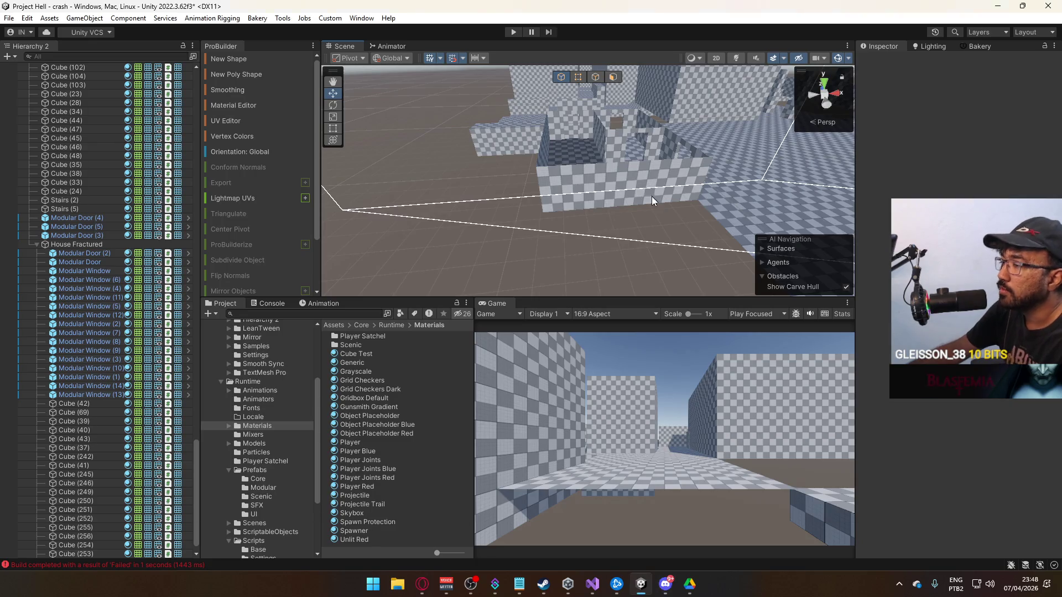
# Give floor Cube (43) the Grid Checkers Dark material.
pyautogui.moveTo(651, 196)
pyautogui.mouseDown()
pyautogui.moveTo(640, 177)
pyautogui.moveTo(718, 200)
pyautogui.moveTo(655, 206)
pyautogui.mouseUp()
pyautogui.click(655, 207)
pyautogui.click(1047, 361)
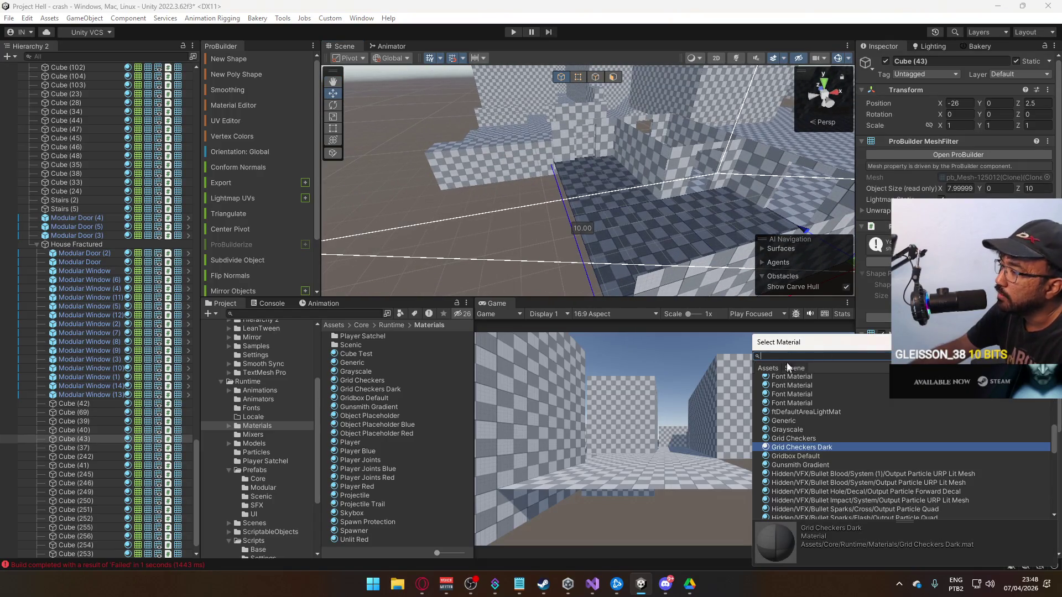
pyautogui.doubleClick(813, 440)
pyautogui.moveTo(501, 264); pyautogui.dragTo(626, 232)
pyautogui.press('f')
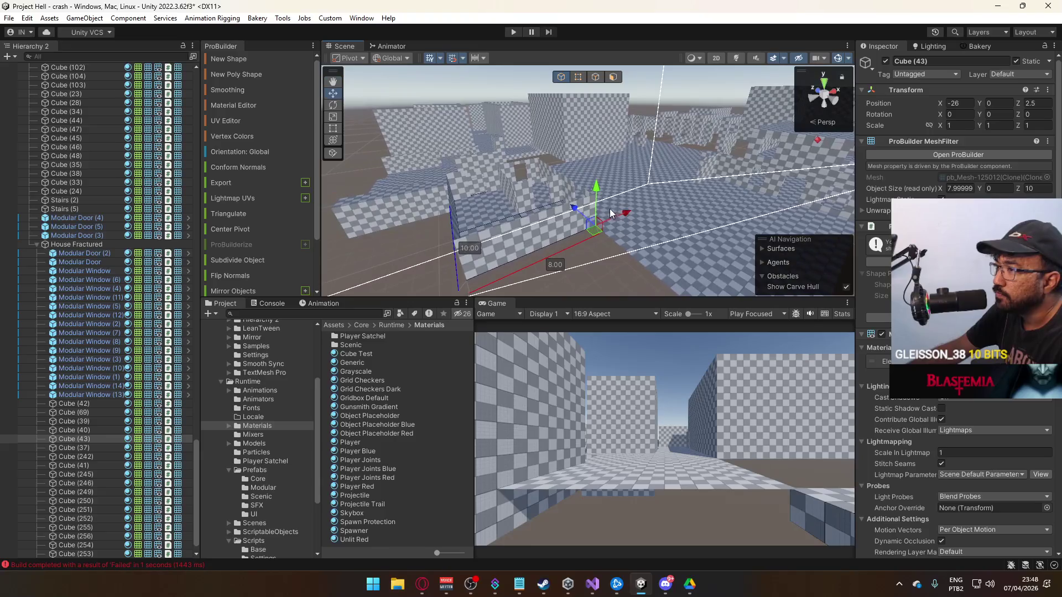
# Duplicate the 16 by 14 floor slab Cube (46) and place the copy at X -34.83, Y 2.
pyautogui.click(603, 210)
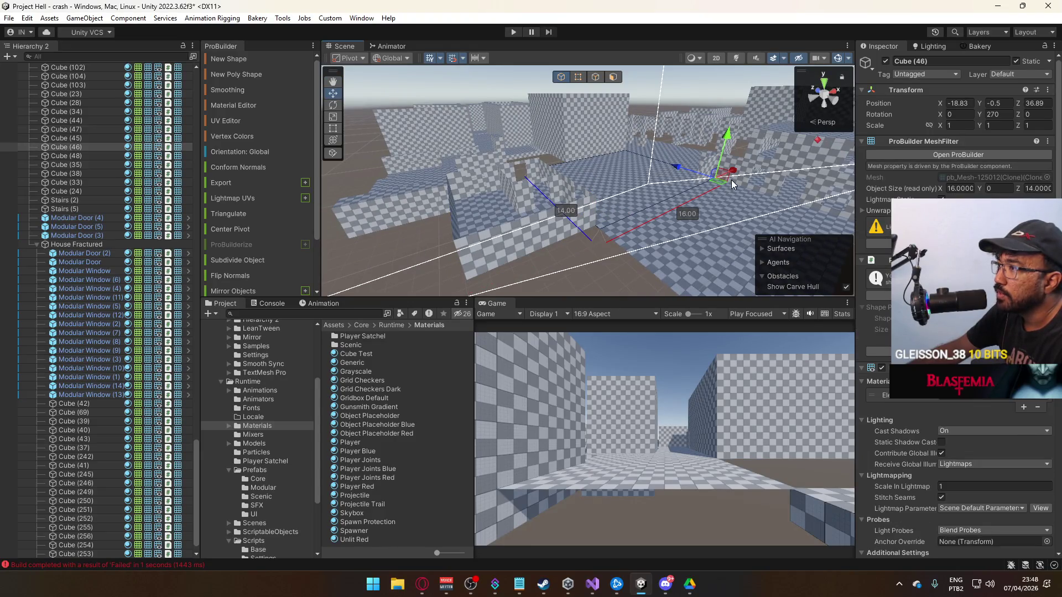
pyautogui.hotkey('ctrl', 'd')
pyautogui.moveTo(733, 173); pyautogui.dragTo(620, 209)
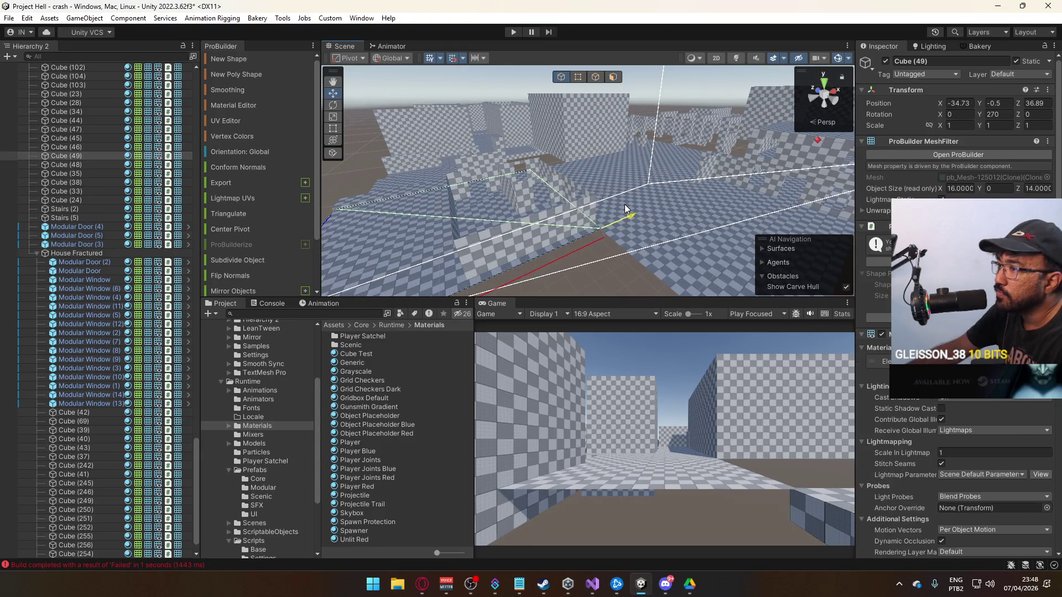
pyautogui.press('f')
pyautogui.scroll(5, 603, 195)
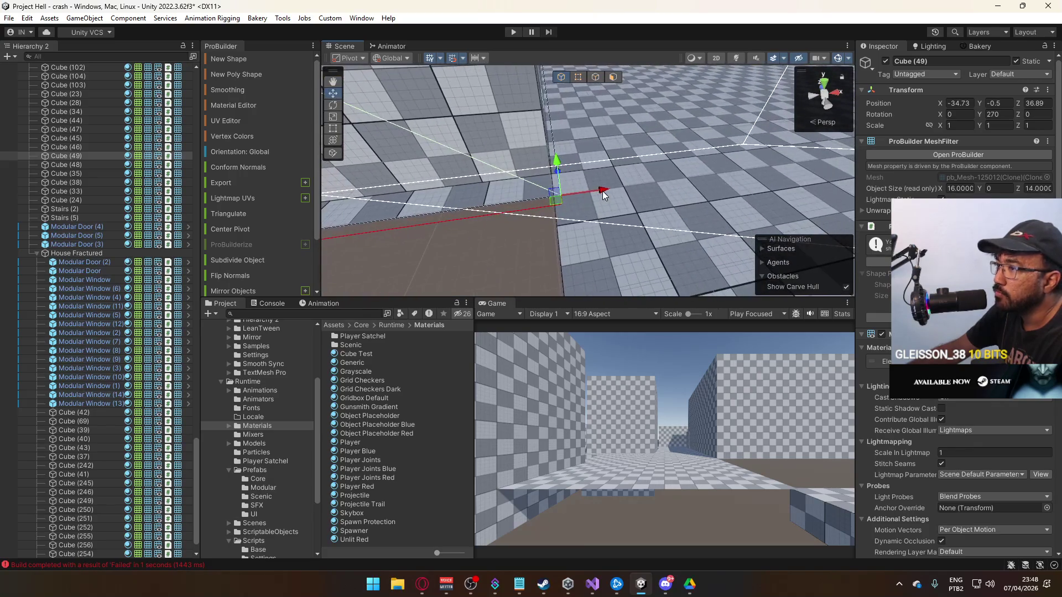
pyautogui.moveTo(593, 188); pyautogui.dragTo(589, 189)
pyautogui.scroll(-5, 589, 189)
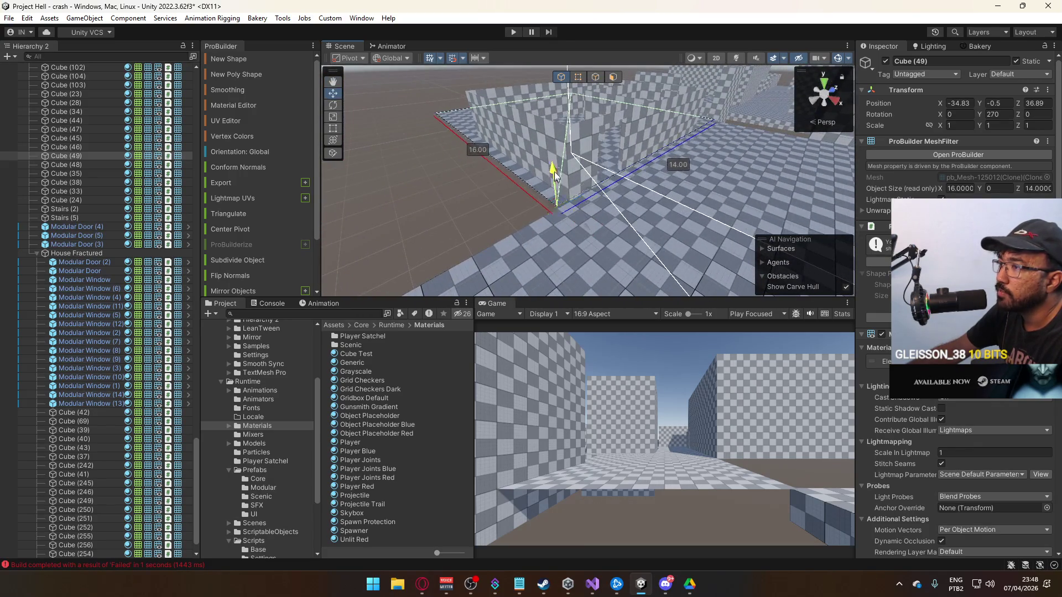
pyautogui.moveTo(557, 90)
pyautogui.mouseDown()
pyautogui.moveTo(630, 169)
pyautogui.moveTo(649, 165)
pyautogui.moveTo(611, 187)
pyautogui.moveTo(587, 79)
pyautogui.mouseUp()
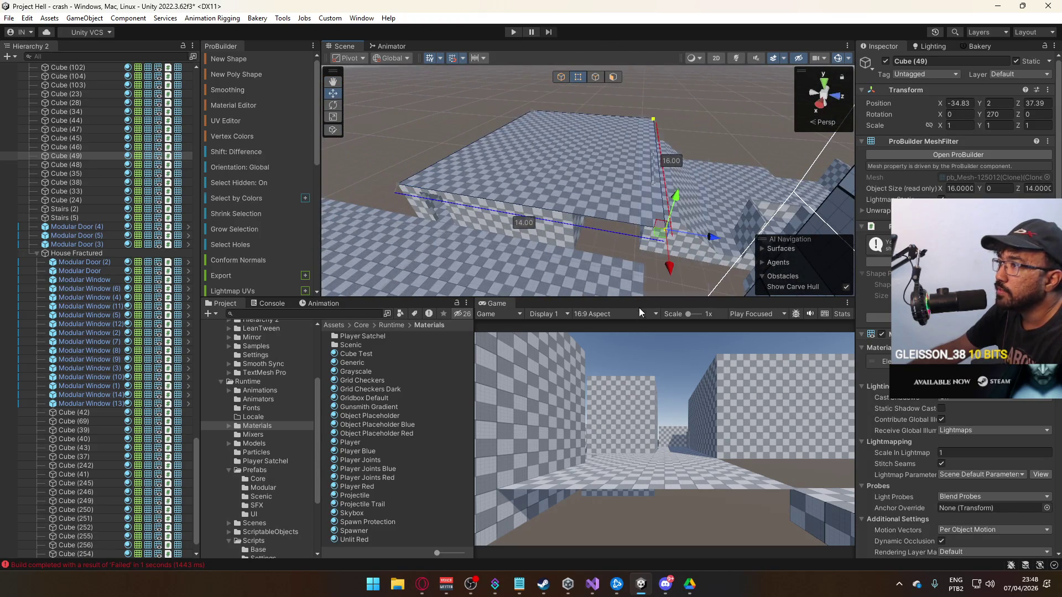
# Trim the raised slab to 8 by 10, extrude it 0.3 thick and delete four faces.
pyautogui.moveTo(612, 237); pyautogui.dragTo(653, 167)
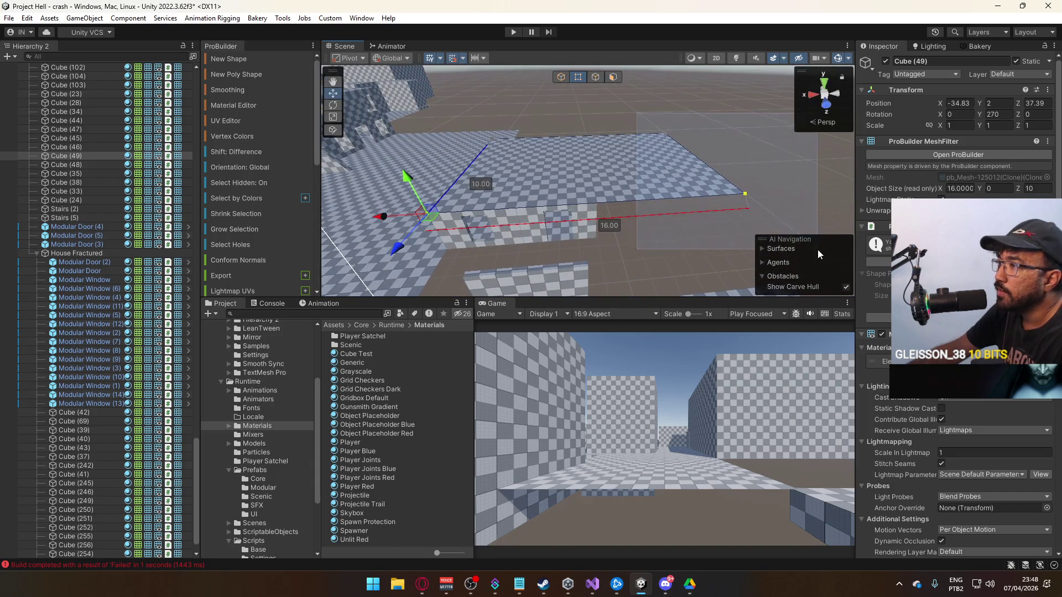
pyautogui.moveTo(701, 195)
pyautogui.mouseDown()
pyautogui.moveTo(551, 212)
pyautogui.moveTo(575, 182)
pyautogui.moveTo(549, 113)
pyautogui.mouseUp()
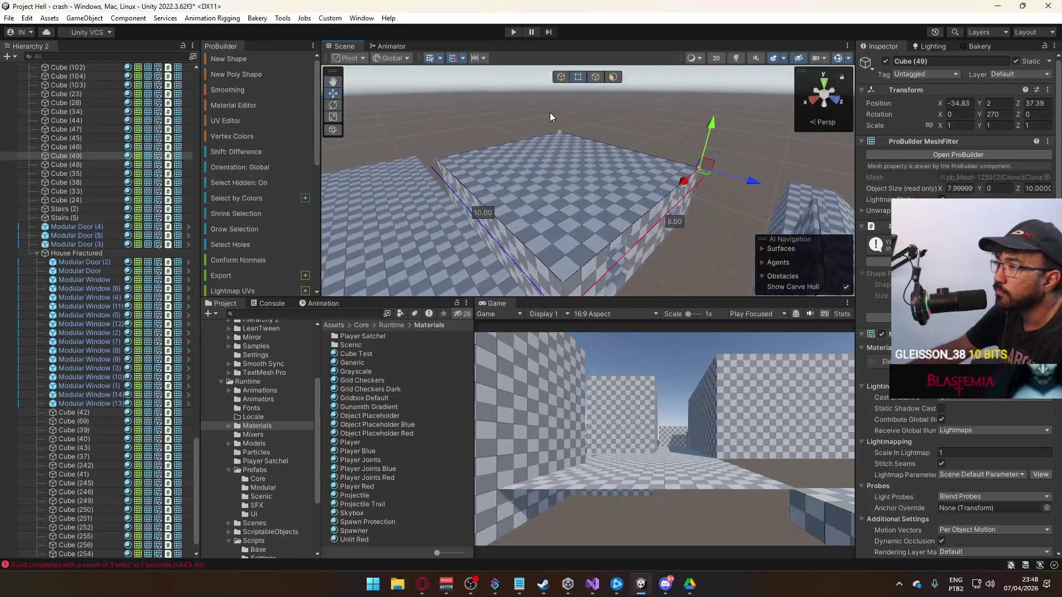
pyautogui.moveTo(557, 183)
pyautogui.mouseDown()
pyautogui.moveTo(690, 115)
pyautogui.moveTo(679, 95)
pyautogui.mouseUp()
pyautogui.hotkey('ctrl', 'e')
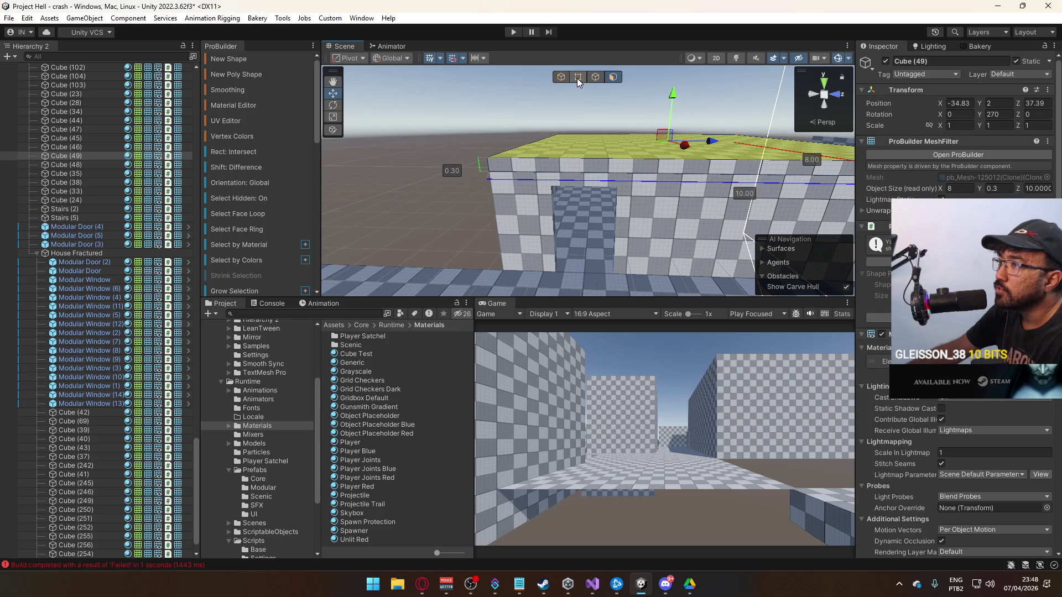
pyautogui.moveTo(517, 113); pyautogui.dragTo(669, 80)
pyautogui.moveTo(560, 174)
pyautogui.mouseDown()
pyautogui.moveTo(641, 172)
pyautogui.moveTo(458, 184)
pyautogui.moveTo(575, 187)
pyautogui.mouseUp()
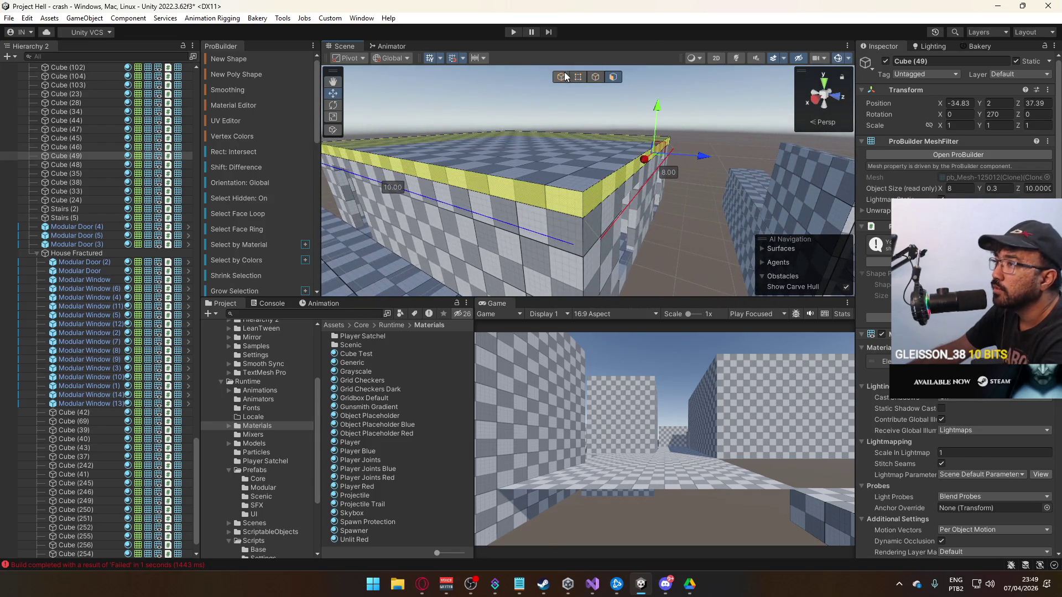
pyautogui.press('Delete')
pyautogui.moveTo(614, 208)
pyautogui.mouseDown()
pyautogui.moveTo(636, 185)
pyautogui.moveTo(746, 150)
pyautogui.moveTo(792, 95)
pyautogui.moveTo(635, 176)
pyautogui.mouseUp()
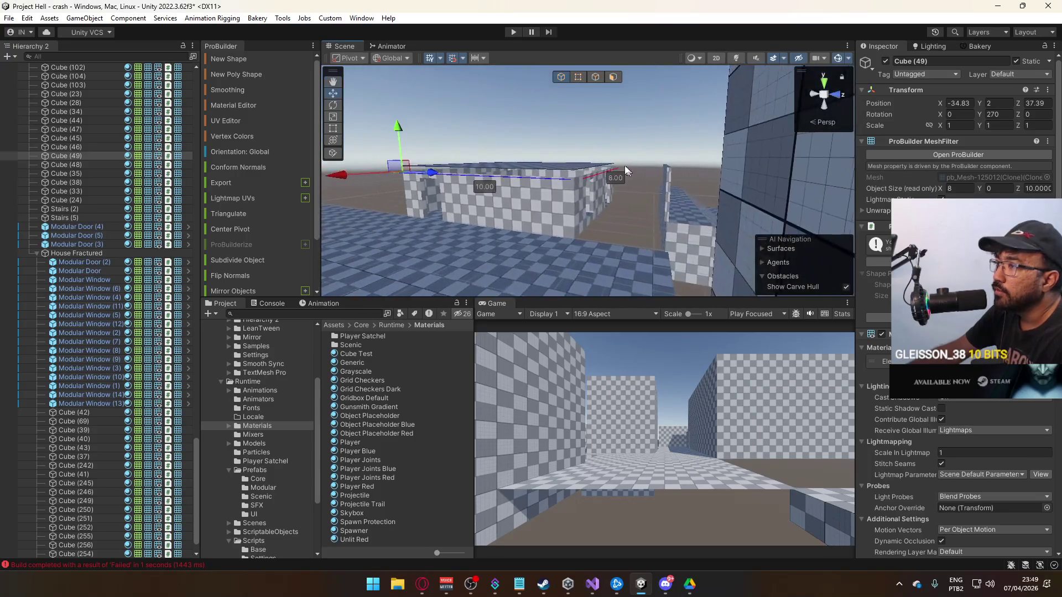
pyautogui.press('f')
pyautogui.moveTo(481, 177)
pyautogui.mouseDown()
pyautogui.moveTo(531, 147)
pyautogui.moveTo(570, 153)
pyautogui.moveTo(511, 156)
pyautogui.mouseUp()
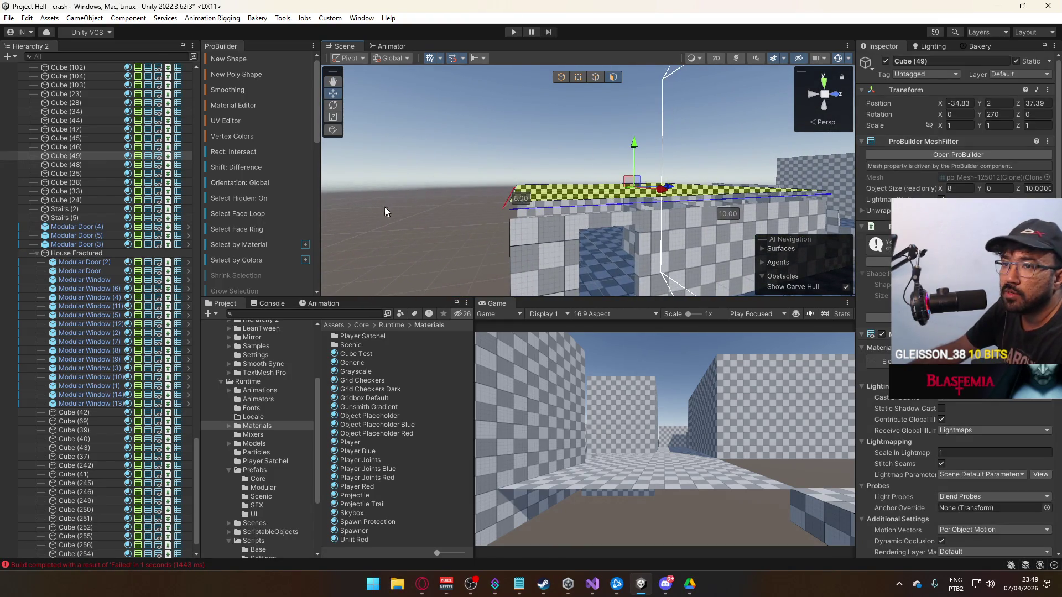
# Duplicate the slab and merge the copy with the original into one object.
pyautogui.hotkey('ctrl', 'd')
pyautogui.moveTo(621, 164)
pyautogui.mouseDown()
pyautogui.moveTo(554, 141)
pyautogui.moveTo(614, 141)
pyautogui.moveTo(641, 164)
pyautogui.mouseUp()
pyautogui.click(561, 77)
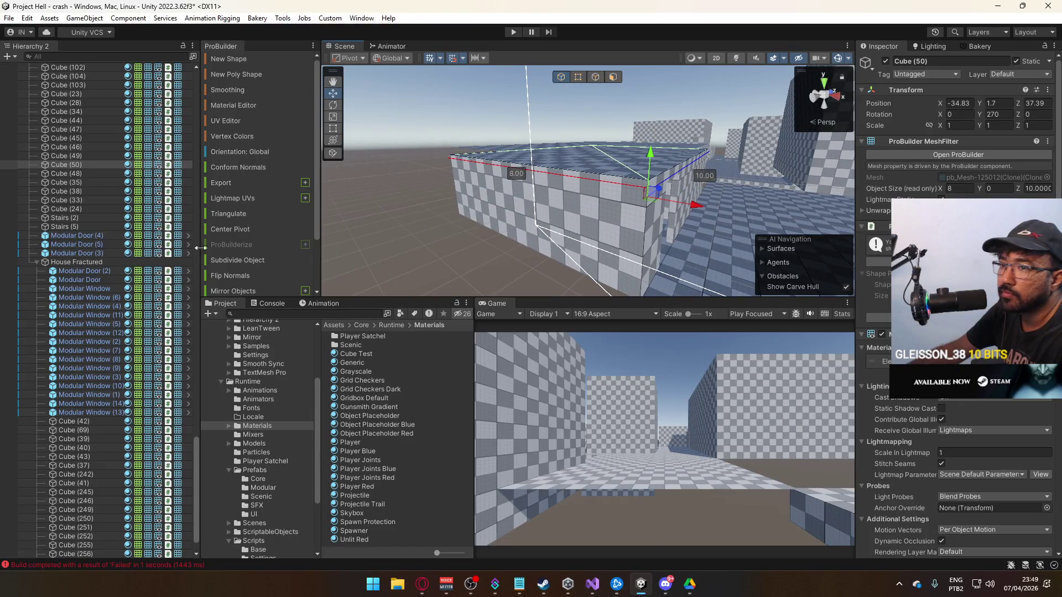
pyautogui.moveTo(367, 266)
pyautogui.mouseDown()
pyautogui.moveTo(481, 180)
pyautogui.moveTo(477, 141)
pyautogui.mouseUp()
pyautogui.keyDown('shift'); pyautogui.click(476, 141); pyautogui.keyUp('shift')
pyautogui.scroll(-3, 245, 263)
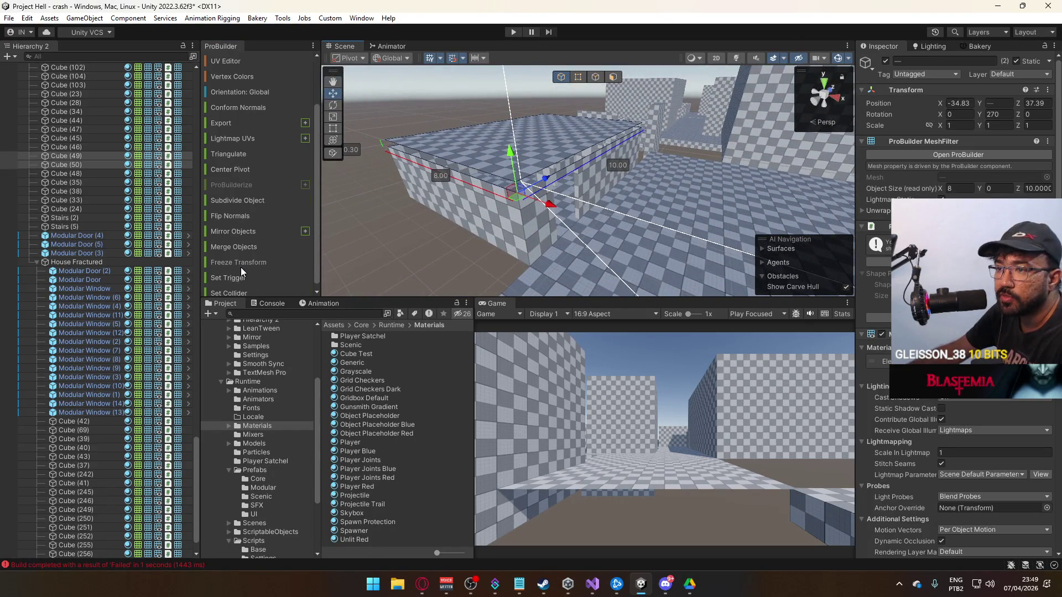
pyautogui.click(249, 253)
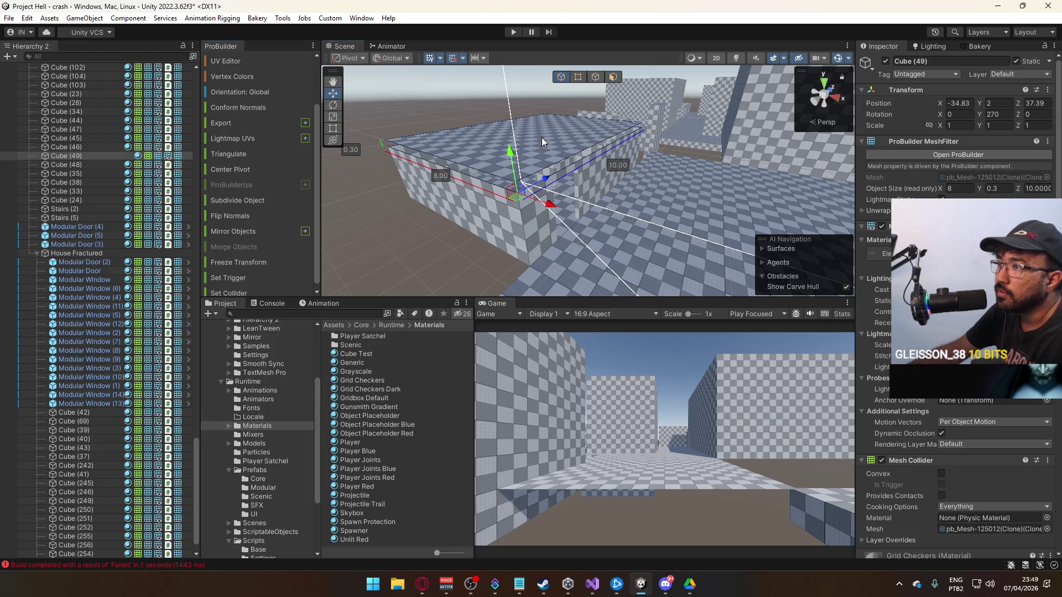
pyautogui.moveTo(583, 82)
pyautogui.mouseDown()
pyautogui.moveTo(675, 44)
pyautogui.moveTo(572, 64)
pyautogui.moveTo(683, 145)
pyautogui.moveTo(544, 105)
pyautogui.moveTo(777, 126)
pyautogui.mouseUp()
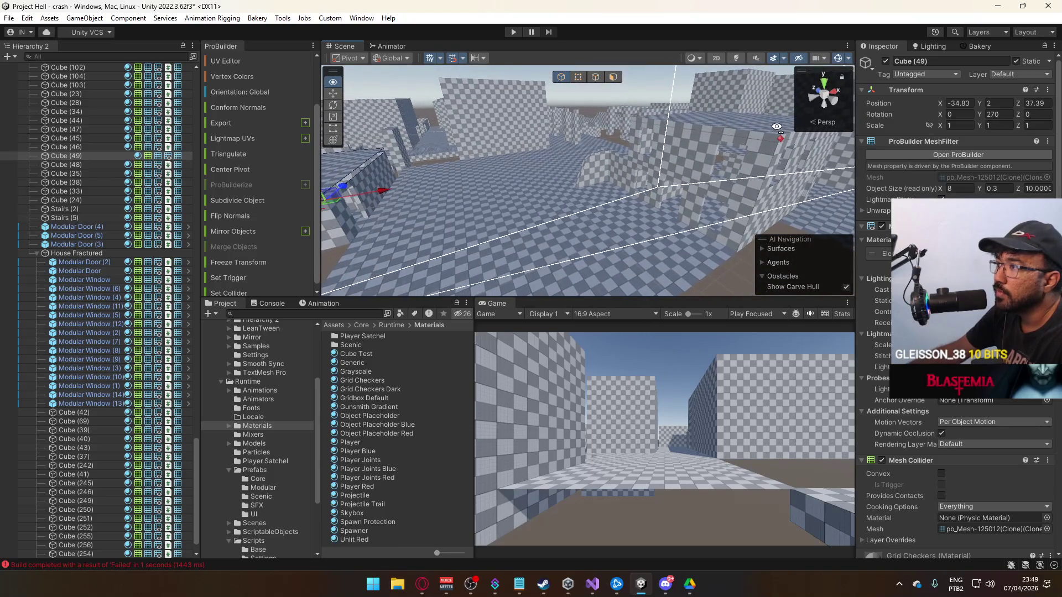
pyautogui.click(714, 153)
# Duplicate Modular Window (10) and collapse the House Fractured group in the hierarchy.
pyautogui.moveTo(714, 153)
pyautogui.mouseDown()
pyautogui.moveTo(754, 169)
pyautogui.moveTo(498, 216)
pyautogui.mouseUp()
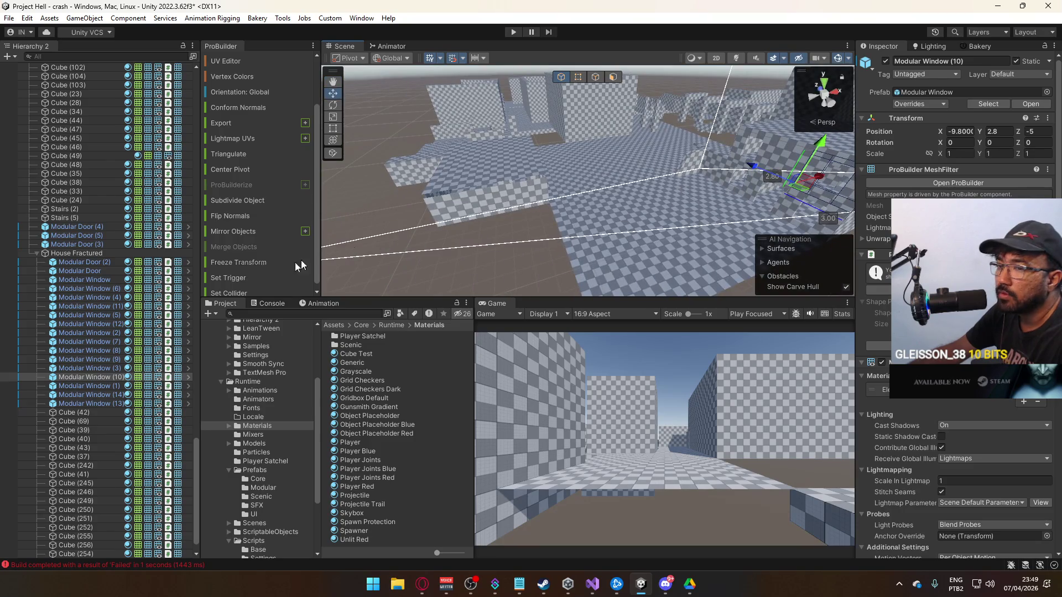
pyautogui.hotkey('ctrl', 'd')
pyautogui.moveTo(98, 384)
pyautogui.mouseDown()
pyautogui.moveTo(95, 241)
pyautogui.moveTo(34, 250)
pyautogui.mouseUp()
pyautogui.click(37, 263)
pyautogui.press('f')
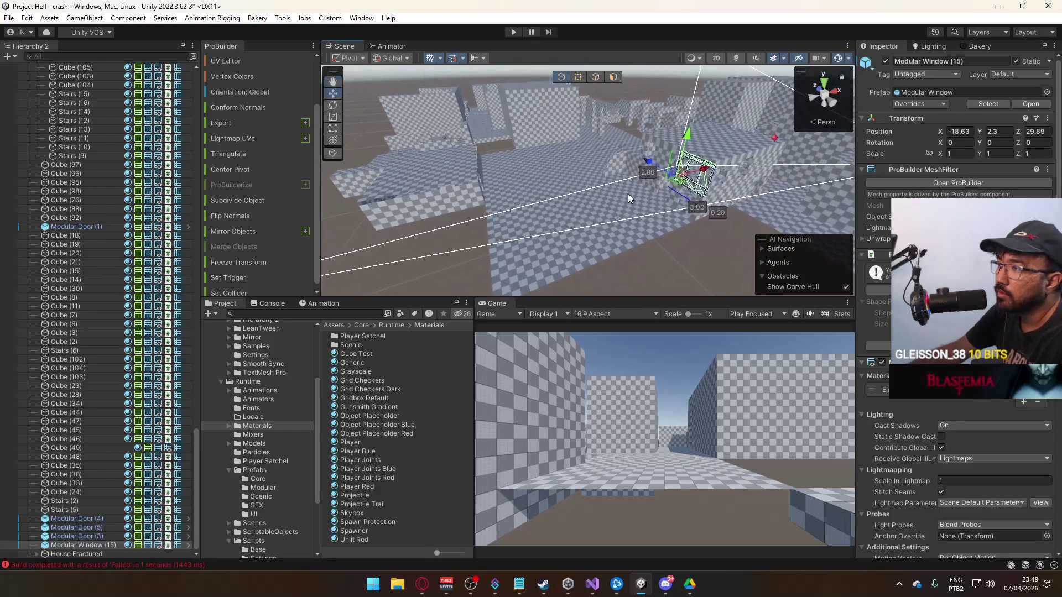
# Move Modular Window (15) onto the raised slab at X -34.83, Y 2.3, Z 40.39.
pyautogui.moveTo(699, 182)
pyautogui.mouseDown()
pyautogui.moveTo(621, 194)
pyautogui.moveTo(775, 99)
pyautogui.mouseUp()
pyautogui.press('f')
pyautogui.press('f')
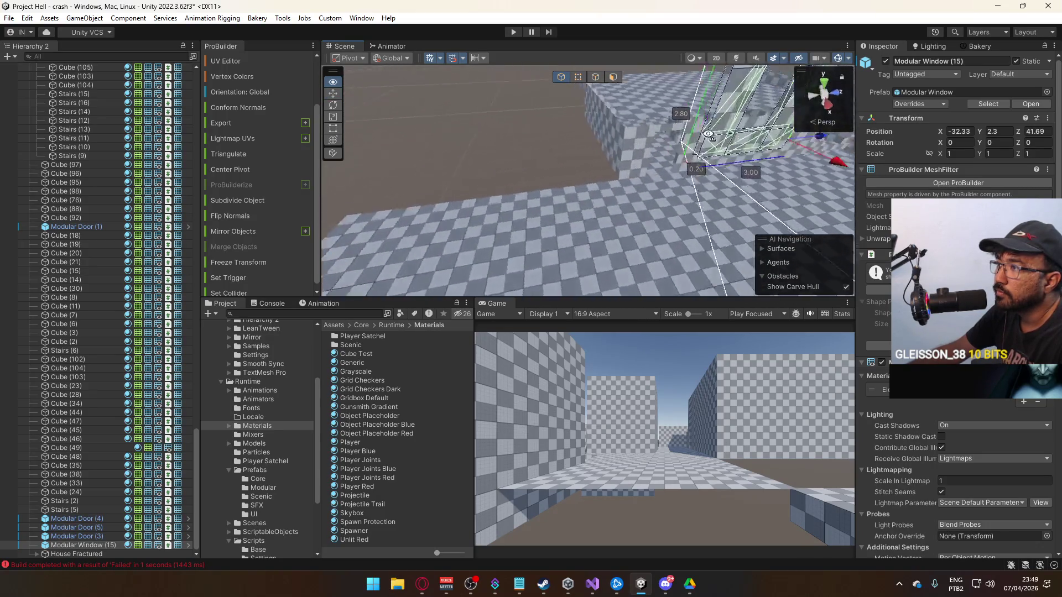
pyautogui.moveTo(518, 114); pyautogui.dragTo(431, 165)
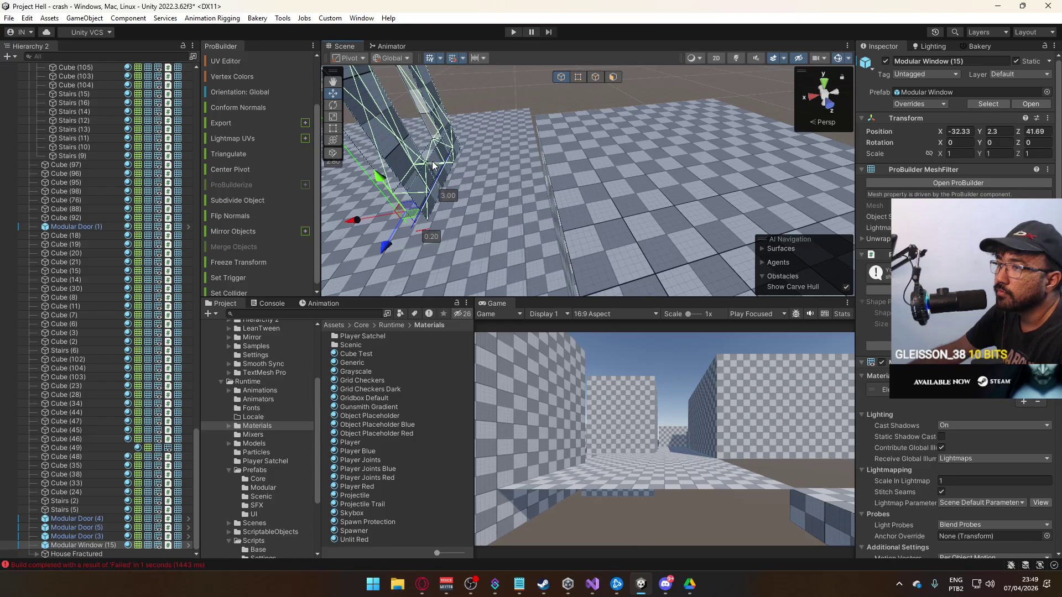
pyautogui.moveTo(362, 225); pyautogui.dragTo(744, 128)
pyautogui.moveTo(811, 182)
pyautogui.mouseDown()
pyautogui.moveTo(730, 180)
pyautogui.moveTo(728, 143)
pyautogui.moveTo(666, 231)
pyautogui.mouseUp()
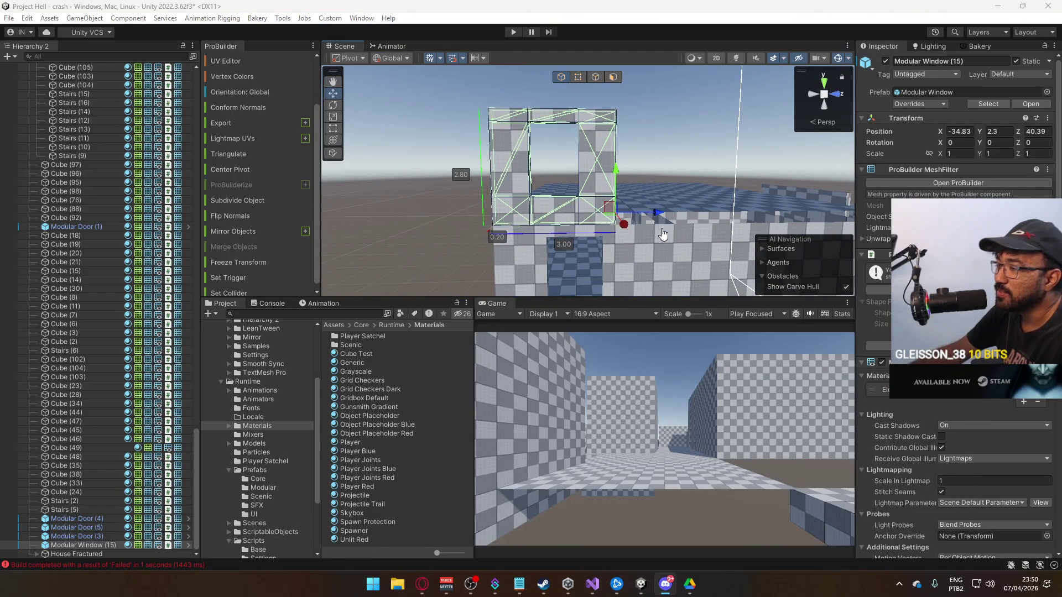
pyautogui.scroll(-3, 663, 235)
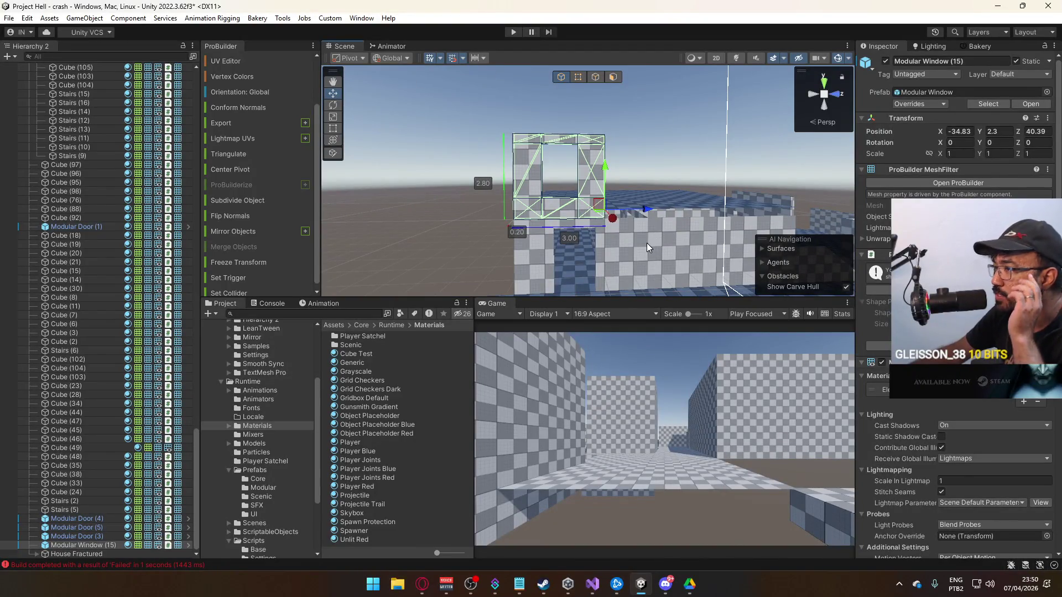
pyautogui.moveTo(616, 237)
pyautogui.mouseDown()
pyautogui.moveTo(603, 234)
pyautogui.moveTo(656, 253)
pyautogui.moveTo(556, 250)
pyautogui.mouseUp()
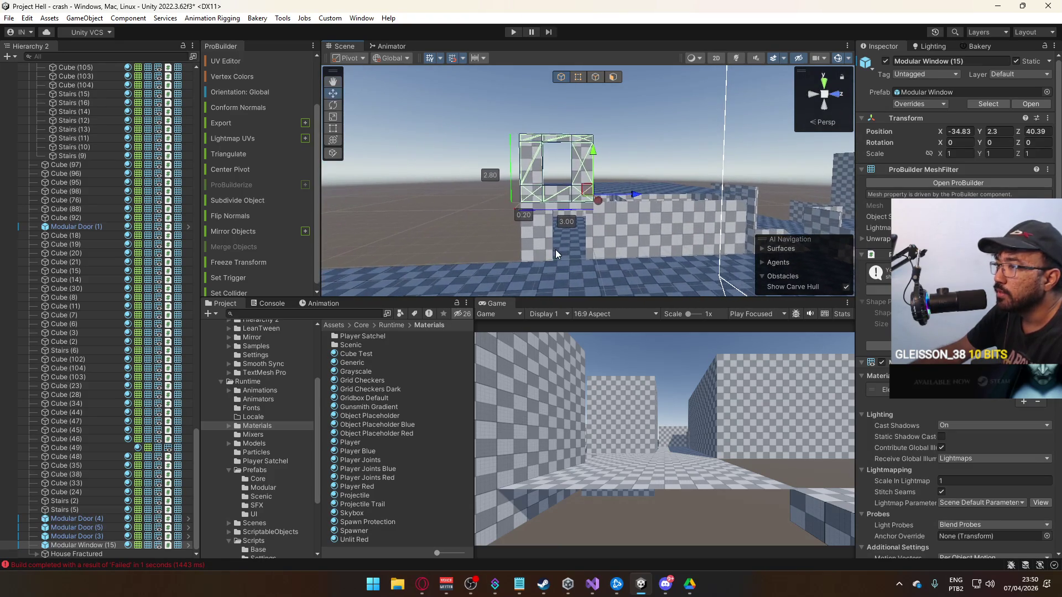
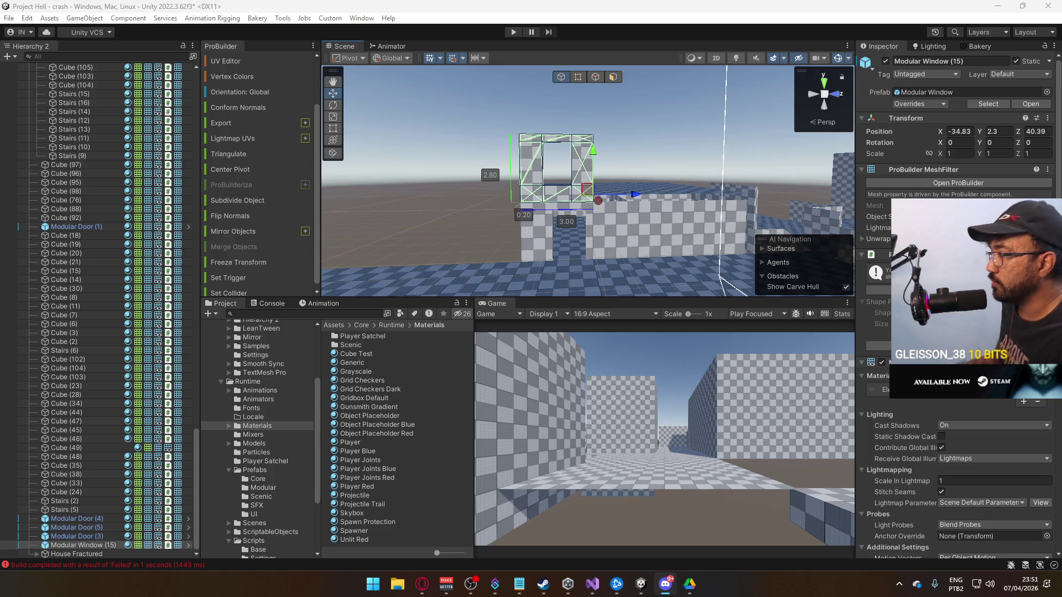
# Duplicate the Modular Window into copy (16), 3 units further along the wall.
pyautogui.hotkey('alt', 'Tab')
pyautogui.moveTo(620, 237)
pyautogui.mouseDown()
pyautogui.moveTo(569, 222)
pyautogui.moveTo(704, 212)
pyautogui.moveTo(610, 219)
pyautogui.moveTo(695, 220)
pyautogui.mouseUp()
pyautogui.hotkey('ctrl', 'd')
pyautogui.hotkey('ctrl', 'd')
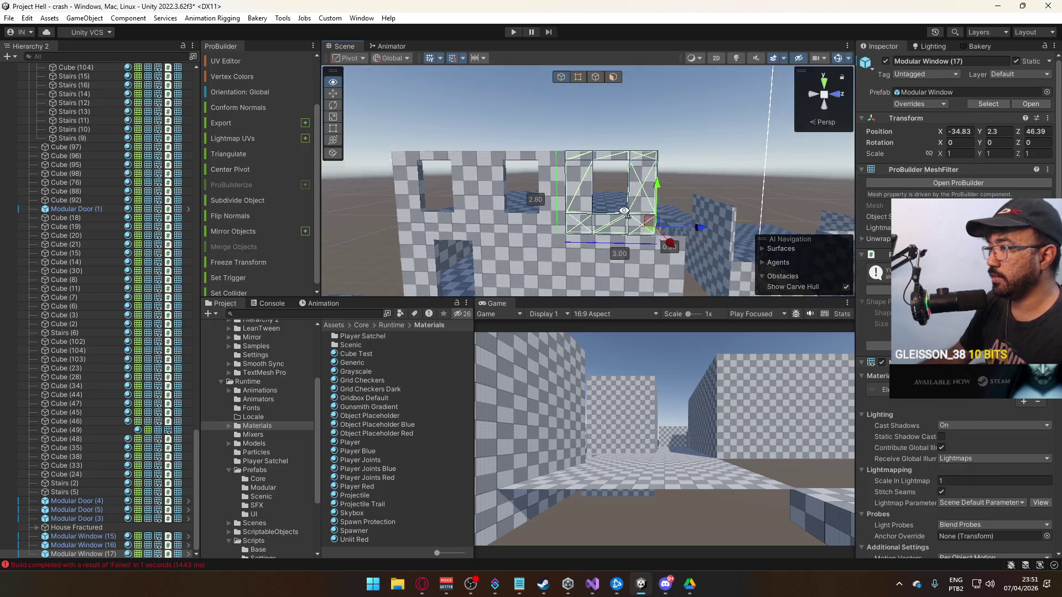
pyautogui.moveTo(685, 231)
pyautogui.mouseDown()
pyautogui.moveTo(710, 216)
pyautogui.moveTo(764, 221)
pyautogui.moveTo(638, 231)
pyautogui.moveTo(742, 220)
pyautogui.moveTo(638, 217)
pyautogui.moveTo(683, 206)
pyautogui.moveTo(613, 198)
pyautogui.mouseUp()
# Slide windows (16) and (17) along the wall, duplicate (17) into (18), and select the copies.
pyautogui.click(659, 183)
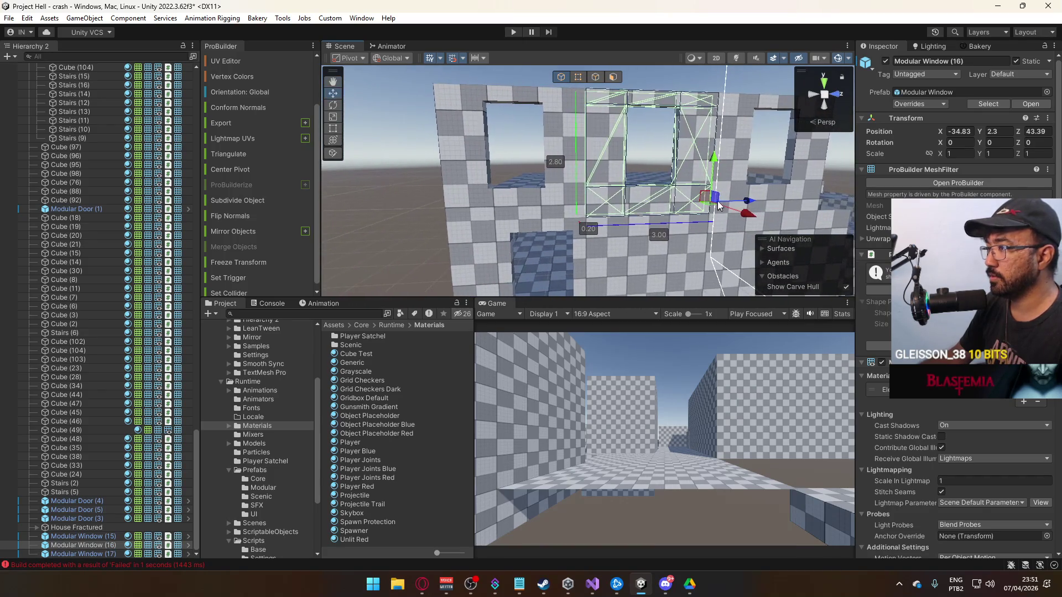
pyautogui.moveTo(721, 208)
pyautogui.mouseDown()
pyautogui.moveTo(664, 216)
pyautogui.moveTo(650, 198)
pyautogui.mouseUp()
pyautogui.click(650, 198)
pyautogui.moveTo(815, 214)
pyautogui.mouseDown()
pyautogui.moveTo(701, 228)
pyautogui.moveTo(711, 220)
pyautogui.moveTo(614, 219)
pyautogui.moveTo(700, 215)
pyautogui.moveTo(659, 230)
pyautogui.moveTo(712, 218)
pyautogui.moveTo(588, 203)
pyautogui.mouseUp()
pyautogui.hotkey('ctrl', 'd')
pyautogui.keyDown('shift'); pyautogui.click(602, 209); pyautogui.keyUp('shift')
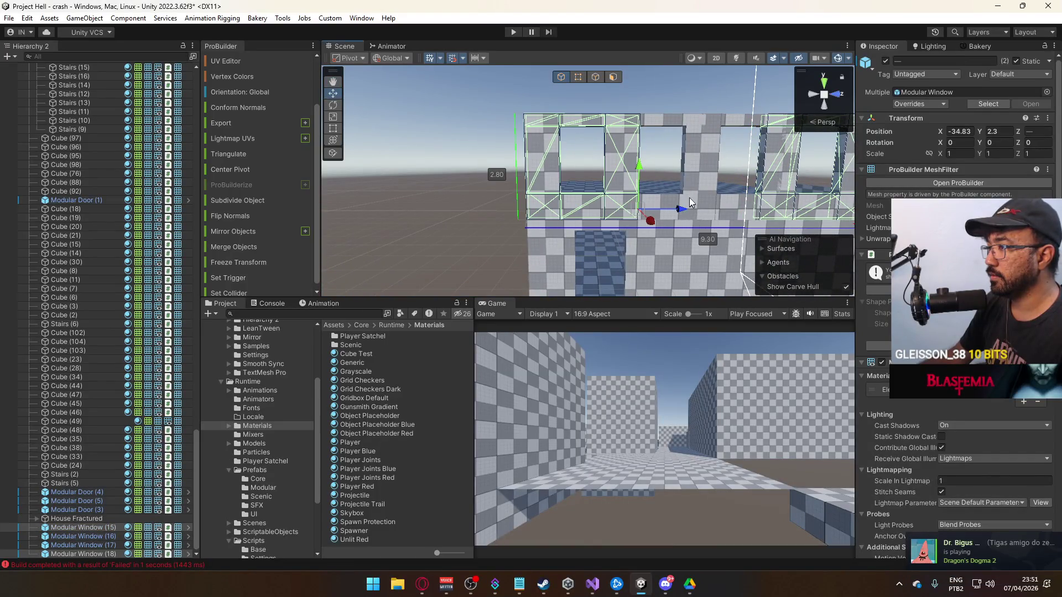
# Add the remaining window copies to the selection.
pyautogui.keyDown('shift'); pyautogui.click(725, 213); pyautogui.keyUp('shift')
pyautogui.moveTo(733, 206); pyautogui.dragTo(703, 209)
pyautogui.keyDown('shift'); pyautogui.click(704, 208); pyautogui.keyUp('shift')
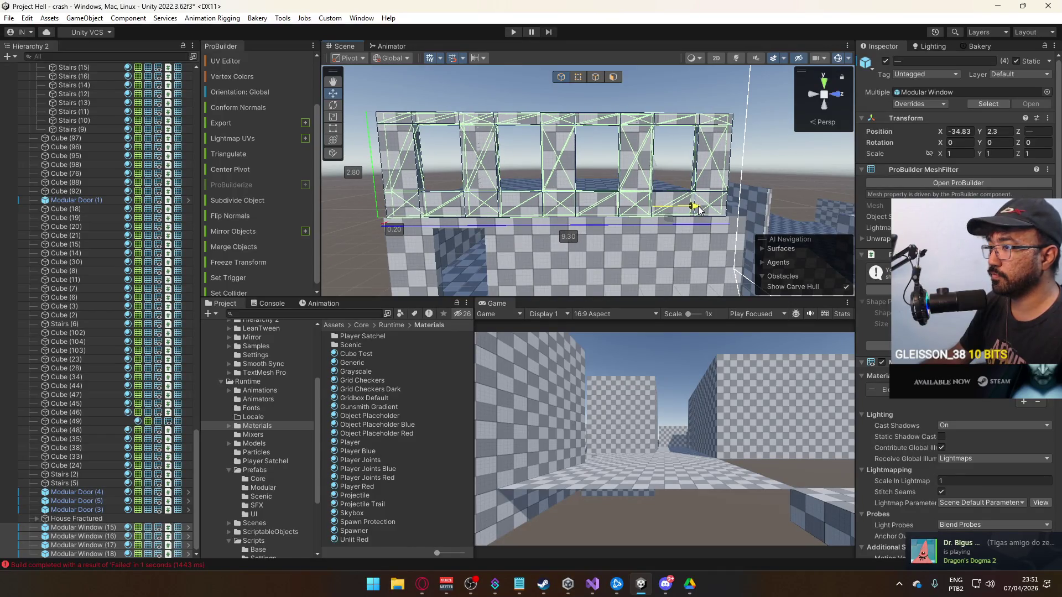
pyautogui.moveTo(704, 209); pyautogui.dragTo(651, 213)
# Nudge Modular Window (15) slightly along the wall.
pyautogui.click(653, 212)
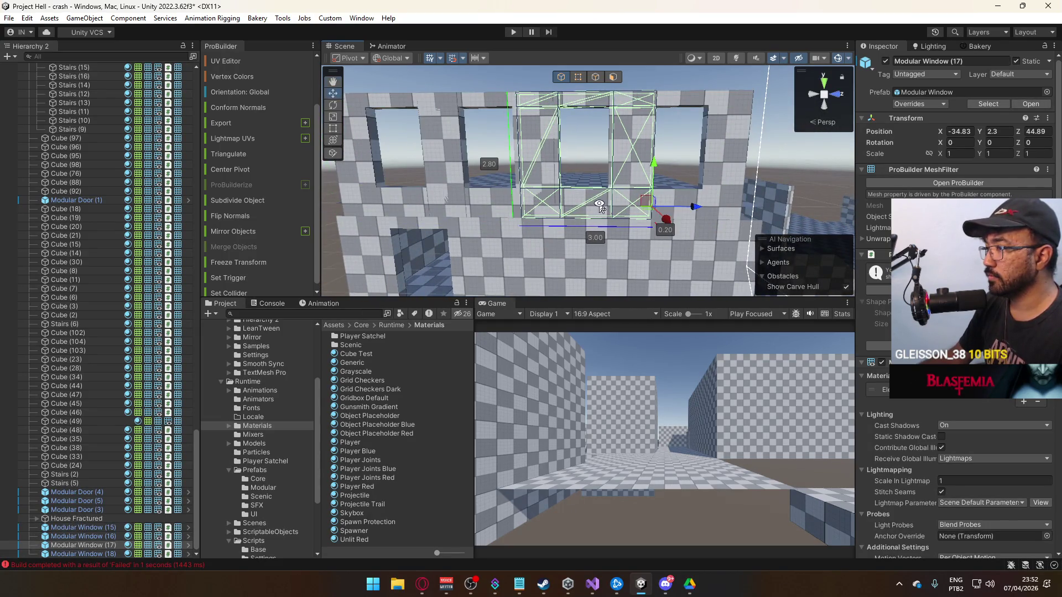
pyautogui.moveTo(664, 218); pyautogui.dragTo(620, 213)
pyautogui.click(595, 208)
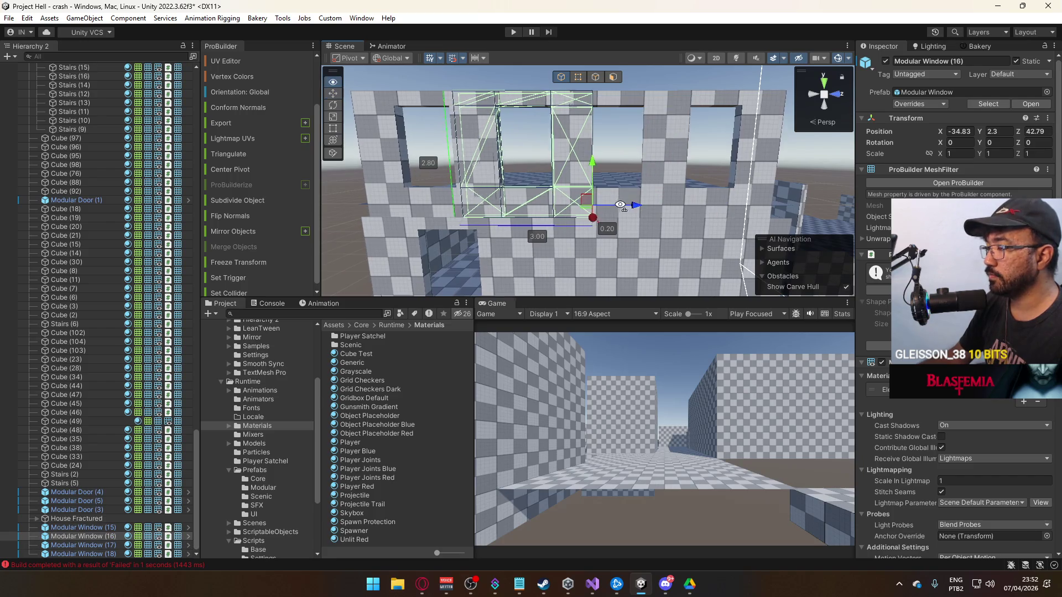
pyautogui.click(554, 207)
pyautogui.moveTo(619, 208); pyautogui.dragTo(625, 209)
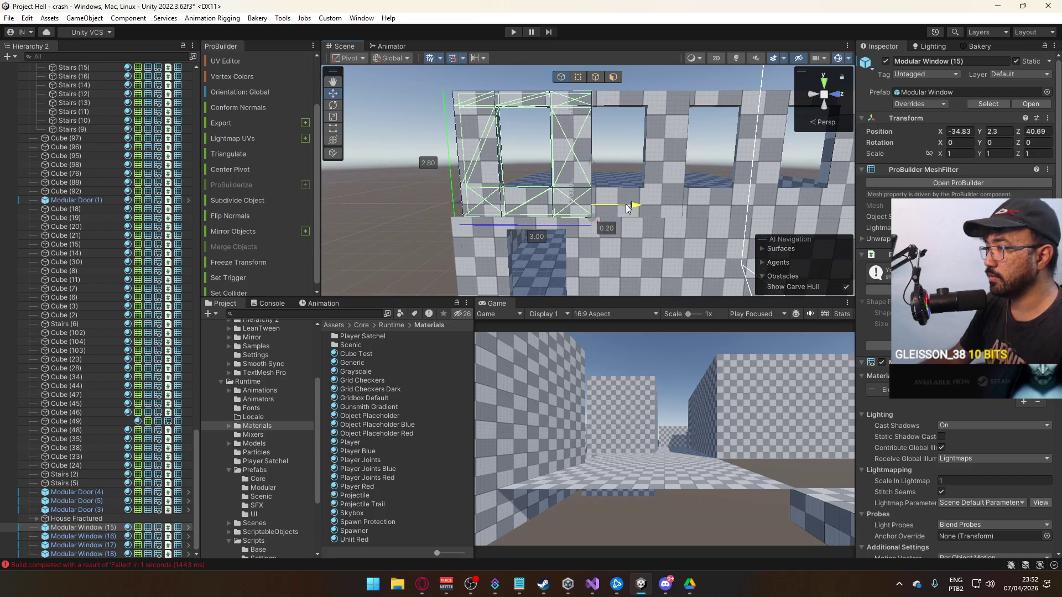
pyautogui.press('f')
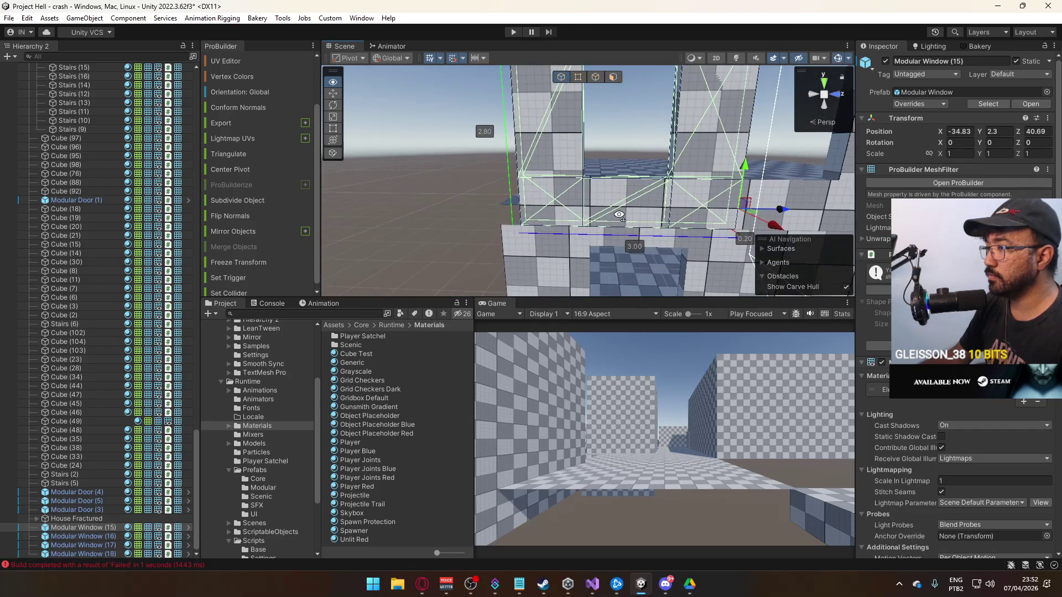
pyautogui.moveTo(619, 214); pyautogui.dragTo(612, 206)
# Nudge windows (16) and (17) along the wall, undoing the last nudge of (17).
pyautogui.click(611, 205)
pyautogui.moveTo(681, 194)
pyautogui.mouseDown()
pyautogui.moveTo(695, 198)
pyautogui.moveTo(686, 199)
pyautogui.mouseUp()
pyautogui.press('f')
pyautogui.click(686, 203)
pyautogui.press('f')
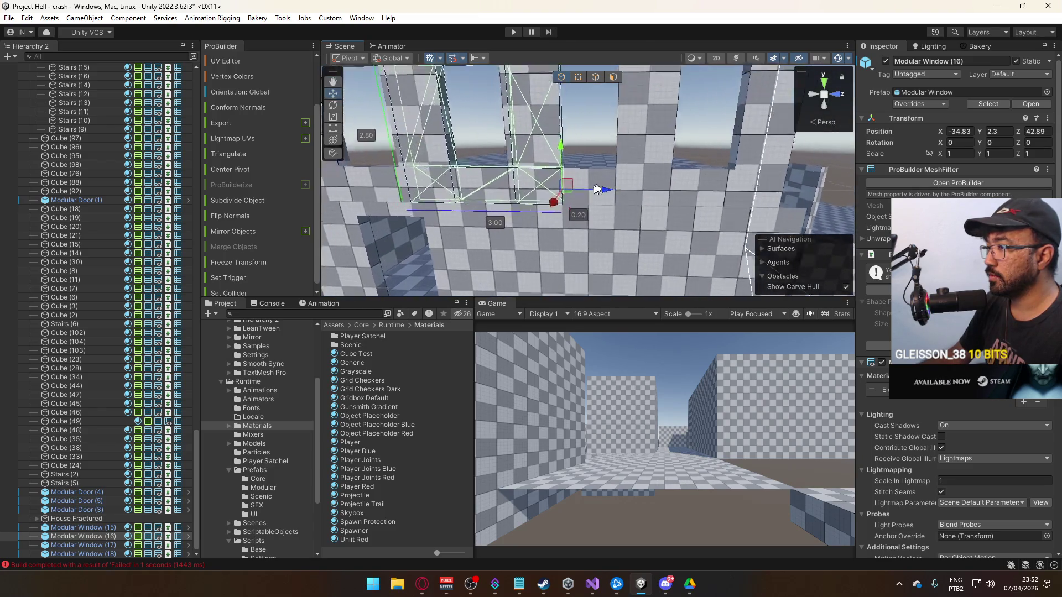
pyautogui.moveTo(706, 195)
pyautogui.mouseDown()
pyautogui.moveTo(716, 190)
pyautogui.moveTo(695, 190)
pyautogui.moveTo(726, 201)
pyautogui.moveTo(681, 199)
pyautogui.moveTo(715, 200)
pyautogui.mouseUp()
pyautogui.hotkey('ctrl', 'z')
# Delete Modular Windows (15)–(17) and select Modular Window (18).
pyautogui.moveTo(604, 192); pyautogui.dragTo(578, 201)
pyautogui.click(597, 204)
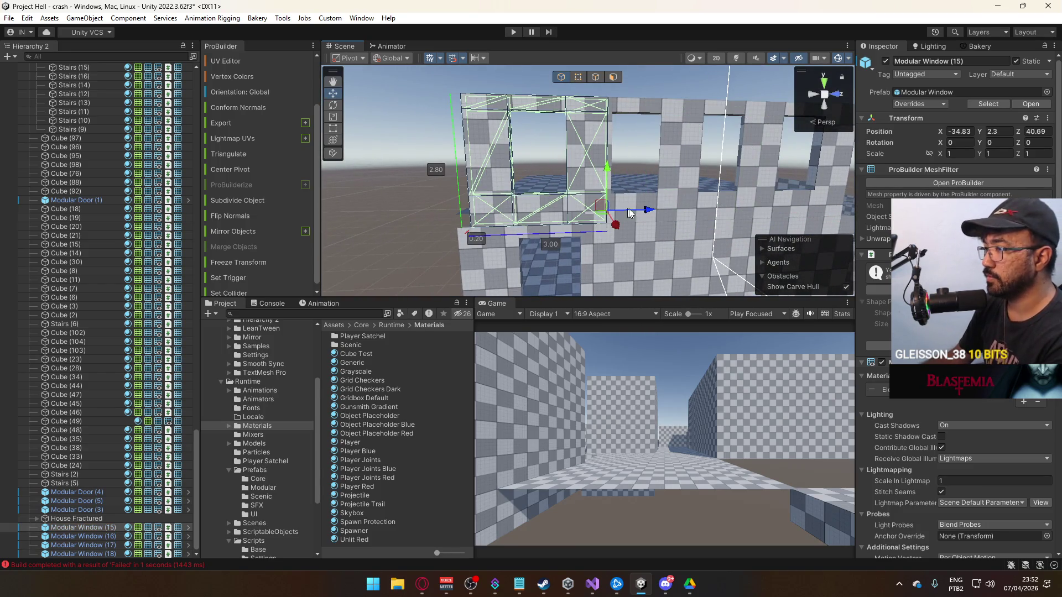
pyautogui.press('Delete')
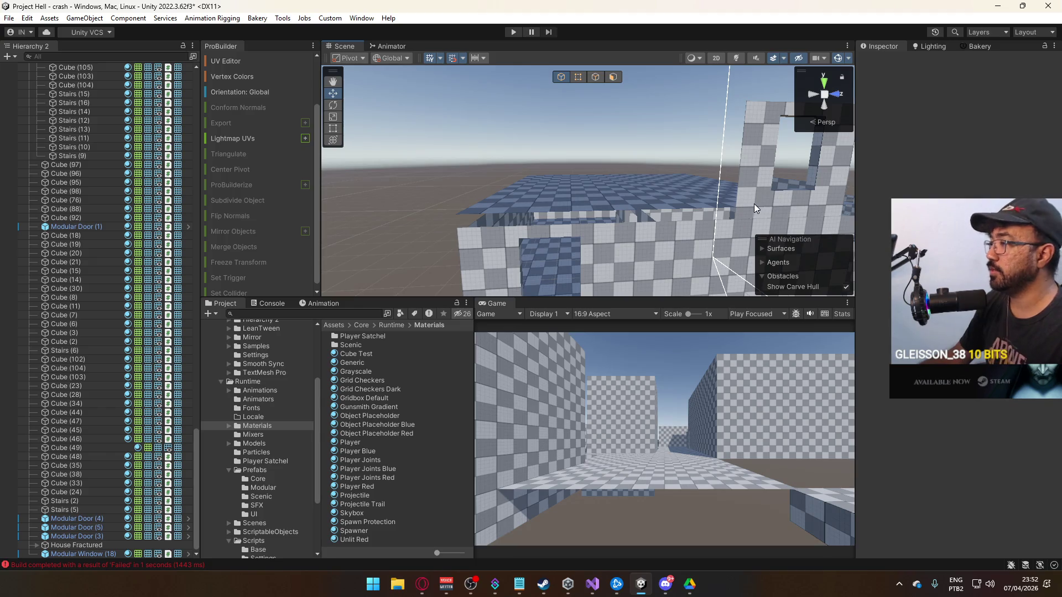
pyautogui.click(754, 204)
# Narrow Modular Window (18) to 2.00 wide by moving its side vertices.
pyautogui.press('f')
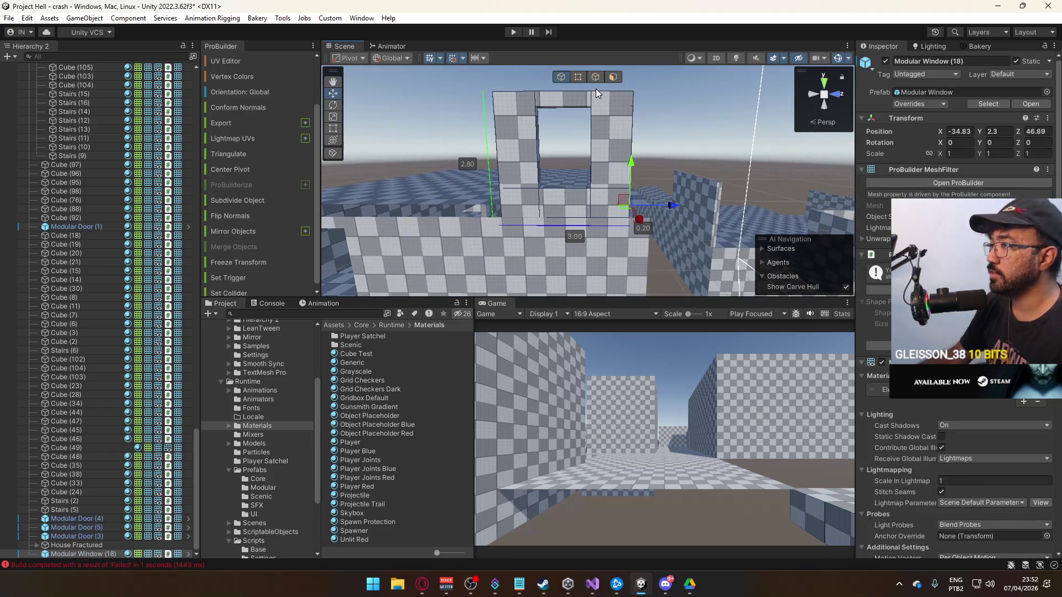
pyautogui.click(580, 77)
pyautogui.moveTo(539, 103)
pyautogui.mouseDown()
pyautogui.moveTo(575, 260)
pyautogui.moveTo(619, 132)
pyautogui.moveTo(636, 138)
pyautogui.mouseUp()
pyautogui.moveTo(597, 291)
pyautogui.mouseDown()
pyautogui.moveTo(650, 113)
pyautogui.moveTo(650, 137)
pyautogui.moveTo(633, 135)
pyautogui.mouseUp()
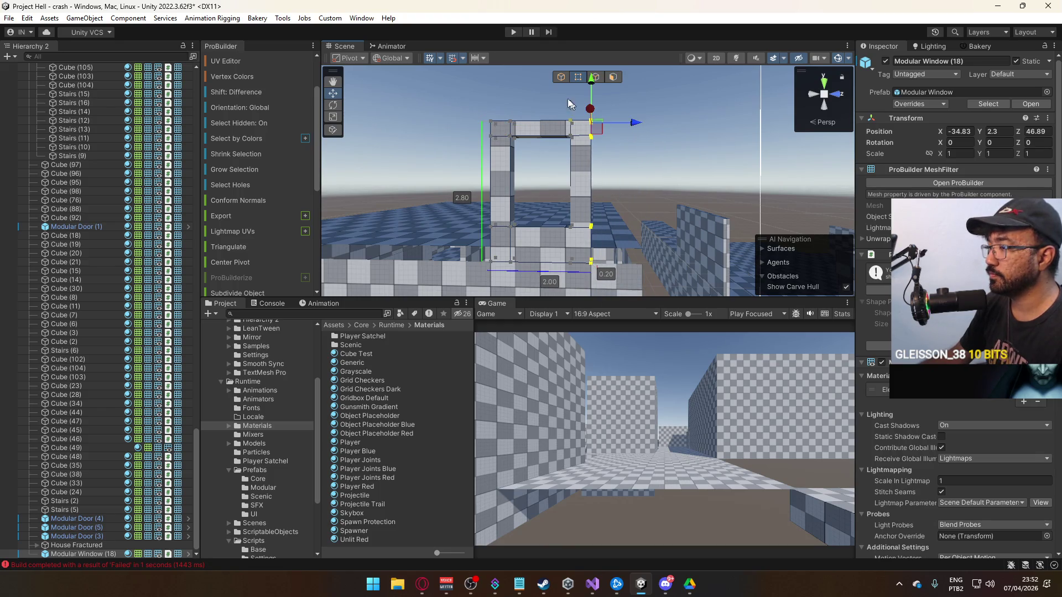
pyautogui.click(561, 77)
pyautogui.moveTo(561, 77)
pyautogui.mouseDown()
pyautogui.moveTo(567, 176)
pyautogui.moveTo(601, 145)
pyautogui.moveTo(566, 78)
pyautogui.mouseUp()
# Set the window's pivot to one of its corner vertices.
pyautogui.click(578, 77)
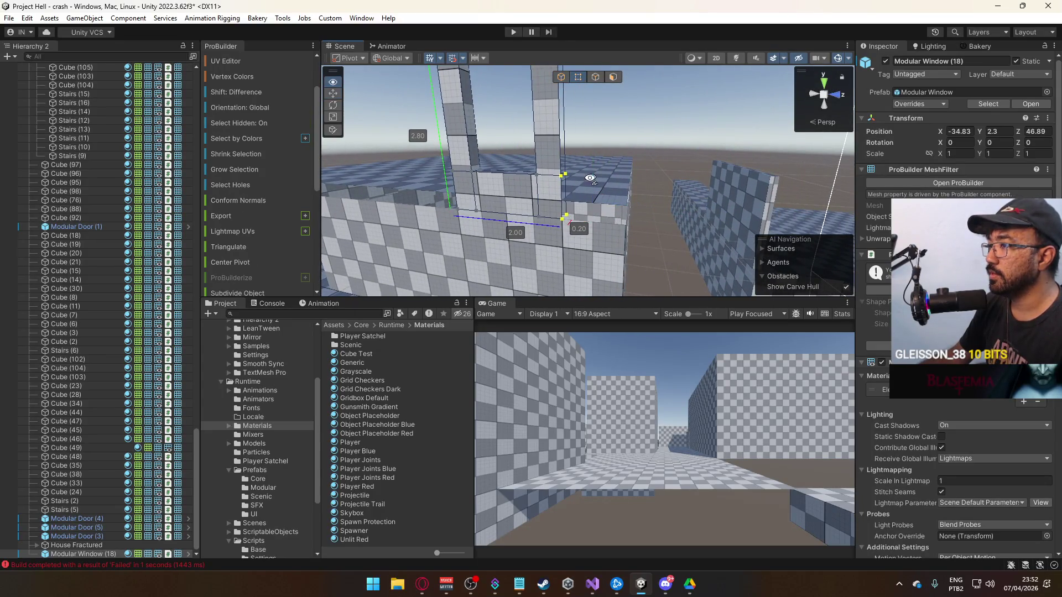
pyautogui.click(576, 235)
pyautogui.moveTo(572, 206)
pyautogui.mouseDown()
pyautogui.moveTo(573, 171)
pyautogui.moveTo(574, 192)
pyautogui.moveTo(617, 177)
pyautogui.mouseUp()
pyautogui.hotkey('ctrl', 'j')
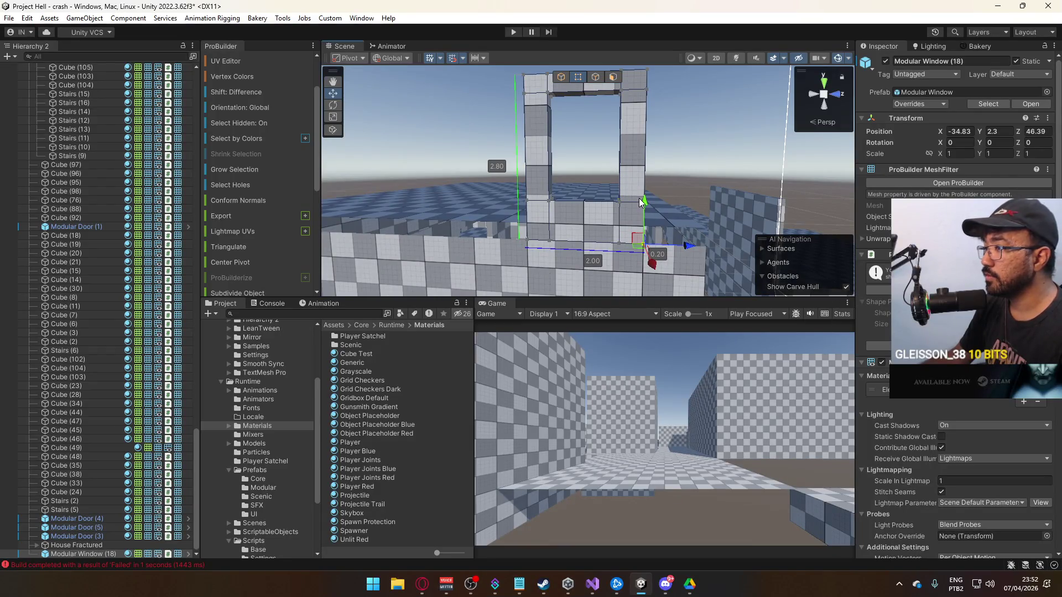
pyautogui.press('Escape')
pyautogui.moveTo(626, 188)
pyautogui.mouseDown()
pyautogui.moveTo(506, 181)
pyautogui.moveTo(680, 210)
pyautogui.moveTo(656, 207)
pyautogui.moveTo(679, 198)
pyautogui.moveTo(581, 201)
pyautogui.moveTo(564, 188)
pyautogui.mouseUp()
# Duplicate the window 2 units along the wall as (19) and lower window (18) to Y 2.
pyautogui.hotkey('ctrl', 'd')
pyautogui.click(563, 188)
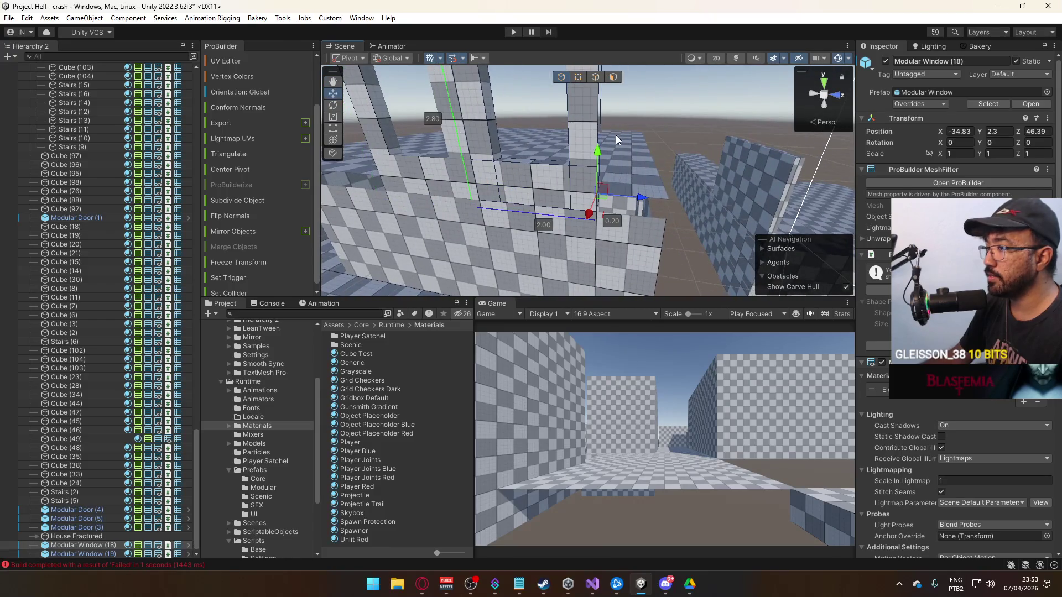
pyautogui.press('h')
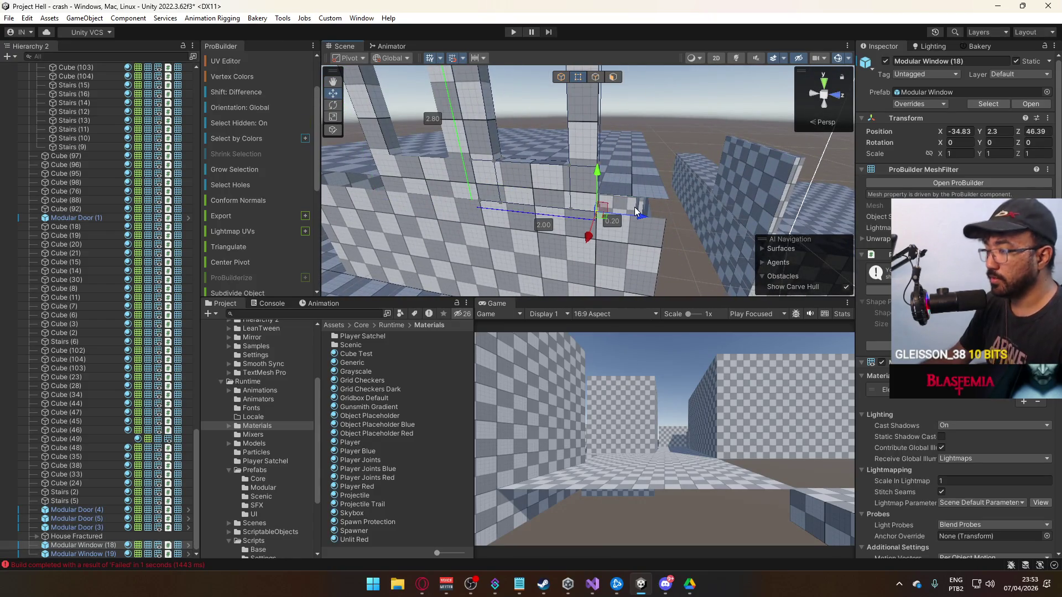
pyautogui.moveTo(635, 207); pyautogui.dragTo(622, 208)
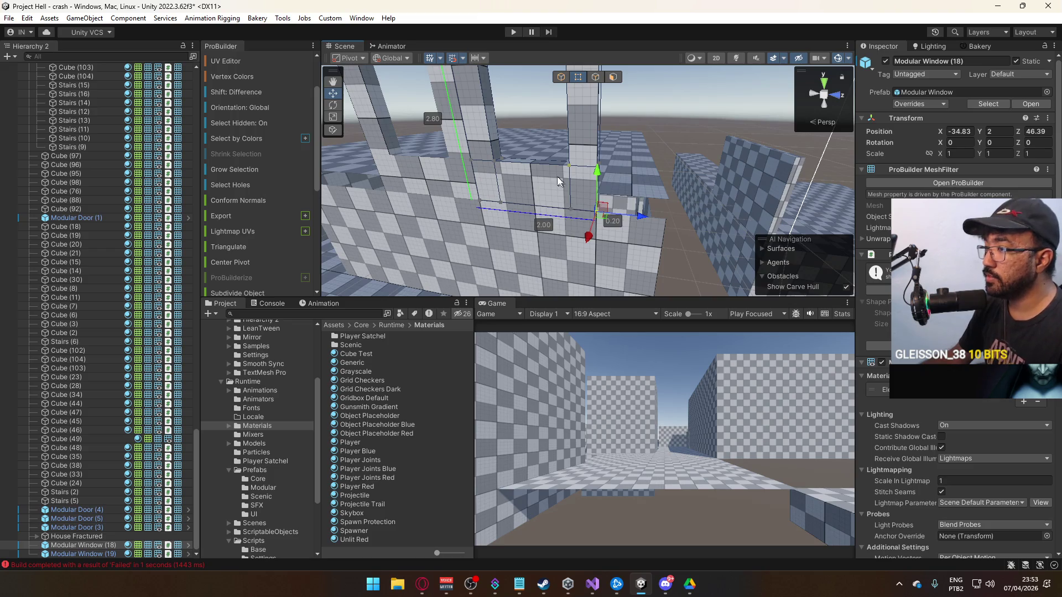
pyautogui.click(589, 220)
pyautogui.press('f')
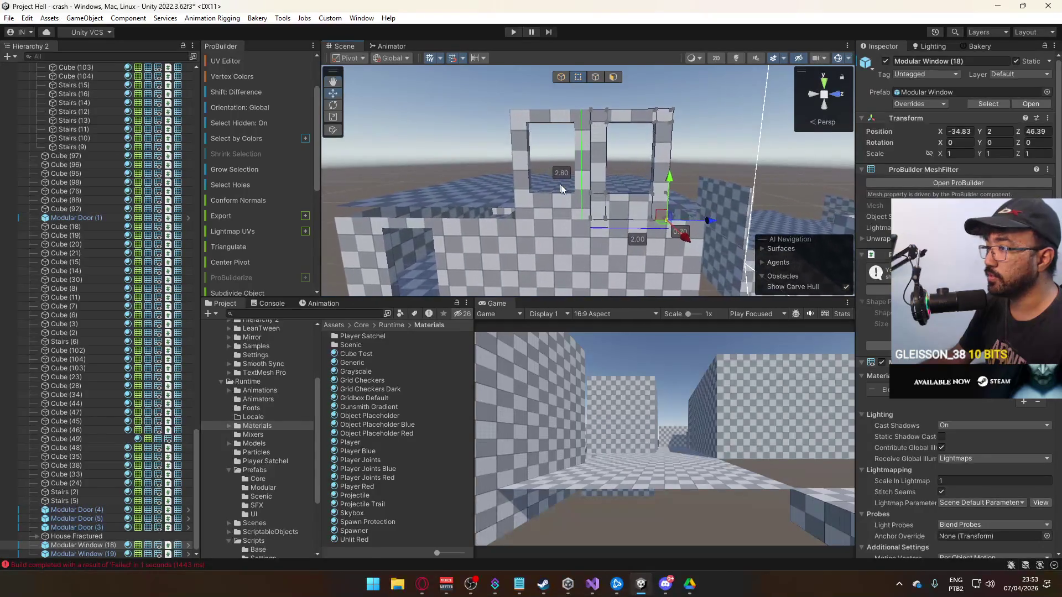
# Set window (19)'s pivot to its bottom-right corner vertex.
pyautogui.click(597, 221)
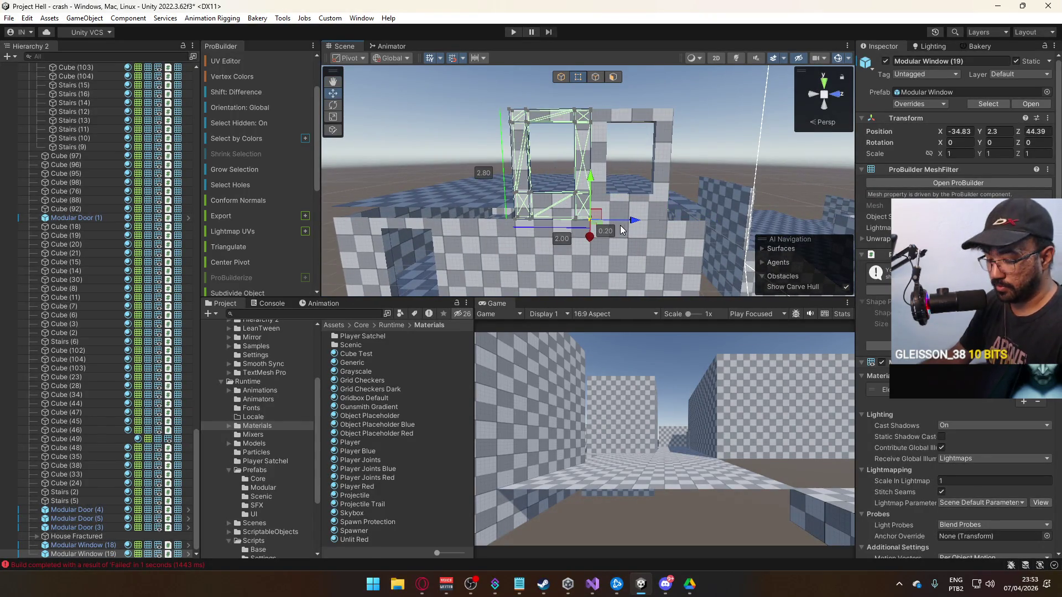
pyautogui.hotkey('ctrl', 'j')
pyautogui.click(561, 76)
pyautogui.moveTo(554, 221)
pyautogui.mouseDown()
pyautogui.moveTo(580, 244)
pyautogui.moveTo(636, 237)
pyautogui.mouseUp()
# Add two window copies along the wall at Z 42.39 and 40.39, undoing a misplaced extra.
pyautogui.hotkey('ctrl', 'd')
pyautogui.moveTo(735, 216)
pyautogui.mouseDown()
pyautogui.moveTo(655, 217)
pyautogui.moveTo(702, 206)
pyautogui.mouseUp()
pyautogui.hotkey('ctrl', 'd')
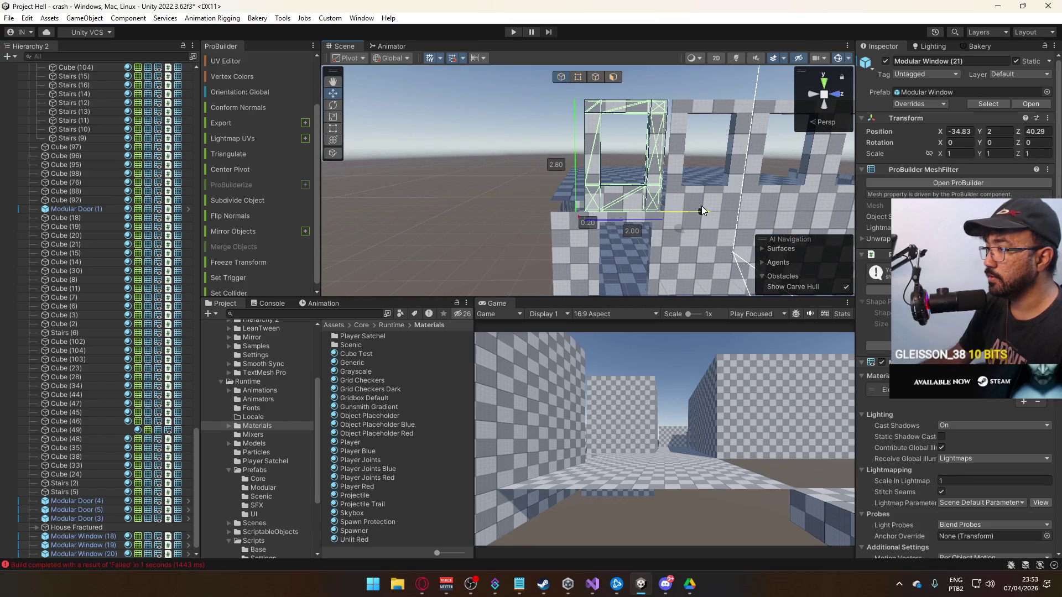
pyautogui.hotkey('ctrl', 'z')
pyautogui.hotkey('ctrl', 'z')
pyautogui.hotkey('ctrl', 'd')
pyautogui.moveTo(619, 201); pyautogui.dragTo(592, 225)
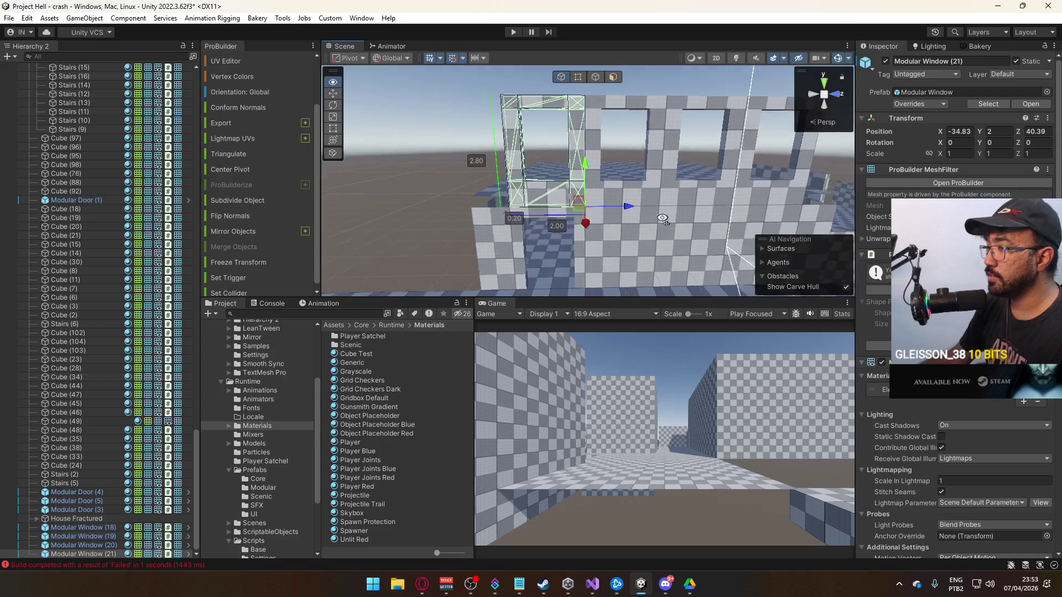
pyautogui.moveTo(637, 190); pyautogui.dragTo(585, 154)
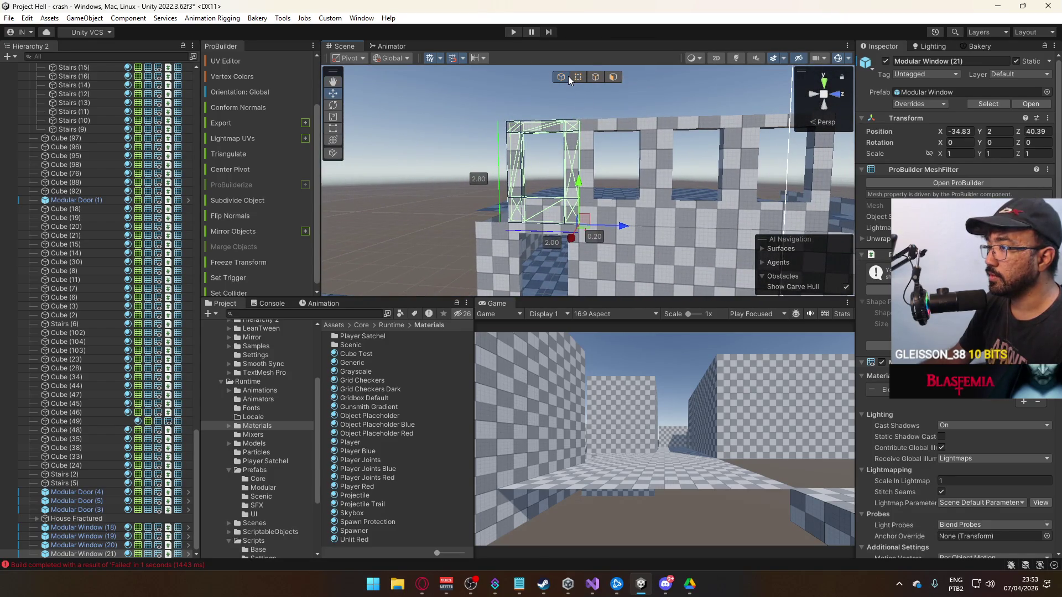
pyautogui.moveTo(570, 110); pyautogui.dragTo(555, 189)
pyautogui.scroll(-5, 592, 148)
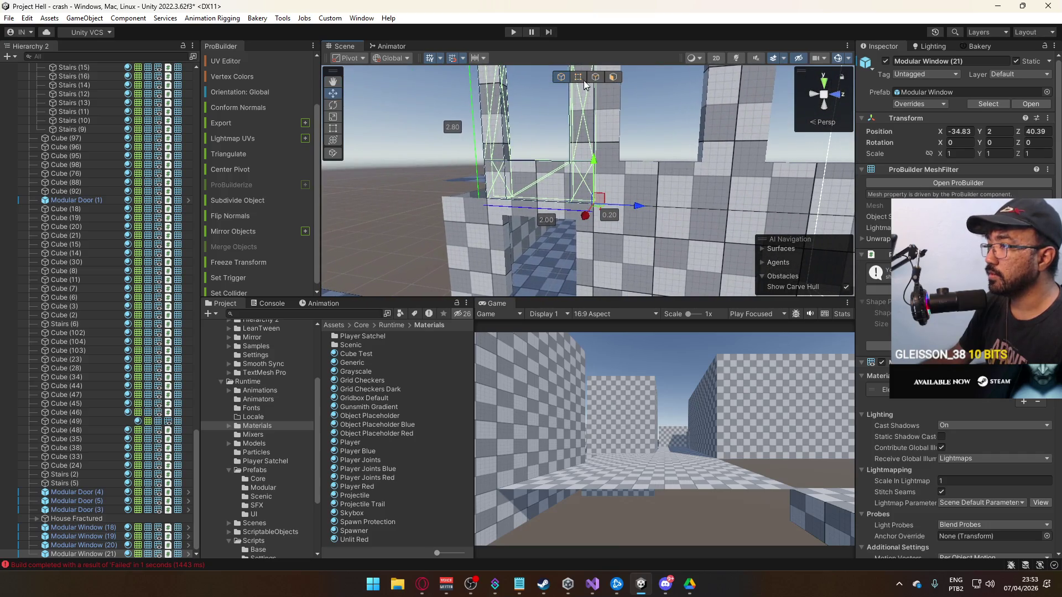
# Adjust window (21)'s vertices, bringing its top down to a 2.80 height.
pyautogui.click(582, 80)
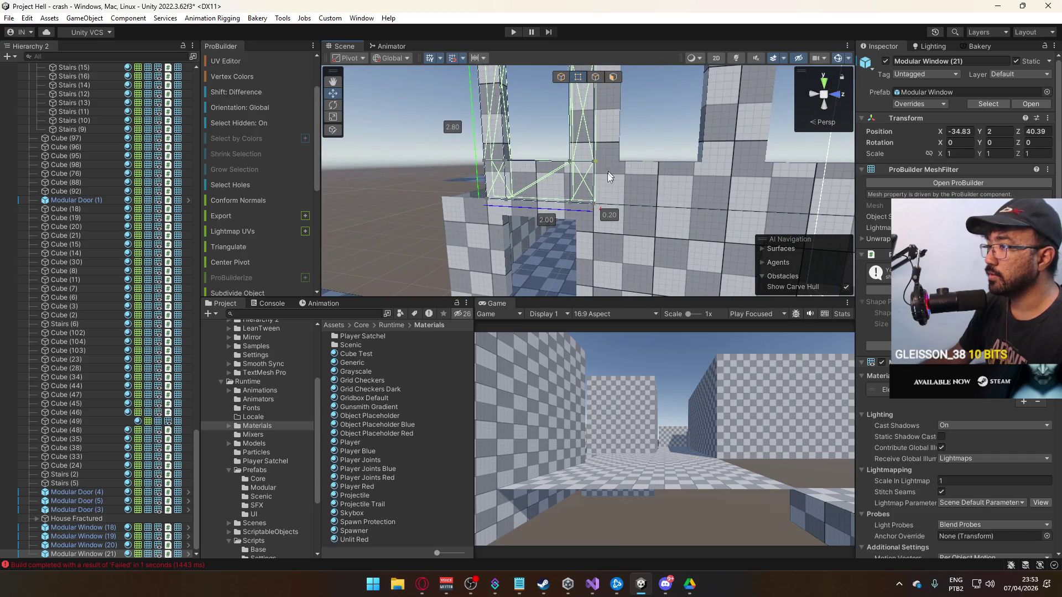
pyautogui.click(589, 205)
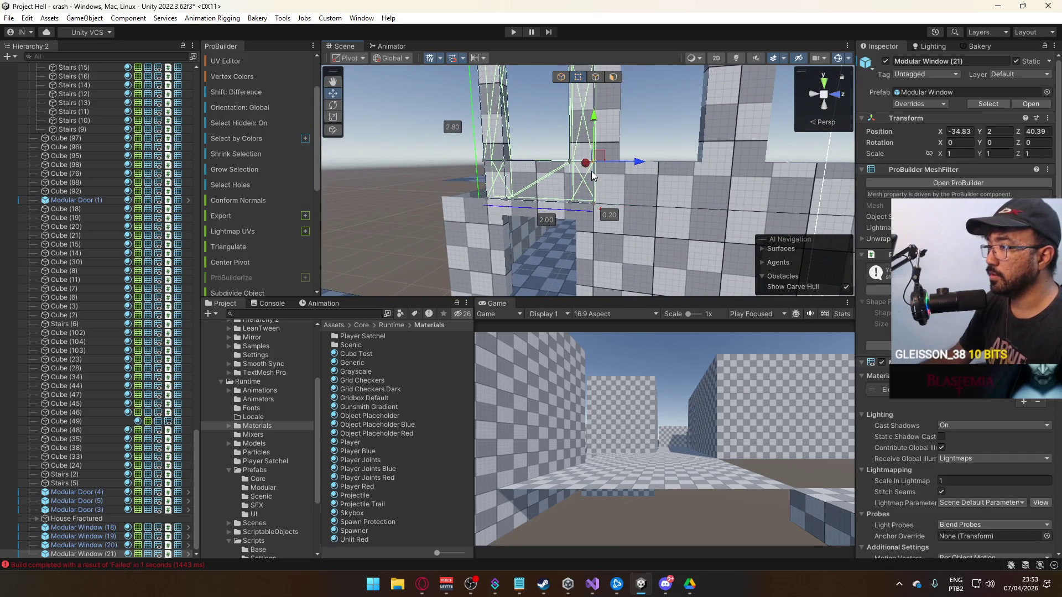
pyautogui.click(592, 208)
pyautogui.moveTo(591, 164); pyautogui.dragTo(593, 189)
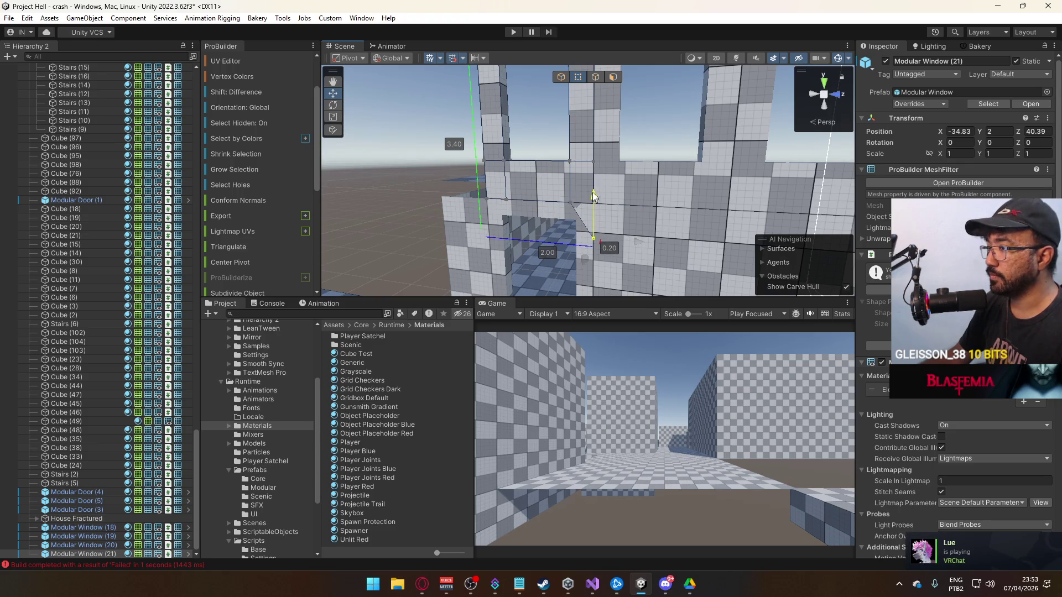
pyautogui.click(560, 78)
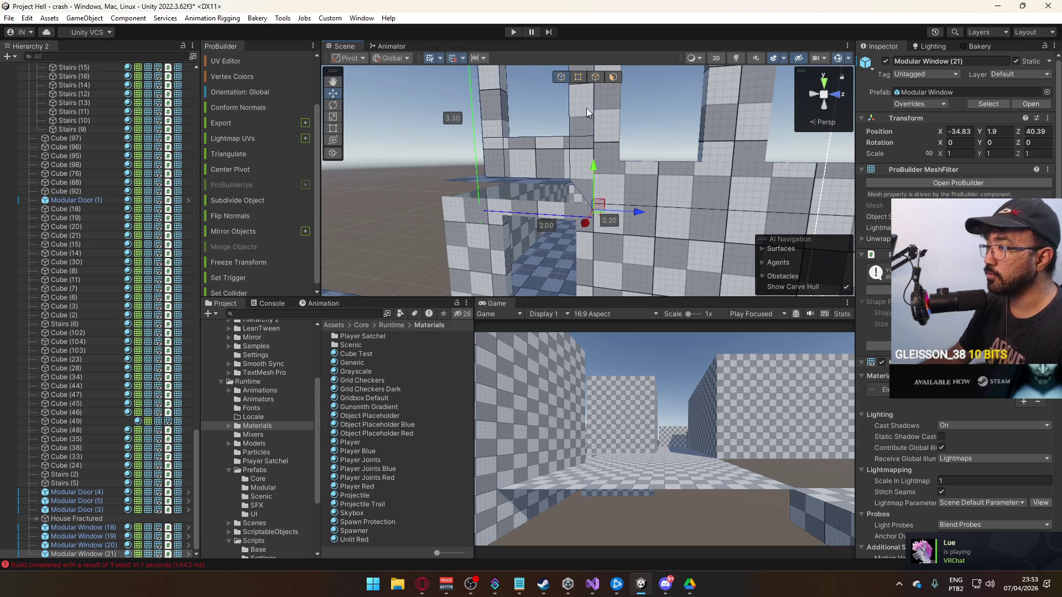
pyautogui.click(579, 77)
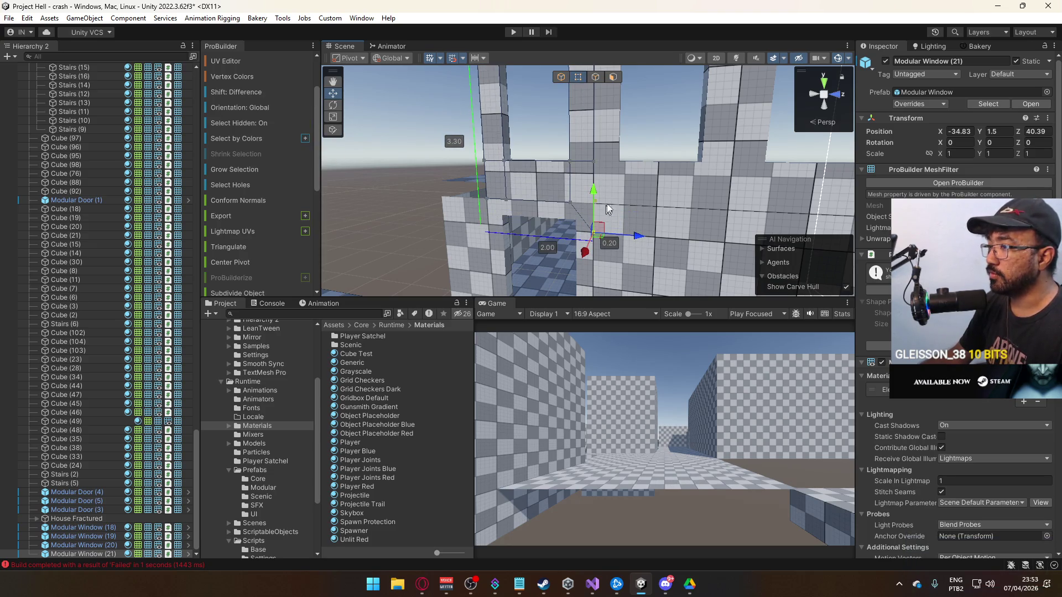
pyautogui.moveTo(598, 191)
pyautogui.mouseDown()
pyautogui.moveTo(590, 162)
pyautogui.moveTo(598, 157)
pyautogui.moveTo(576, 188)
pyautogui.moveTo(586, 190)
pyautogui.mouseUp()
pyautogui.click(561, 77)
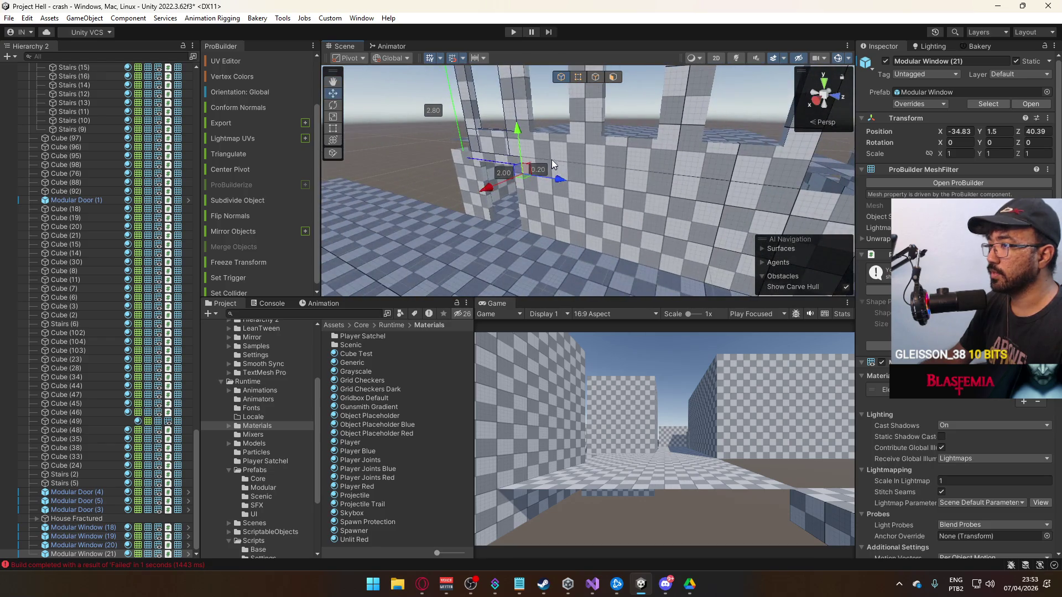
# Move Modular Window (21)'s pivot onto its corner vertex.
pyautogui.keyDown('alt'); pyautogui.moveTo(602, 149); pyautogui.dragTo(616, 154); pyautogui.keyUp('alt')
pyautogui.click(664, 160)
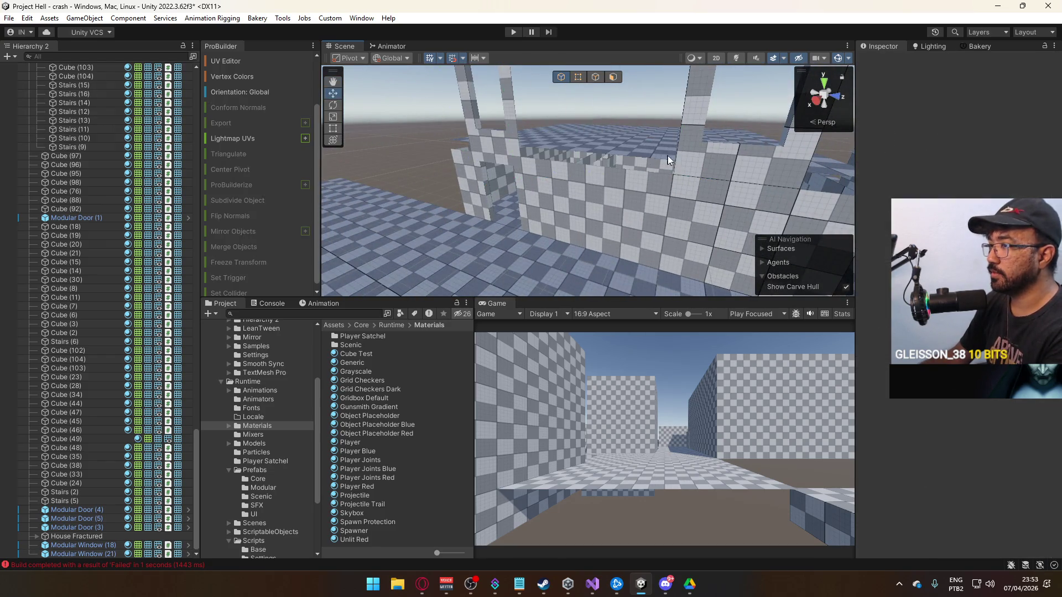
pyautogui.click(706, 166)
pyautogui.click(515, 162)
pyautogui.moveTo(515, 162)
pyautogui.keyDown('alt'); pyautogui.mouseDown()
pyautogui.moveTo(559, 174)
pyautogui.moveTo(547, 132)
pyautogui.mouseUp(); pyautogui.keyUp('alt')
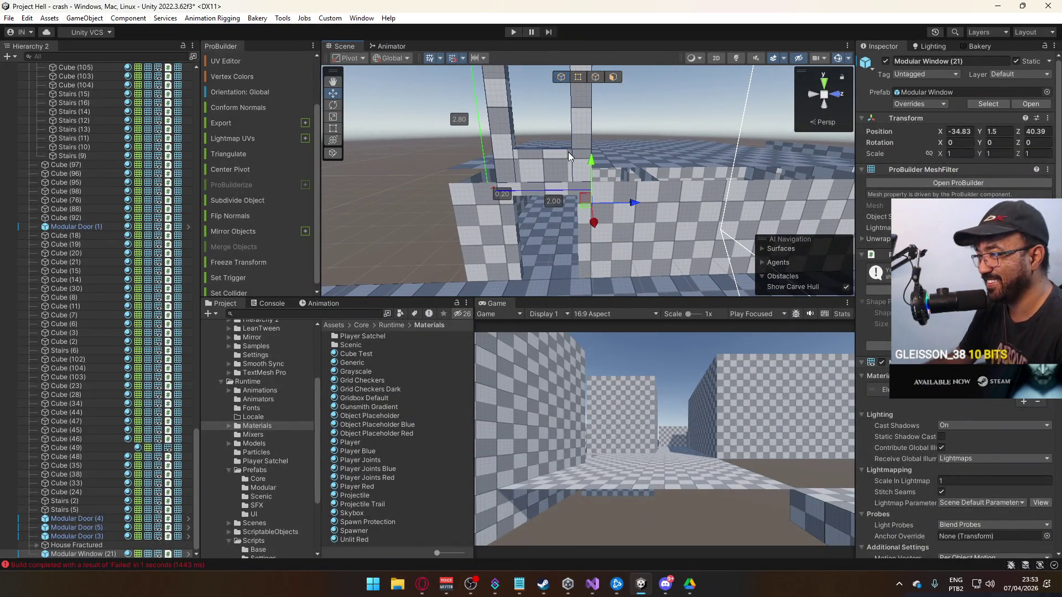
pyautogui.click(580, 79)
pyautogui.click(592, 176)
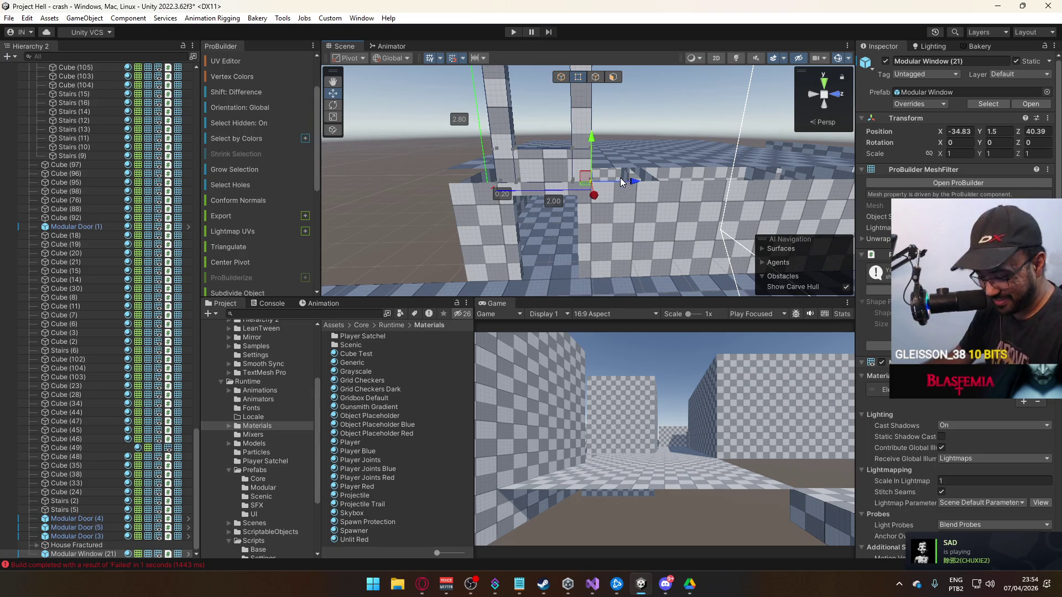
pyautogui.hotkey('ctrl', 'j')
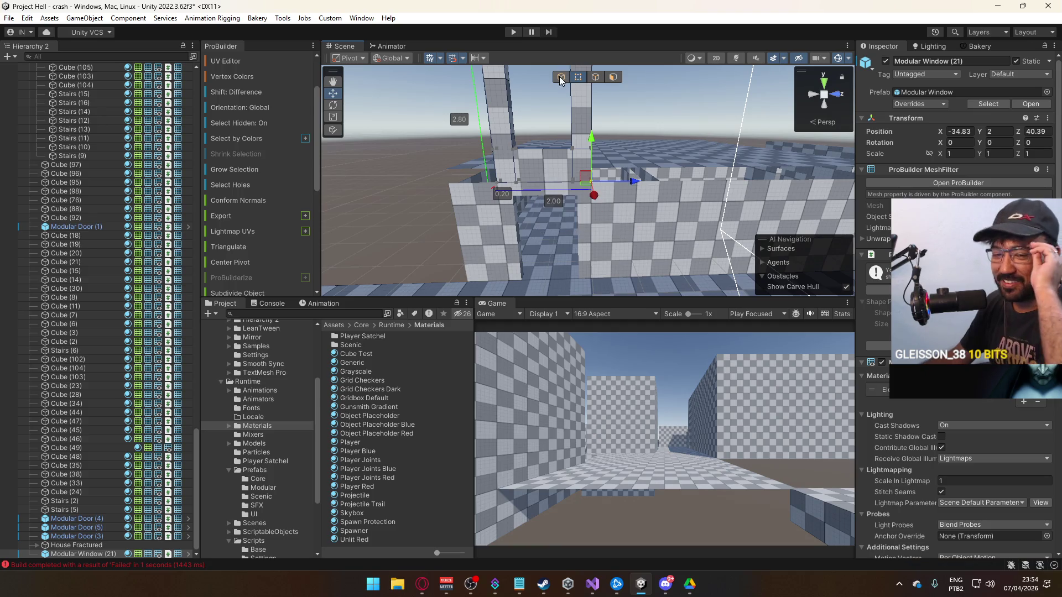
pyautogui.click(560, 77)
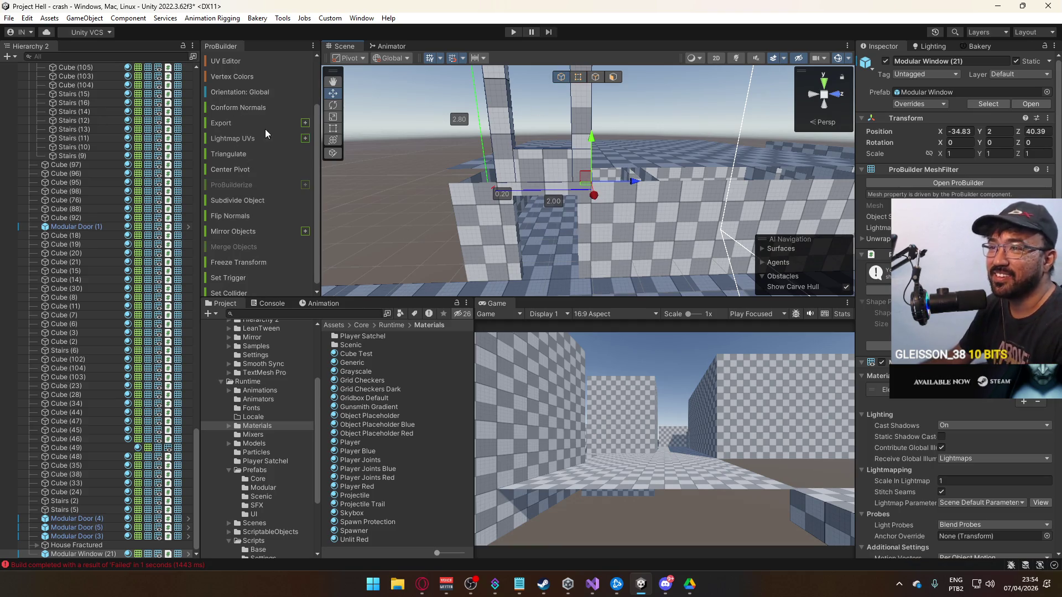
pyautogui.scroll(2, 274, 231)
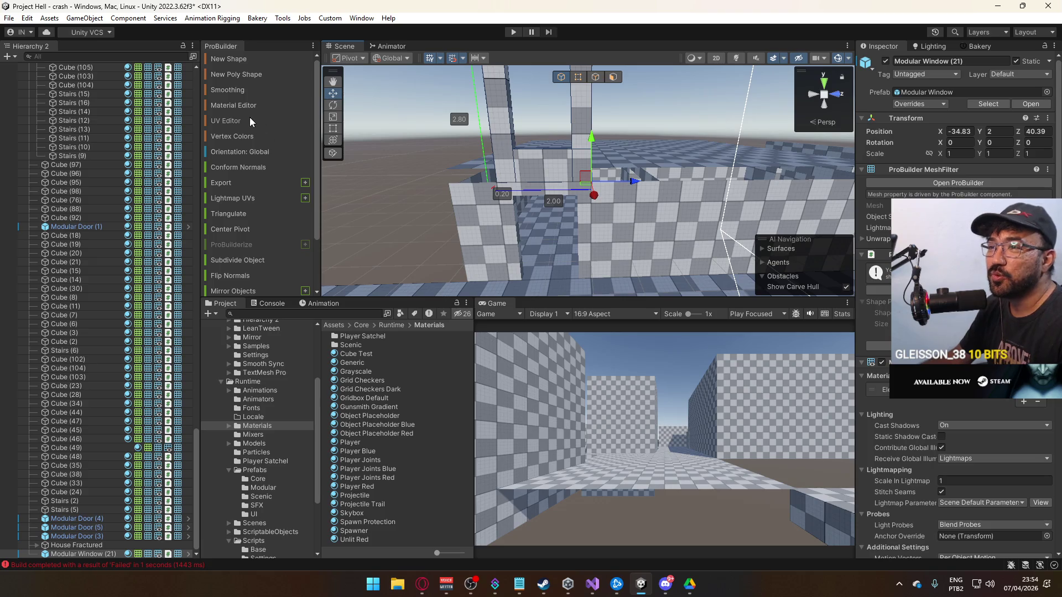
# Give Modular Window (21)'s faces a UV Offset Y of 0.5 in the UV Editor.
pyautogui.click(252, 121)
pyautogui.scroll(-5, 516, 247)
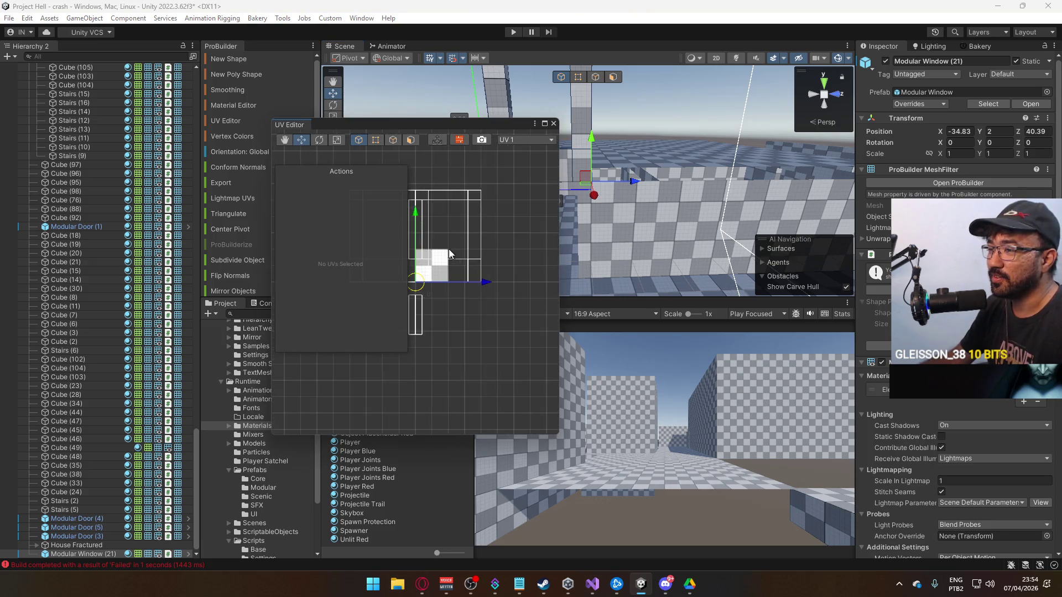
pyautogui.moveTo(575, 199)
pyautogui.mouseDown()
pyautogui.moveTo(595, 196)
pyautogui.moveTo(586, 201)
pyautogui.mouseUp()
pyautogui.click(411, 140)
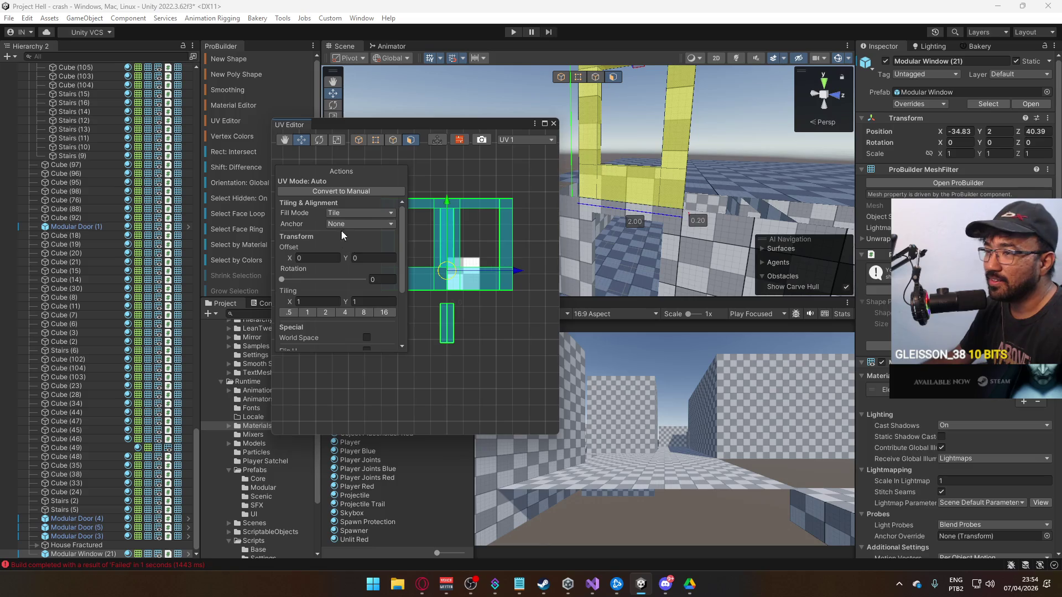
pyautogui.click(385, 257)
pyautogui.write('0.5')
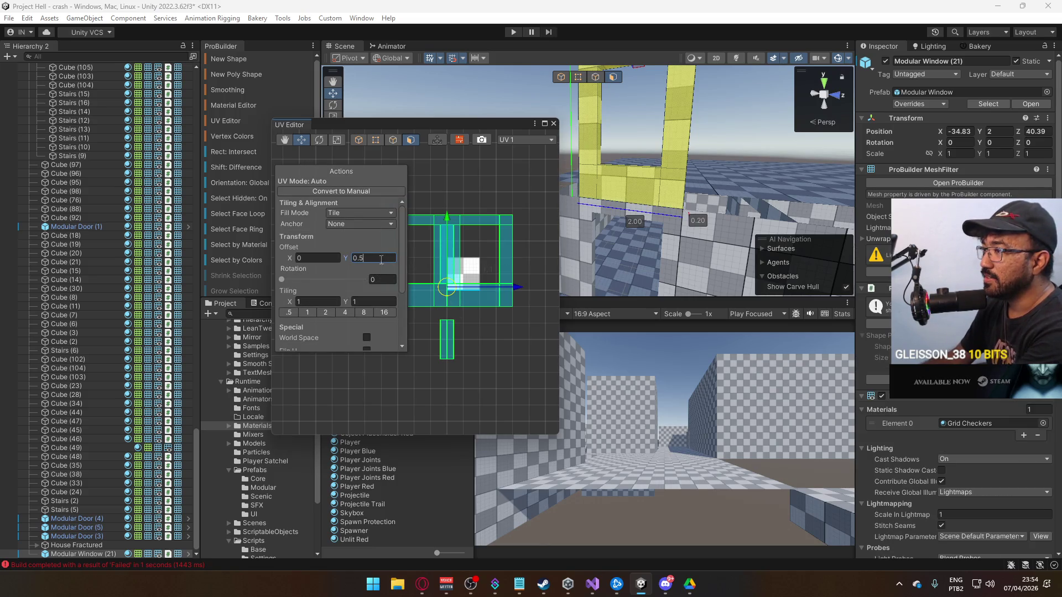
pyautogui.click(554, 128)
pyautogui.click(560, 78)
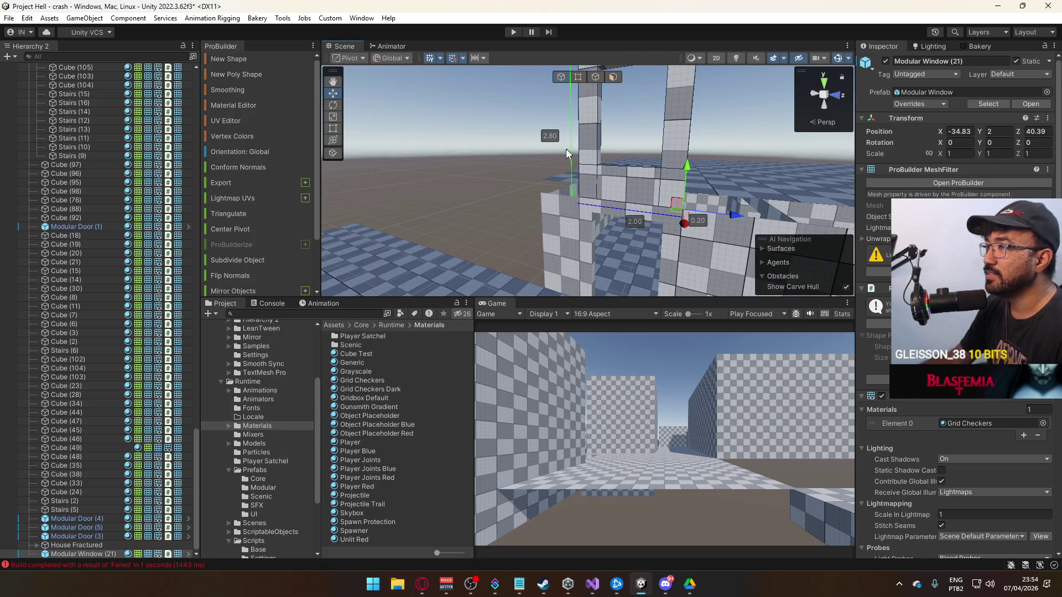
pyautogui.press('Right')
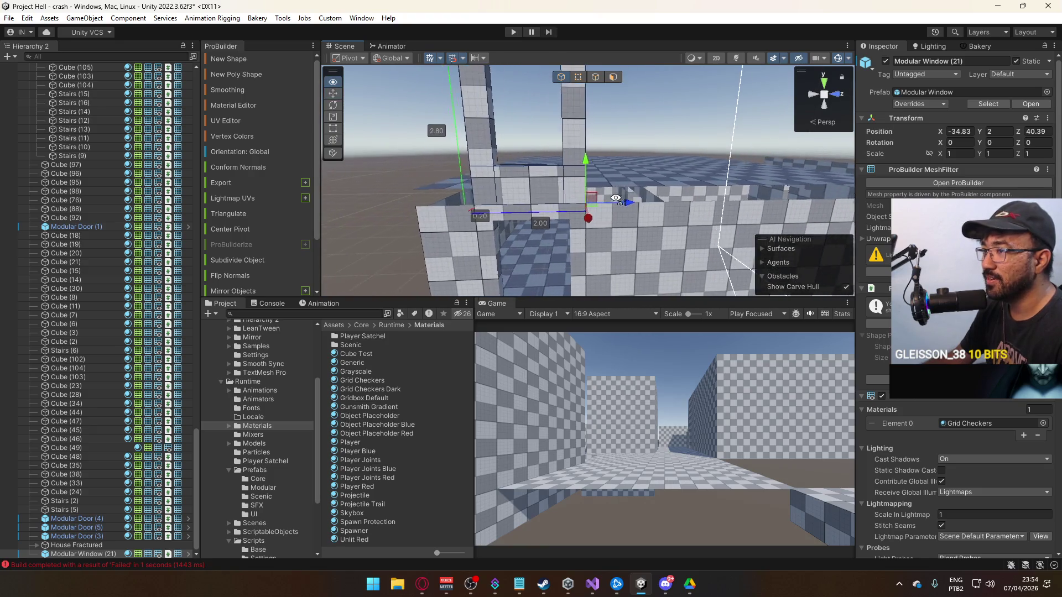
# Make three copies of window (21), sliding each further along the wall starting at Z 42.69.
pyautogui.hotkey('ctrl', 'd')
pyautogui.moveTo(590, 202); pyautogui.dragTo(714, 199)
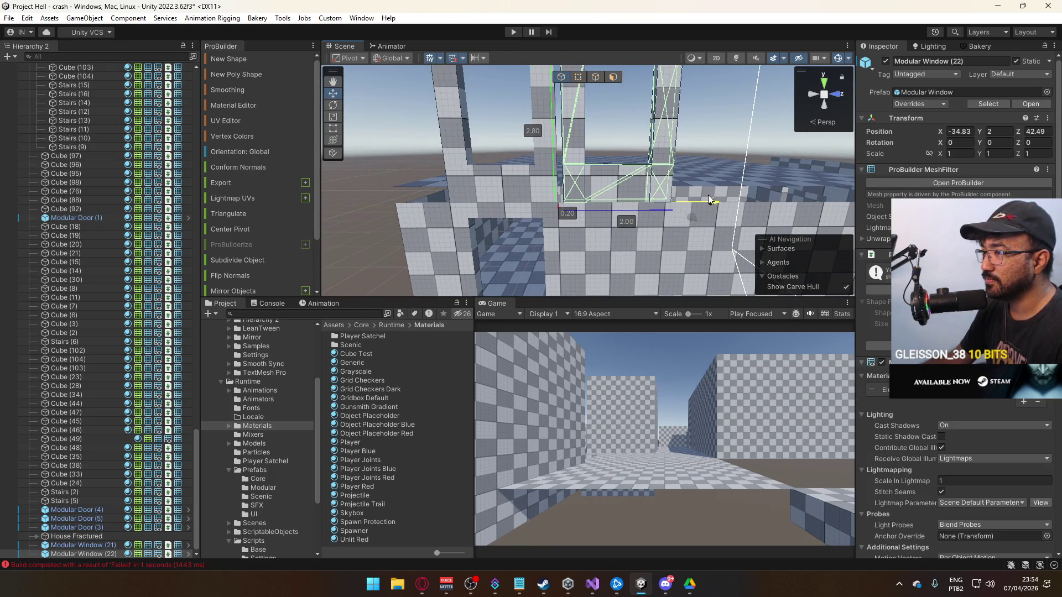
pyautogui.press('Down')
pyautogui.hotkey('ctrl', 'd')
pyautogui.moveTo(626, 195); pyautogui.dragTo(686, 197)
pyautogui.hotkey('ctrl', 'd')
pyautogui.press('Right')
pyautogui.moveTo(567, 196); pyautogui.dragTo(639, 195)
pyautogui.click(686, 121)
pyautogui.moveTo(686, 122)
pyautogui.mouseDown()
pyautogui.moveTo(725, 135)
pyautogui.moveTo(915, 144)
pyautogui.moveTo(643, 170)
pyautogui.moveTo(647, 109)
pyautogui.moveTo(575, 92)
pyautogui.moveTo(731, 165)
pyautogui.moveTo(719, 161)
pyautogui.moveTo(752, 161)
pyautogui.moveTo(505, 201)
pyautogui.moveTo(671, 179)
pyautogui.moveTo(642, 171)
pyautogui.mouseUp()
# Stretch window (21)'s left edge outward to close the gap.
pyautogui.click(653, 166)
pyautogui.press('f')
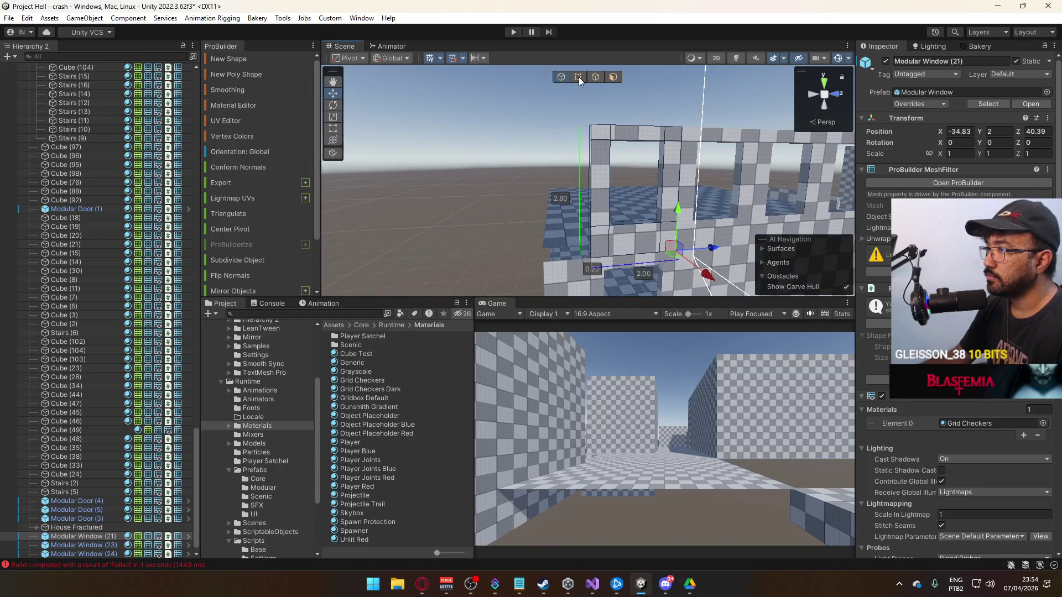
pyautogui.click(579, 80)
pyautogui.moveTo(591, 108); pyautogui.dragTo(560, 184)
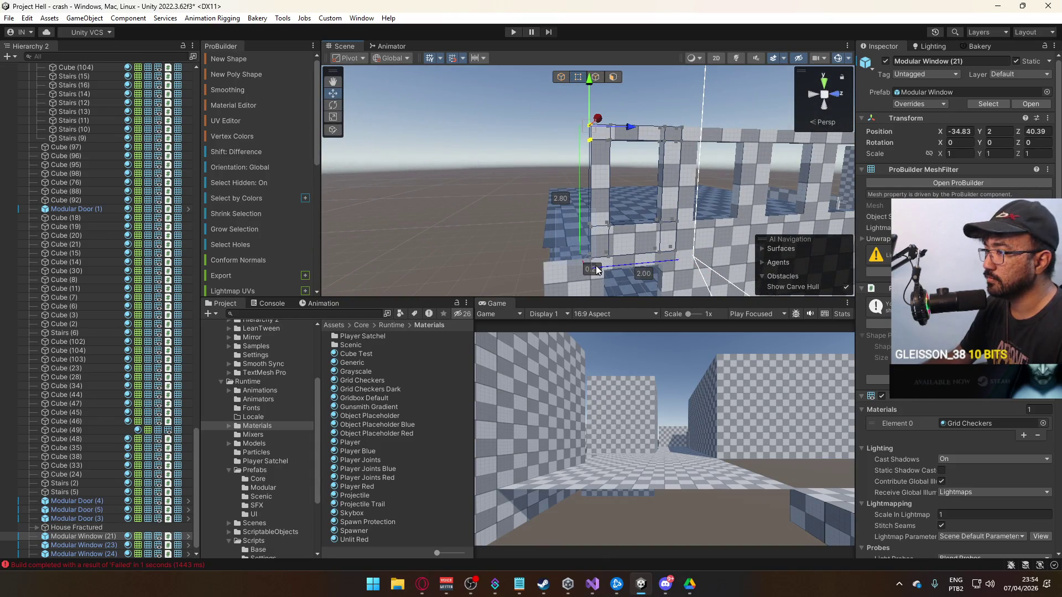
pyautogui.moveTo(599, 277); pyautogui.dragTo(586, 75)
pyautogui.moveTo(637, 253); pyautogui.dragTo(590, 263)
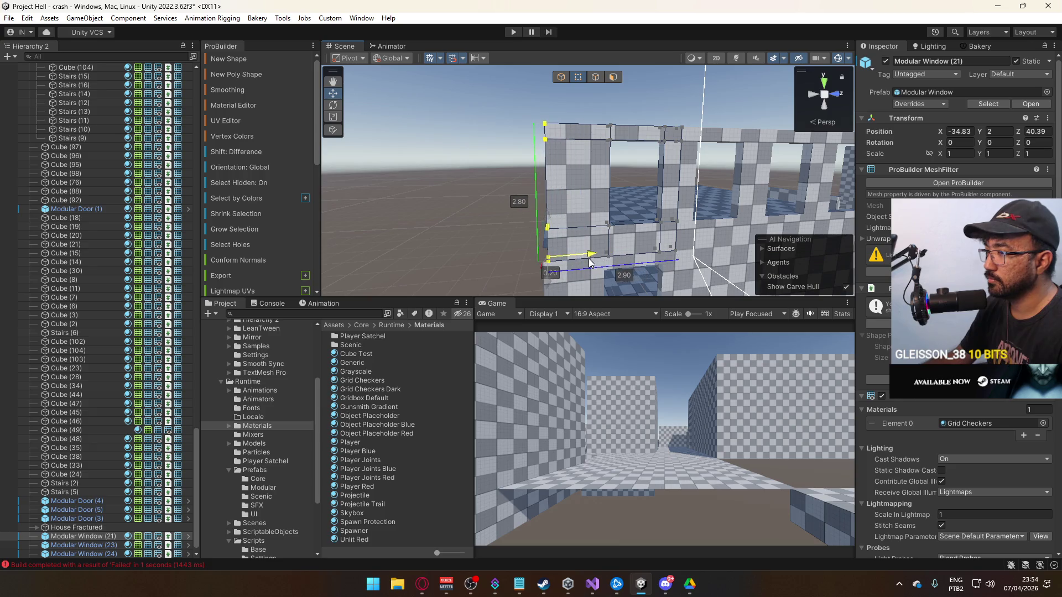
# Widen window (24)'s right side outward to 2.90.
pyautogui.click(730, 183)
pyautogui.press('f')
pyautogui.moveTo(650, 108); pyautogui.dragTo(616, 283)
pyautogui.click(665, 132)
pyautogui.hotkey('ctrl', 'z')
pyautogui.moveTo(664, 132)
pyautogui.mouseDown()
pyautogui.moveTo(701, 133)
pyautogui.moveTo(747, 166)
pyautogui.moveTo(790, 168)
pyautogui.moveTo(791, 190)
pyautogui.moveTo(539, 188)
pyautogui.moveTo(502, 175)
pyautogui.mouseUp()
pyautogui.click(561, 77)
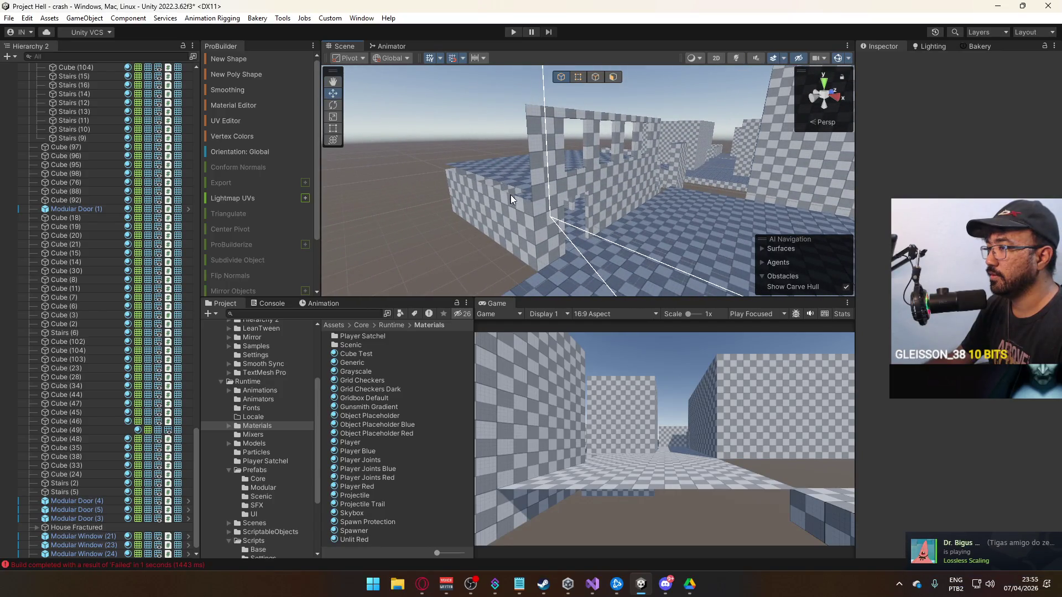
# Duplicate slab Cube (49), raise the copy to Y 4.8, and delete its top face.
pyautogui.click(572, 228)
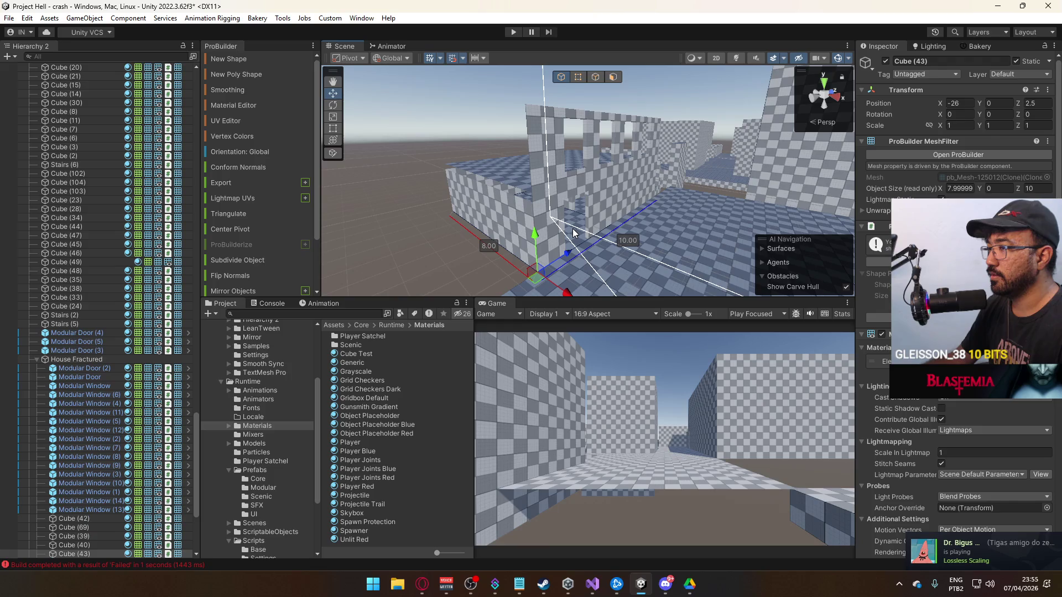
pyautogui.moveTo(500, 193); pyautogui.dragTo(587, 194)
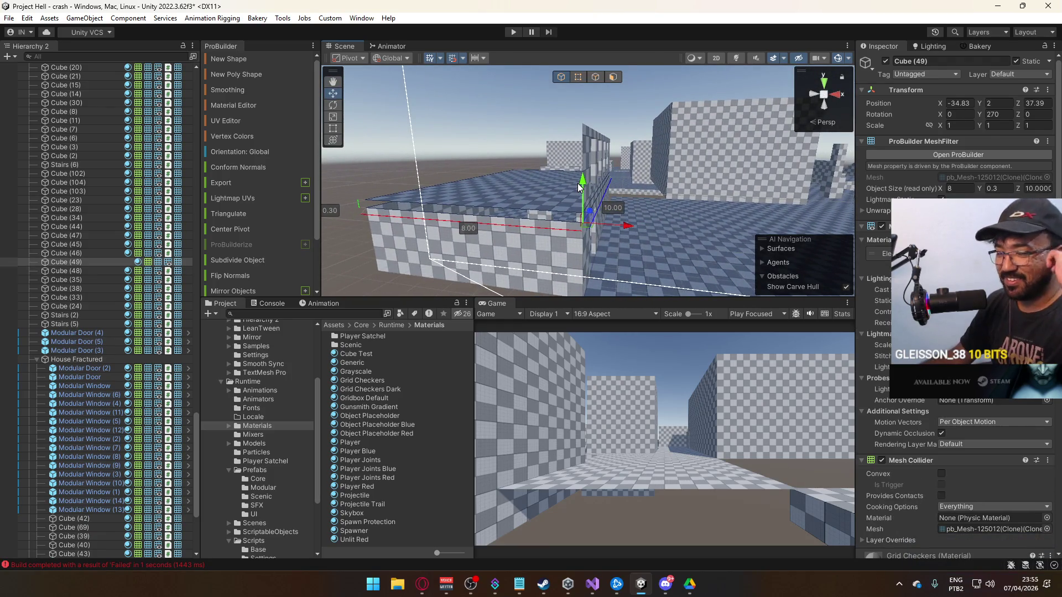
pyautogui.hotkey('ctrl', 'd')
pyautogui.moveTo(582, 182); pyautogui.dragTo(577, 82)
pyautogui.moveTo(580, 154); pyautogui.dragTo(534, 154)
pyautogui.press('k')
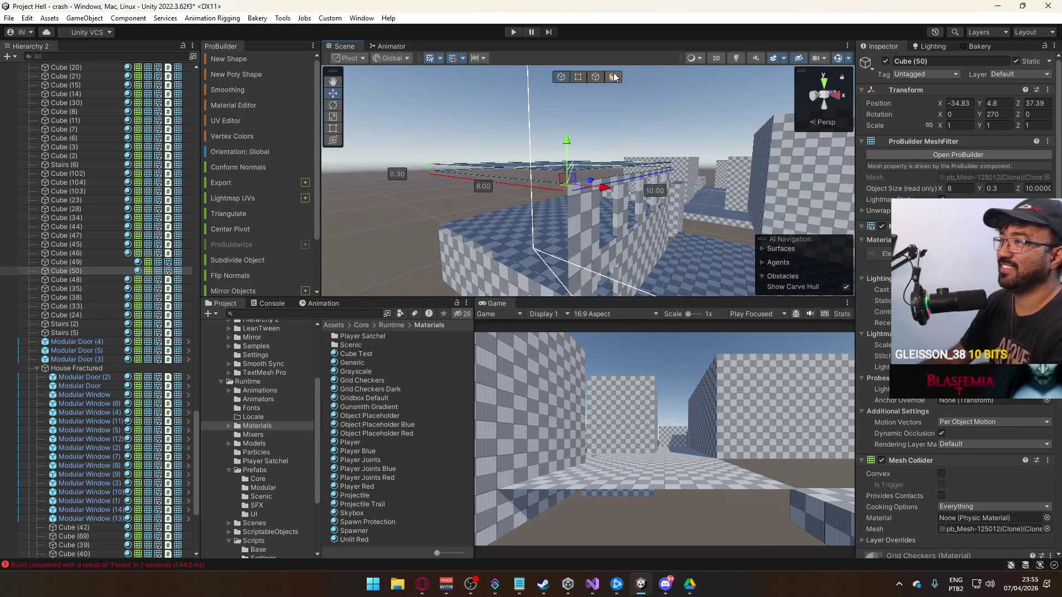
pyautogui.click(580, 165)
pyautogui.press('Delete')
pyautogui.moveTo(577, 81)
pyautogui.mouseDown()
pyautogui.moveTo(576, 93)
pyautogui.moveTo(484, 86)
pyautogui.moveTo(467, 105)
pyautogui.moveTo(777, 176)
pyautogui.mouseUp()
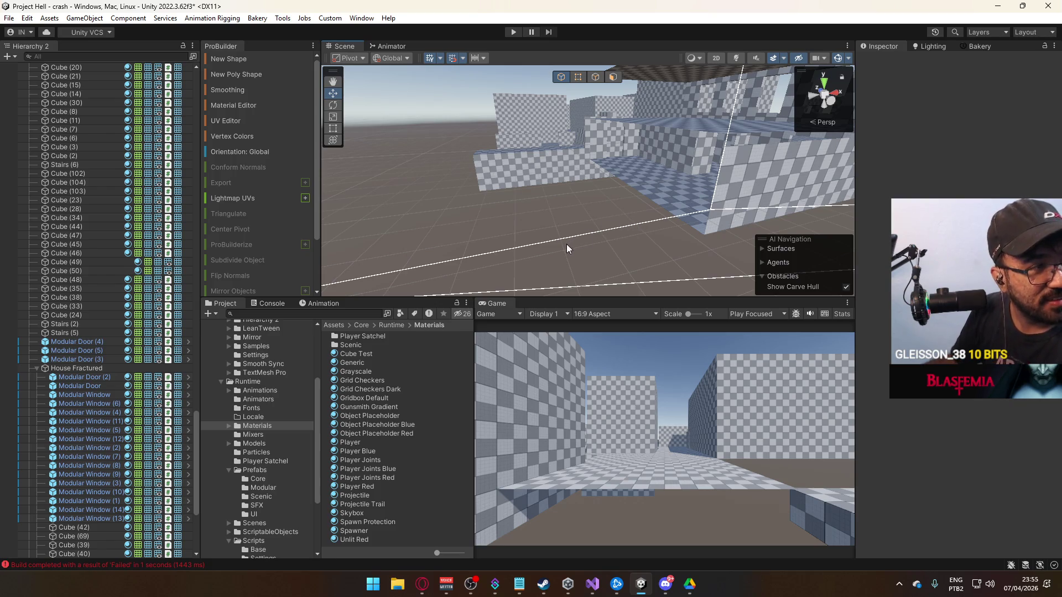
# Locate and select Modular Door (3) along the corridor wall.
pyautogui.scroll(5, 571, 166)
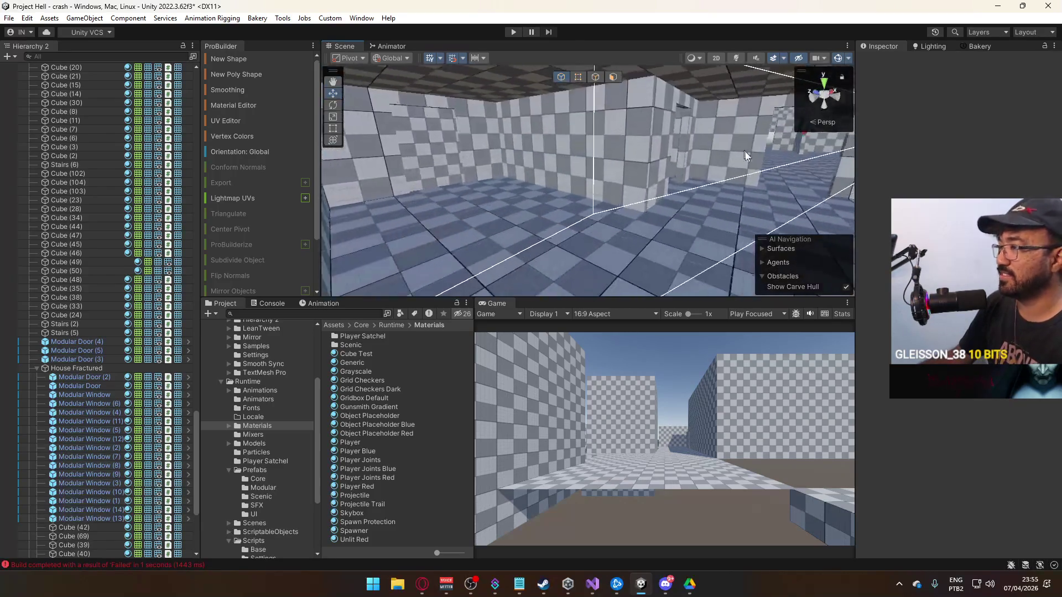
pyautogui.click(747, 163)
pyautogui.scroll(-4, 703, 160)
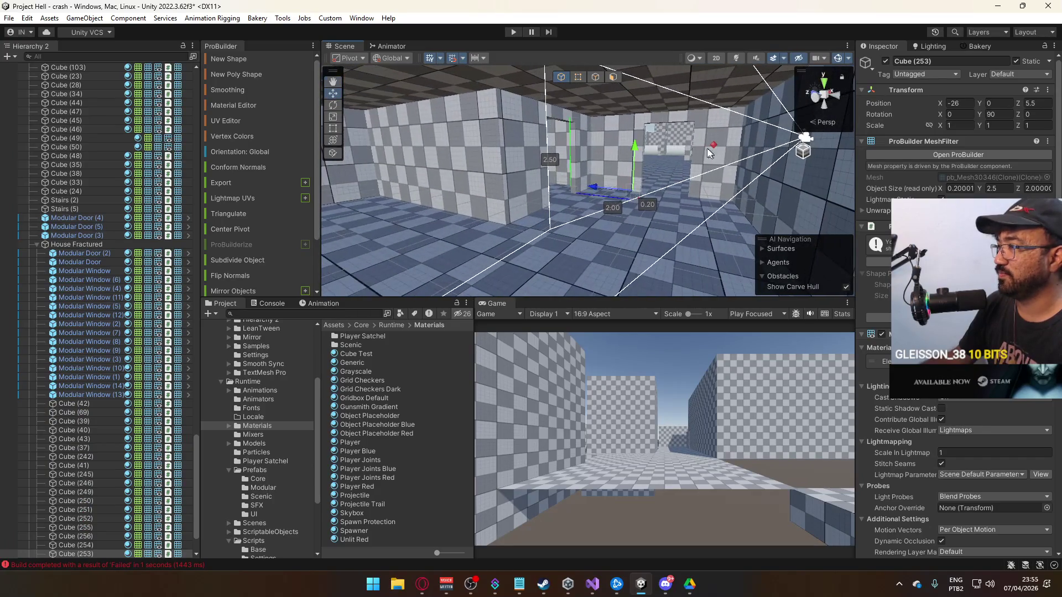
pyautogui.click(646, 122)
pyautogui.scroll(5, 609, 144)
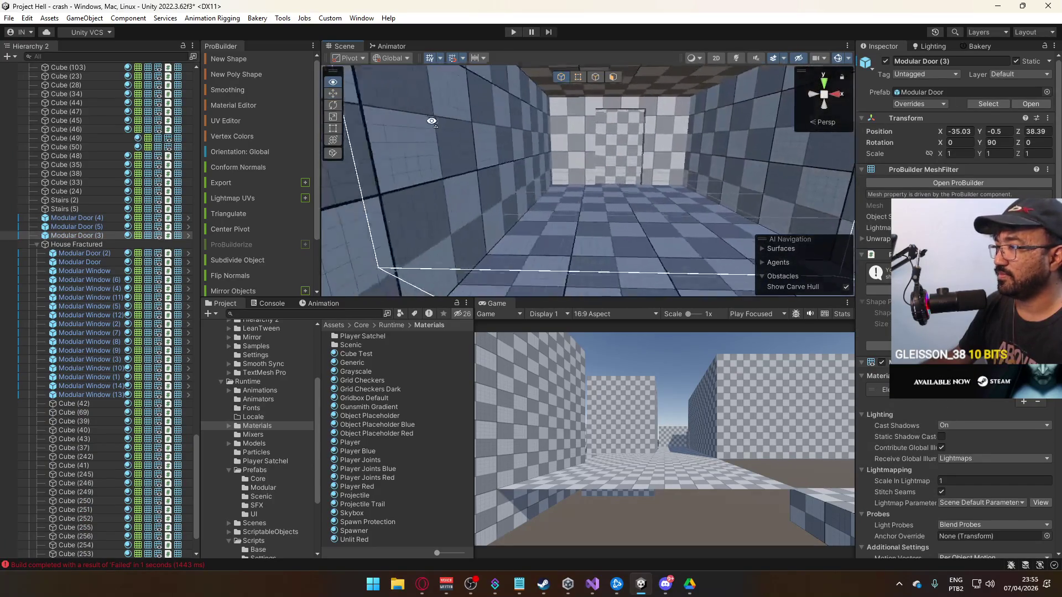
pyautogui.click(583, 156)
pyautogui.press('f')
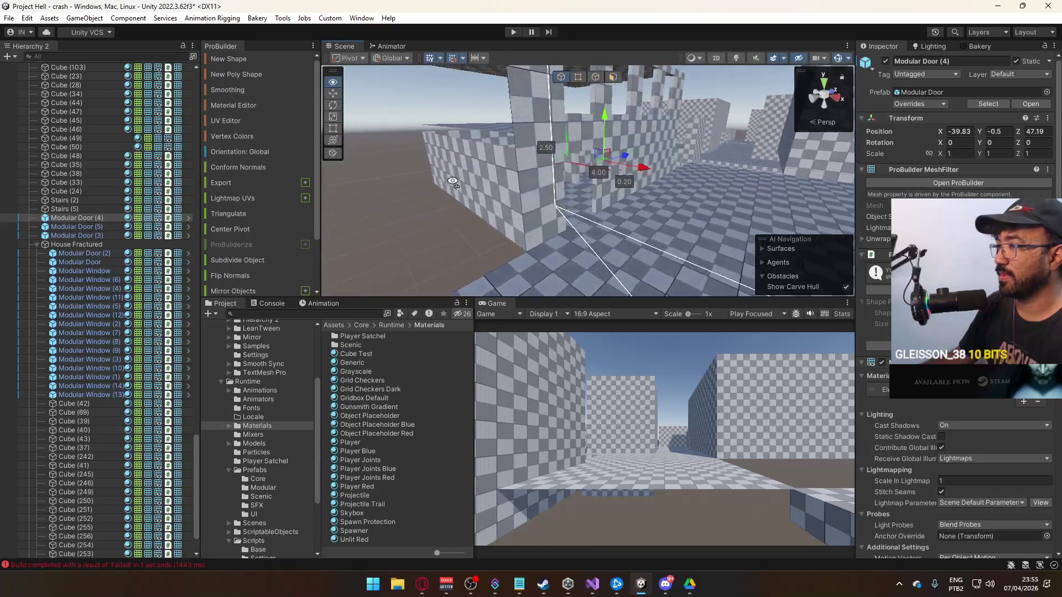
pyautogui.click(500, 174)
pyautogui.moveTo(500, 173)
pyautogui.mouseDown()
pyautogui.moveTo(375, 178)
pyautogui.moveTo(498, 199)
pyautogui.moveTo(775, 198)
pyautogui.moveTo(708, 172)
pyautogui.moveTo(686, 177)
pyautogui.moveTo(683, 195)
pyautogui.moveTo(698, 205)
pyautogui.moveTo(441, 207)
pyautogui.moveTo(613, 219)
pyautogui.moveTo(584, 207)
pyautogui.moveTo(594, 210)
pyautogui.moveTo(607, 161)
pyautogui.mouseUp()
# Duplicate Modular Door (3) into Modular Door (6) at Z 44.89.
pyautogui.hotkey('ctrl', 'd')
pyautogui.moveTo(607, 160)
pyautogui.mouseDown()
pyautogui.moveTo(564, 166)
pyautogui.moveTo(612, 81)
pyautogui.moveTo(587, 119)
pyautogui.moveTo(557, 127)
pyautogui.mouseUp()
pyautogui.click(579, 78)
pyautogui.click(561, 80)
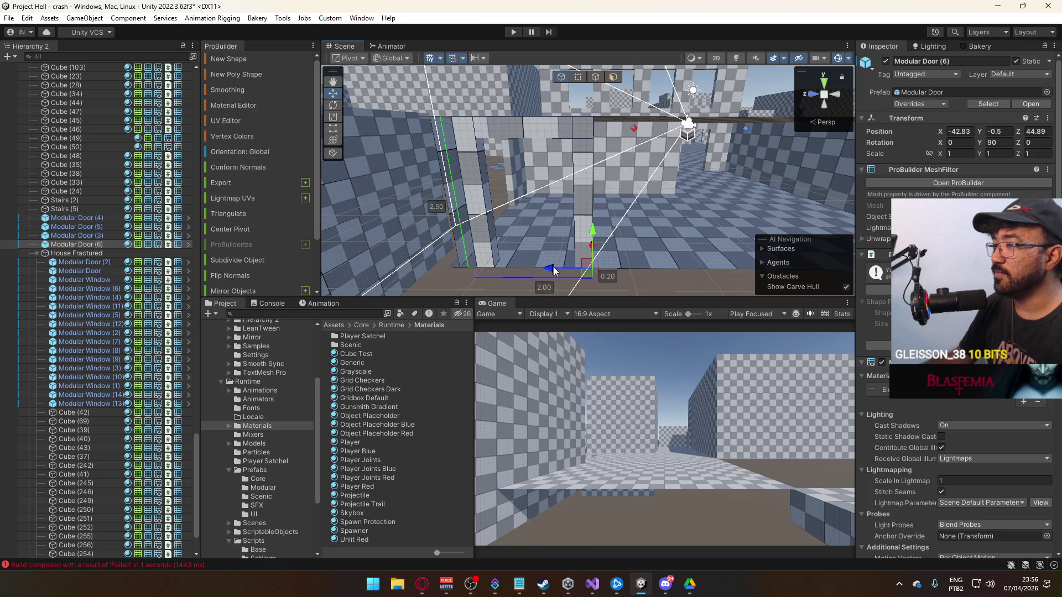
# Select Modular Door (6) and slide it along the checkered wall.
pyautogui.click(638, 285)
pyautogui.scroll(5, 588, 266)
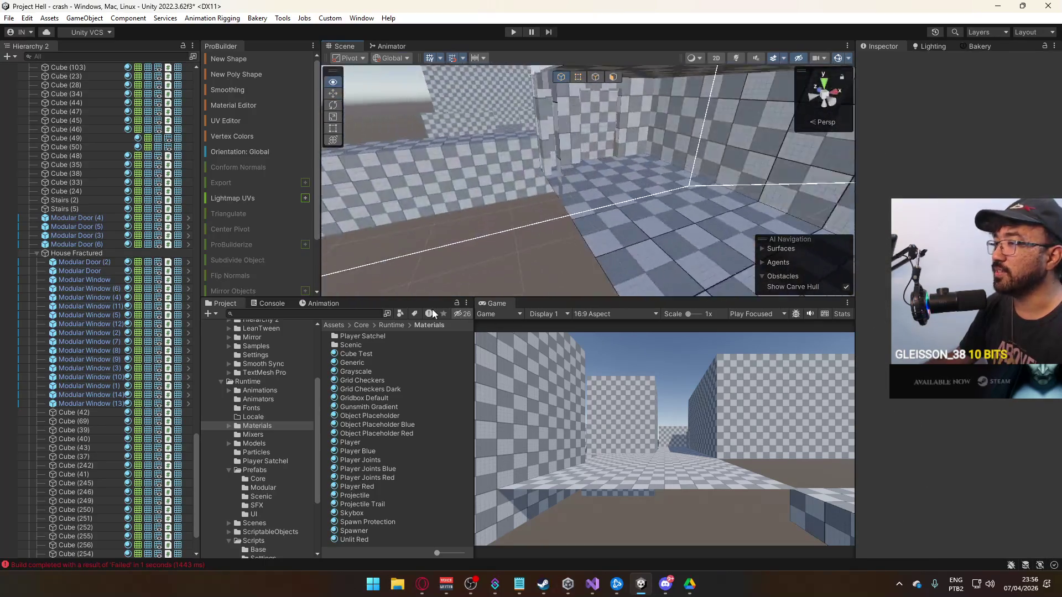
pyautogui.scroll(-3, 542, 236)
pyautogui.click(583, 198)
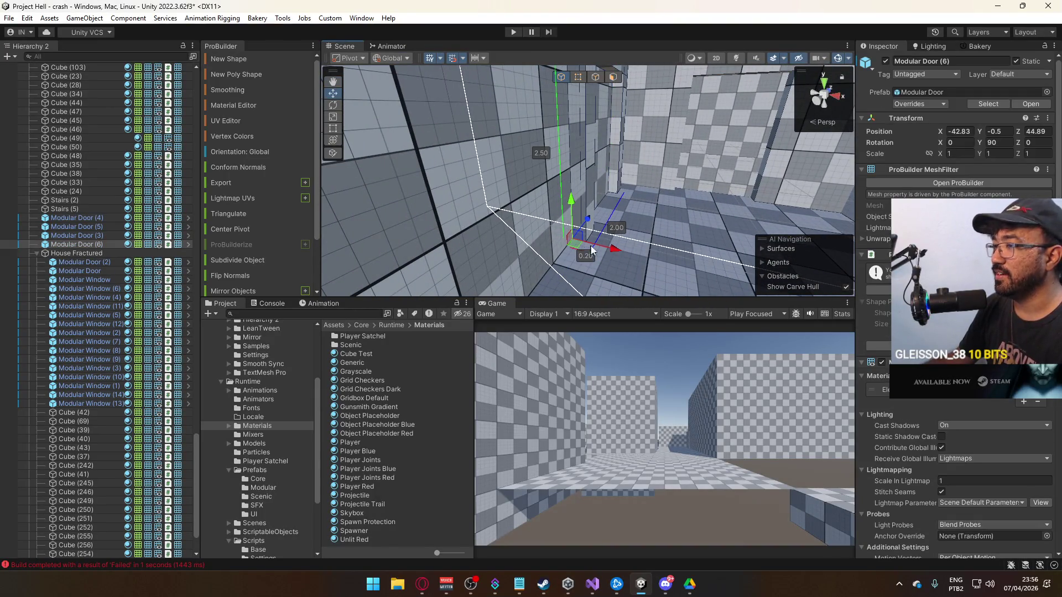
pyautogui.moveTo(581, 249); pyautogui.dragTo(600, 247)
# Inspect the doorway from the adjoining wall, then nudge the door along Z to 44.39.
pyautogui.click(589, 220)
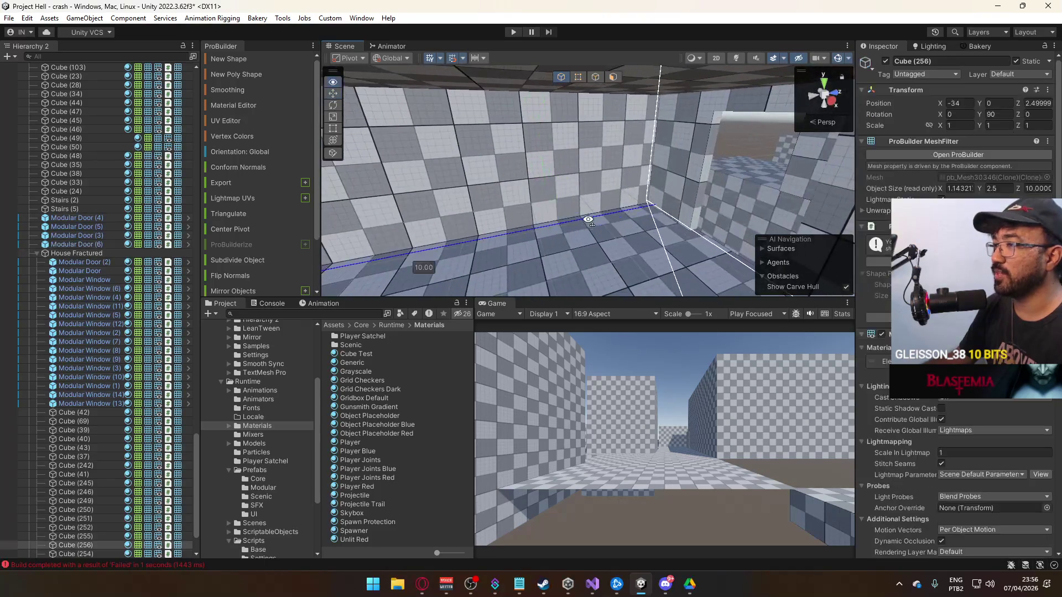
pyautogui.press('f')
pyautogui.scroll(-2, 592, 209)
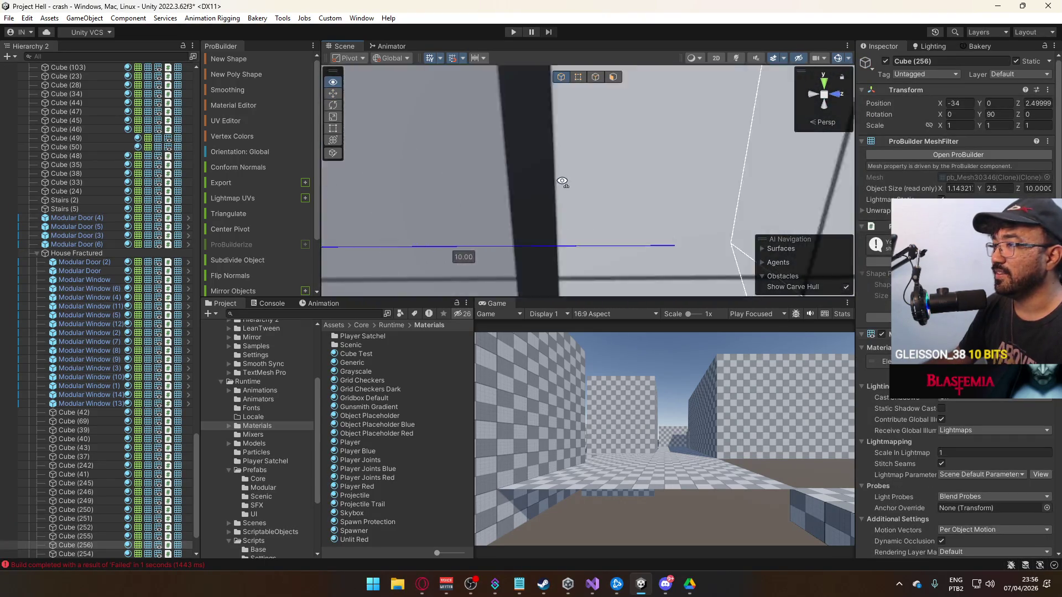
pyautogui.click(578, 77)
pyautogui.moveTo(619, 94)
pyautogui.mouseDown()
pyautogui.moveTo(652, 142)
pyautogui.moveTo(715, 126)
pyautogui.moveTo(671, 206)
pyautogui.moveTo(696, 188)
pyautogui.moveTo(692, 172)
pyautogui.moveTo(542, 184)
pyautogui.moveTo(553, 178)
pyautogui.moveTo(534, 190)
pyautogui.moveTo(531, 225)
pyautogui.moveTo(547, 216)
pyautogui.mouseUp()
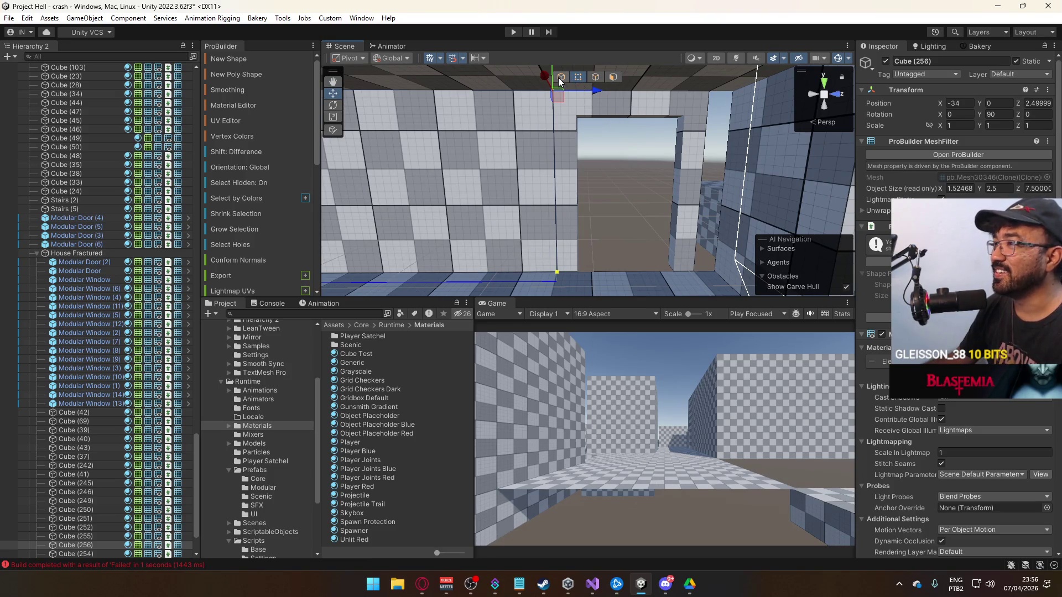
pyautogui.click(569, 120)
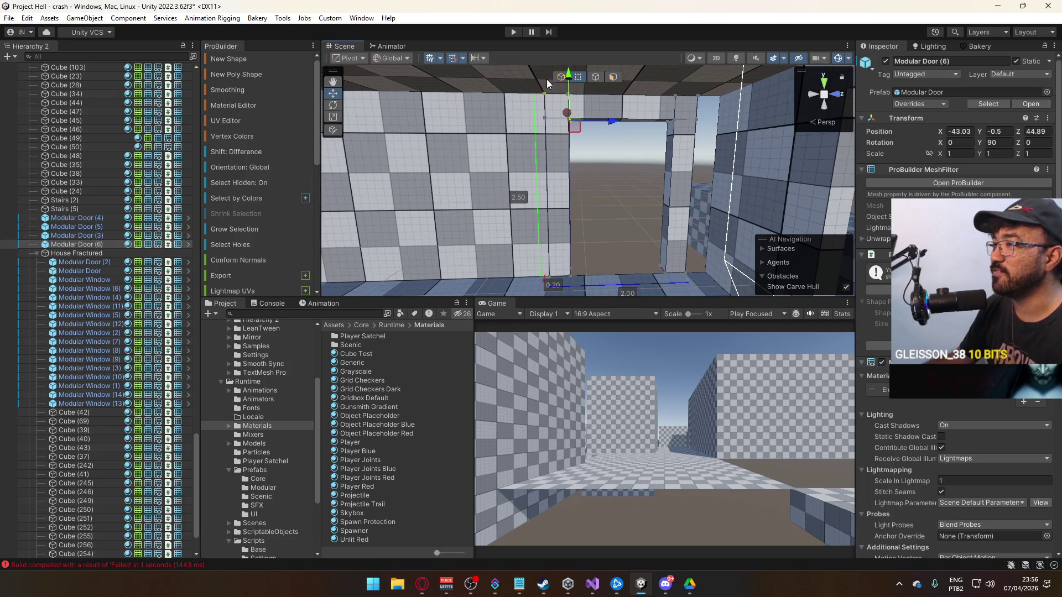
pyautogui.click(562, 77)
pyautogui.press('f')
pyautogui.moveTo(611, 232); pyautogui.dragTo(580, 242)
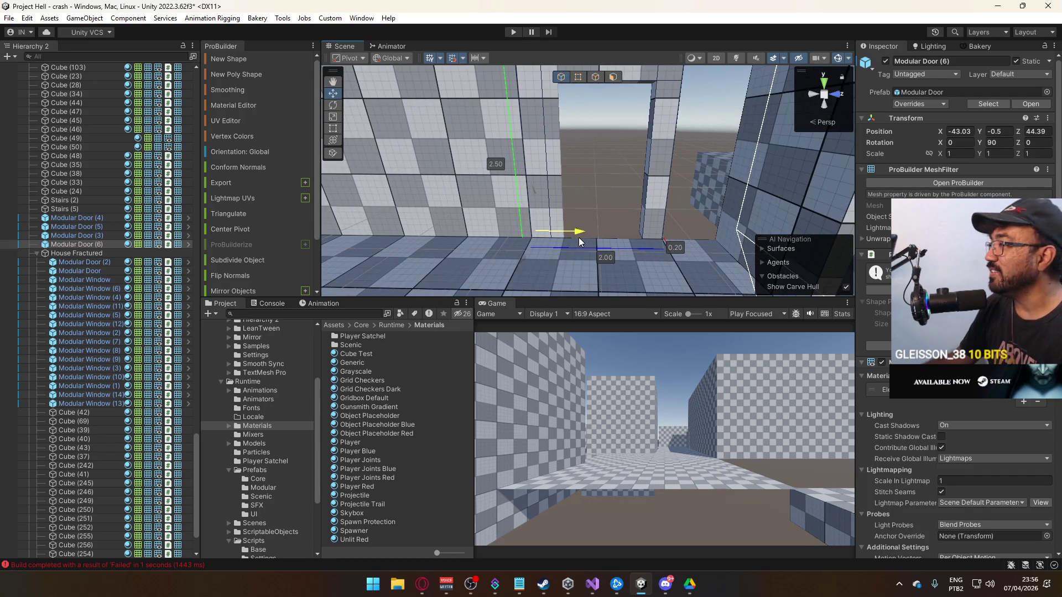
# Stretch the adjoining wall's corner vertex over to meet the doorway.
pyautogui.click(521, 147)
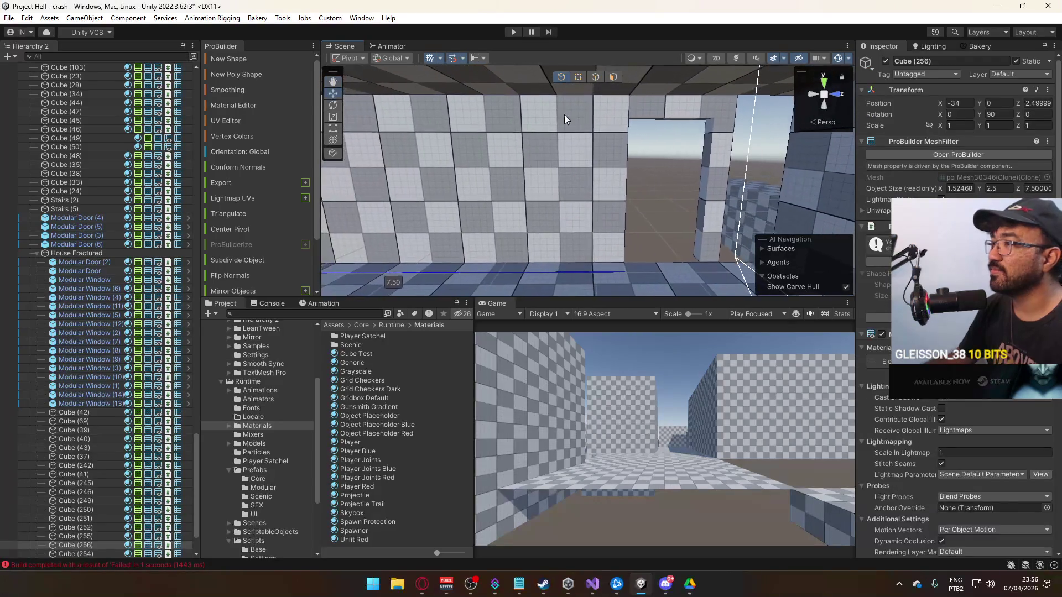
pyautogui.click(579, 77)
pyautogui.click(622, 272)
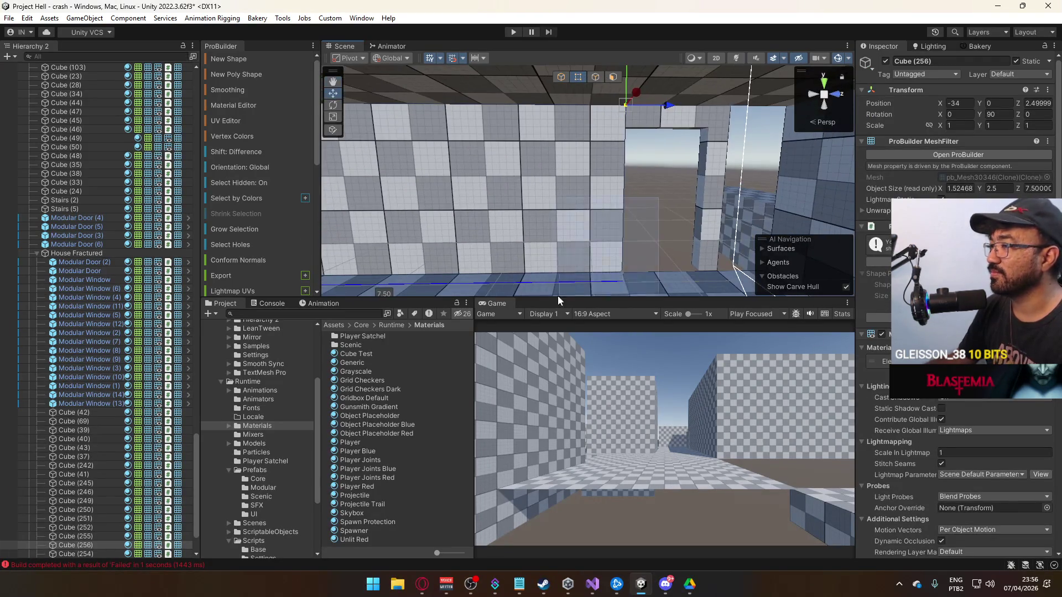
pyautogui.moveTo(664, 275); pyautogui.dragTo(630, 273)
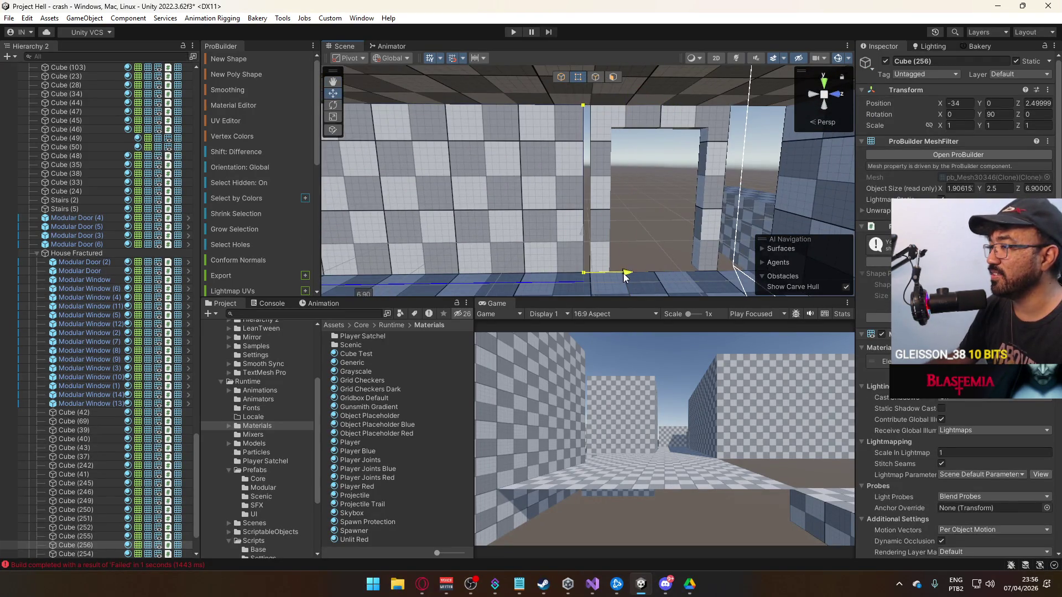
pyautogui.click(561, 77)
# Widen Modular Door (6) from 2.00 to 2.80 by dragging its edge vertices.
pyautogui.click(661, 196)
pyautogui.press('f')
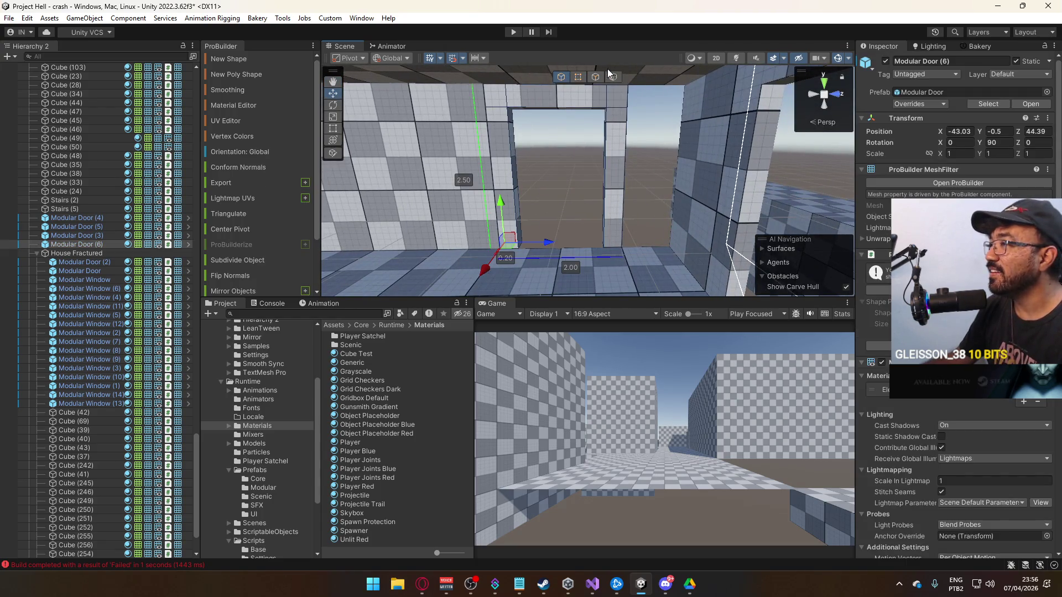
pyautogui.click(578, 77)
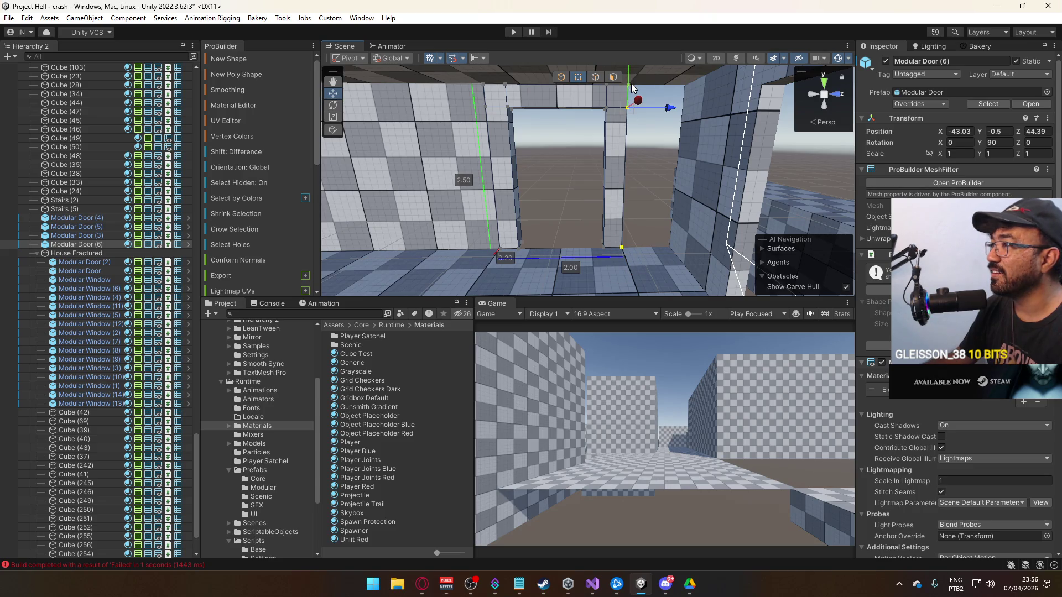
pyautogui.moveTo(670, 98); pyautogui.dragTo(719, 99)
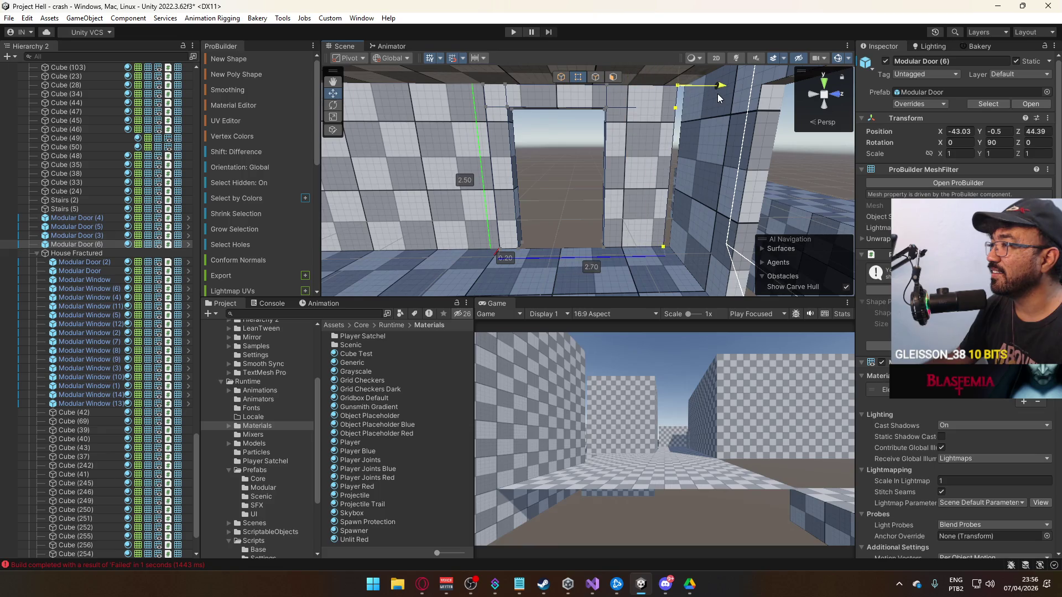
pyautogui.click(561, 77)
pyautogui.moveTo(553, 166)
pyautogui.mouseDown()
pyautogui.moveTo(569, 188)
pyautogui.moveTo(685, 177)
pyautogui.moveTo(799, 200)
pyautogui.mouseUp()
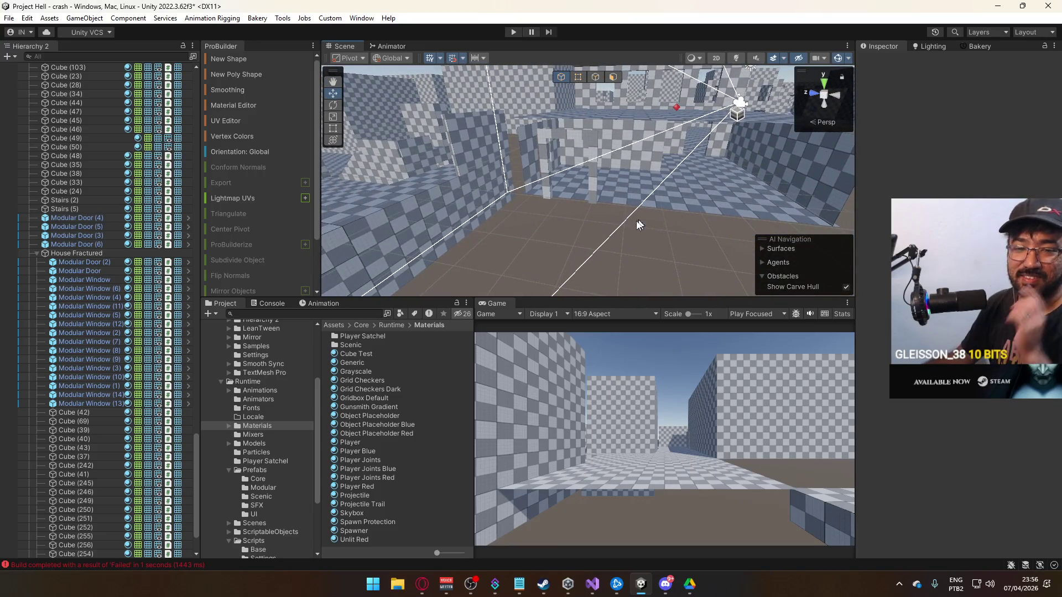
# Duplicate wall block Cube (242), rotate the copy to Y 90, and place it beside the door.
pyautogui.moveTo(489, 226); pyautogui.dragTo(487, 203)
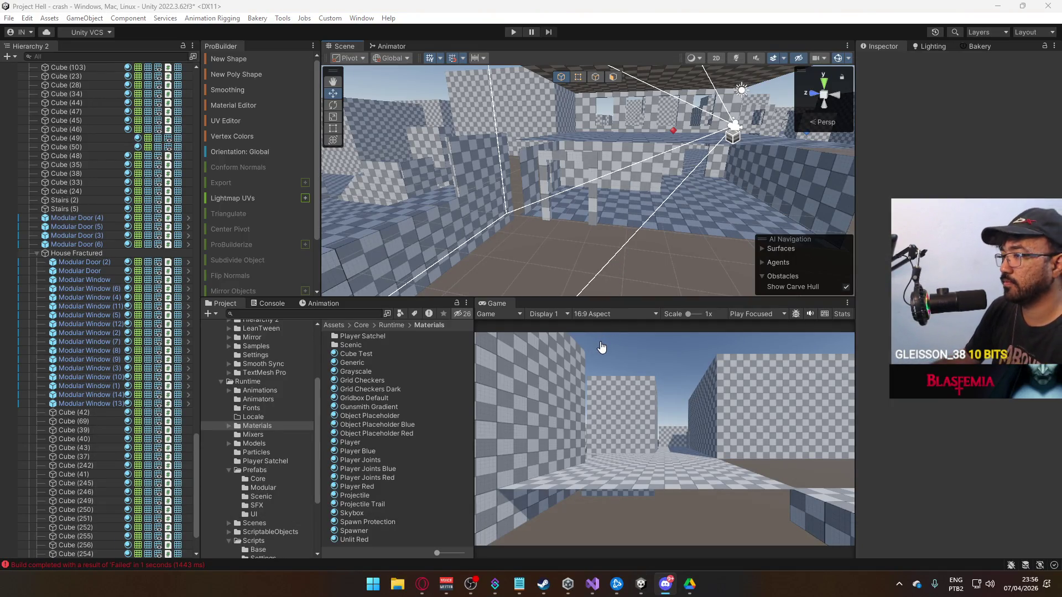
pyautogui.moveTo(664, 260)
pyautogui.mouseDown()
pyautogui.moveTo(657, 235)
pyautogui.moveTo(655, 280)
pyautogui.moveTo(625, 309)
pyautogui.moveTo(696, 205)
pyautogui.moveTo(653, 221)
pyautogui.moveTo(755, 228)
pyautogui.moveTo(500, 252)
pyautogui.moveTo(462, 276)
pyautogui.moveTo(531, 210)
pyautogui.mouseUp()
pyautogui.click(621, 221)
pyautogui.hotkey('ctrl', 'd')
pyautogui.moveTo(576, 158); pyautogui.dragTo(726, 219)
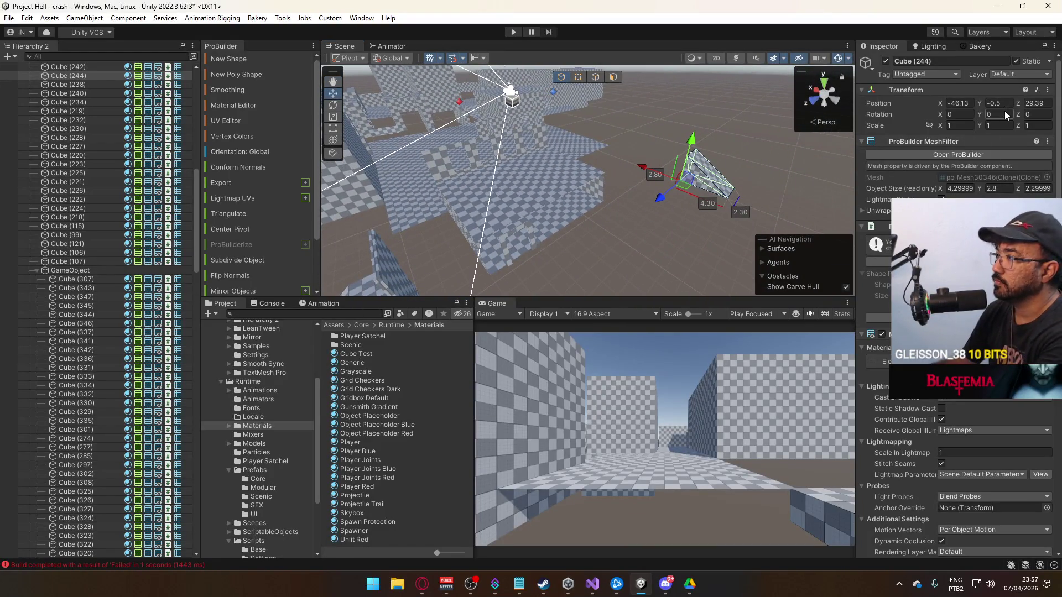
pyautogui.write('90')
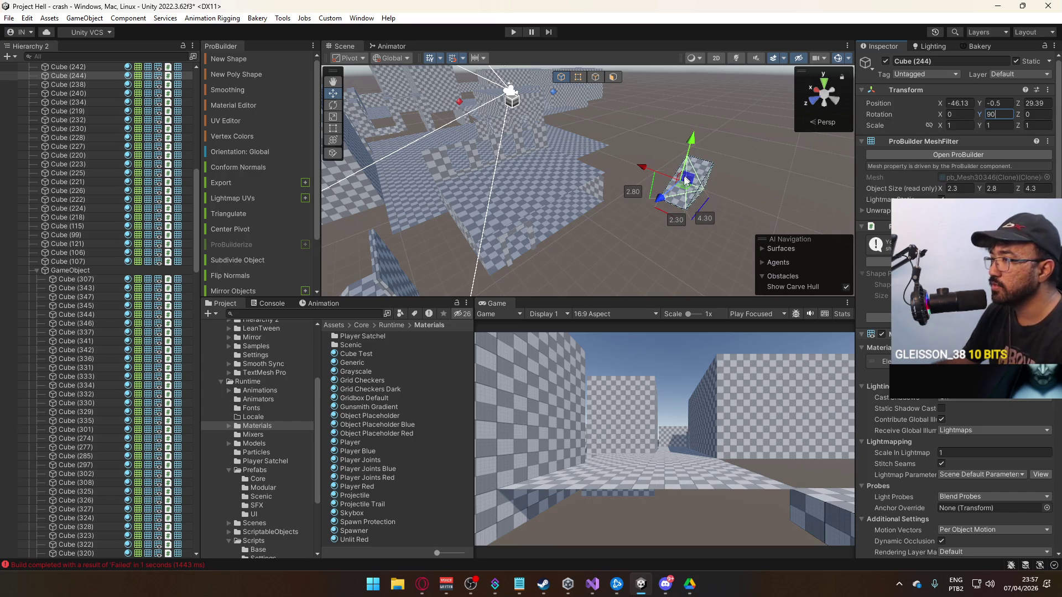
pyautogui.moveTo(662, 199)
pyautogui.mouseDown()
pyautogui.moveTo(630, 265)
pyautogui.moveTo(678, 221)
pyautogui.moveTo(688, 177)
pyautogui.moveTo(700, 216)
pyautogui.mouseUp()
pyautogui.moveTo(599, 151)
pyautogui.mouseDown()
pyautogui.moveTo(533, 164)
pyautogui.moveTo(607, 155)
pyautogui.mouseUp()
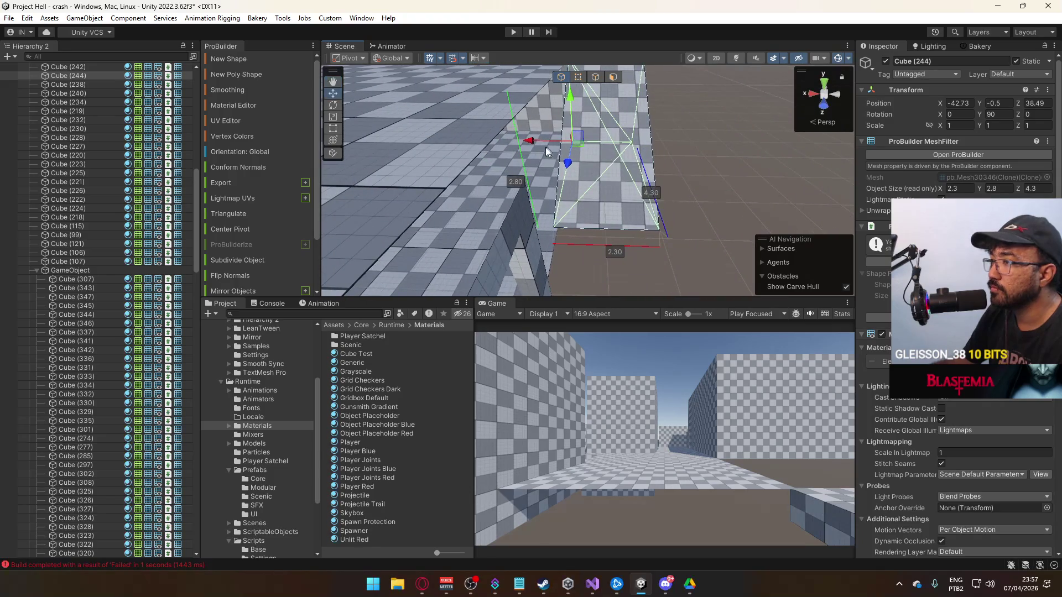
pyautogui.moveTo(534, 142); pyautogui.dragTo(666, 124)
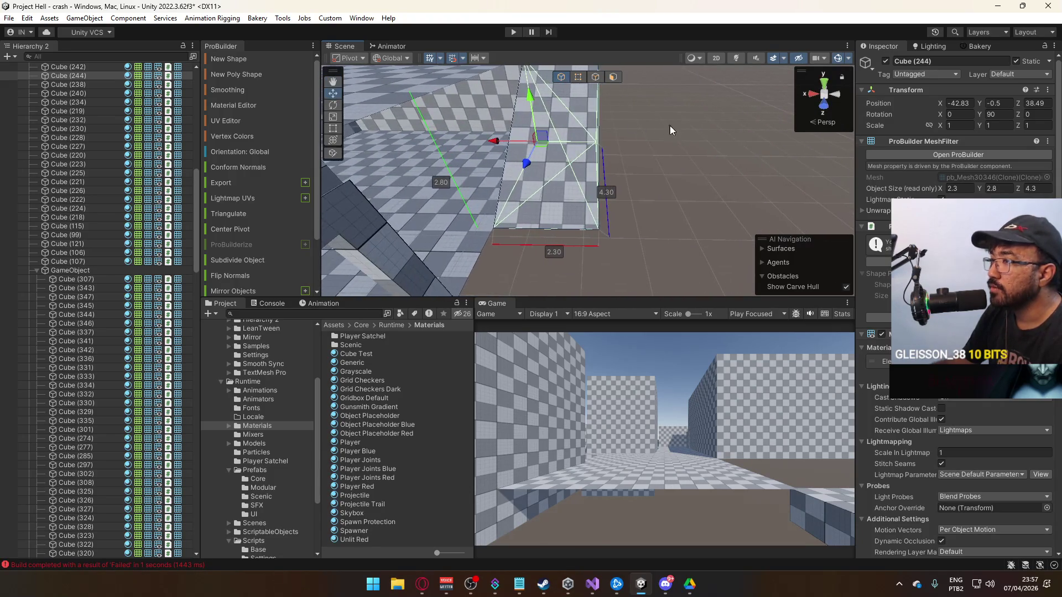
# Widen the copy from 2.40 to 2.50 and slide it along Z to 40.09.
pyautogui.press('h')
pyautogui.press('f')
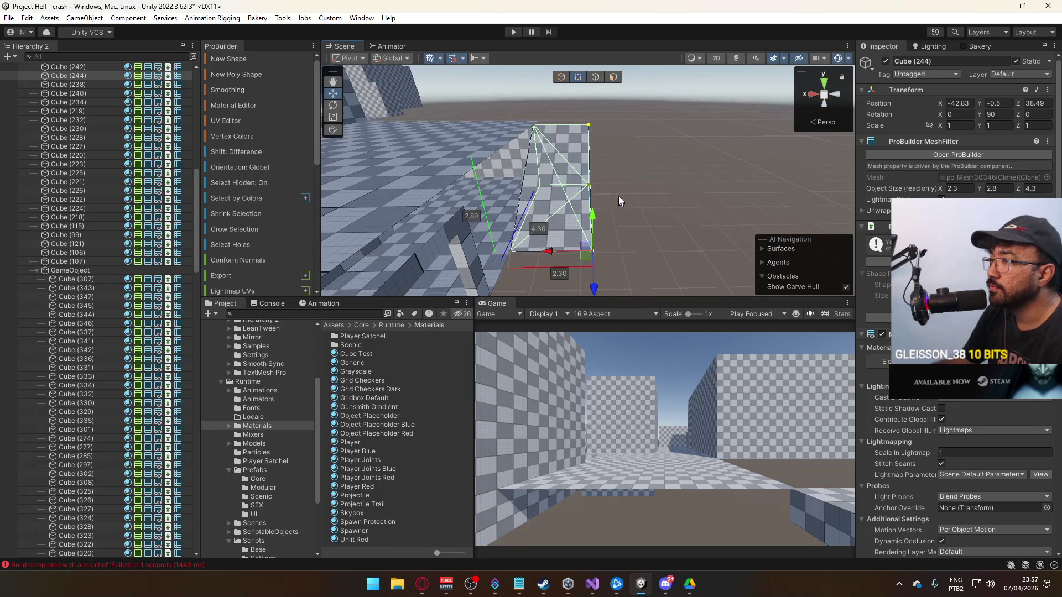
pyautogui.moveTo(554, 251); pyautogui.dragTo(559, 250)
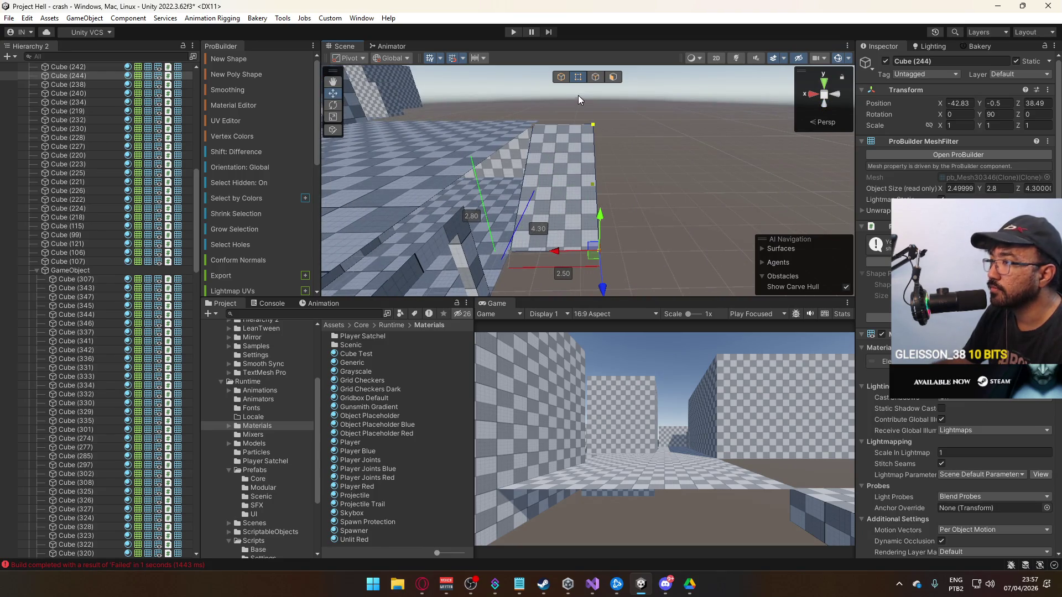
pyautogui.click(562, 77)
pyautogui.moveTo(562, 78)
pyautogui.mouseDown()
pyautogui.moveTo(487, 166)
pyautogui.moveTo(477, 200)
pyautogui.moveTo(736, 174)
pyautogui.moveTo(545, 197)
pyautogui.moveTo(562, 177)
pyautogui.moveTo(615, 194)
pyautogui.moveTo(631, 176)
pyautogui.moveTo(629, 184)
pyautogui.mouseUp()
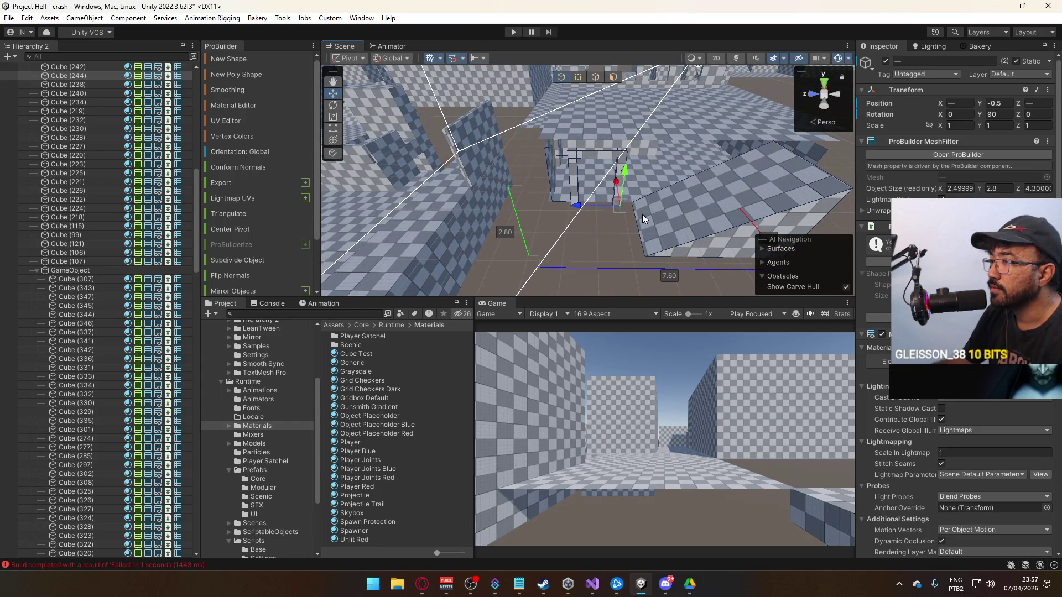
pyautogui.moveTo(679, 222)
pyautogui.mouseDown()
pyautogui.moveTo(677, 210)
pyautogui.moveTo(622, 193)
pyautogui.moveTo(649, 178)
pyautogui.mouseUp()
pyautogui.click(626, 189)
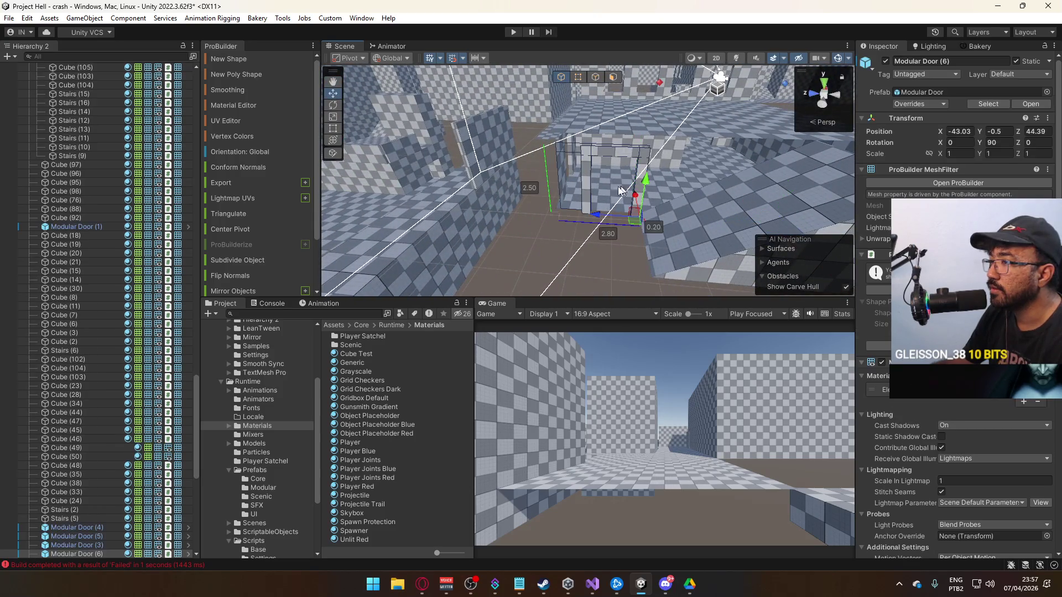
# Nudge the door to Z 44.79, then shrink the large floor plane to 16 by 10.
pyautogui.moveTo(597, 216)
pyautogui.mouseDown()
pyautogui.moveTo(583, 216)
pyautogui.moveTo(843, 239)
pyautogui.mouseUp()
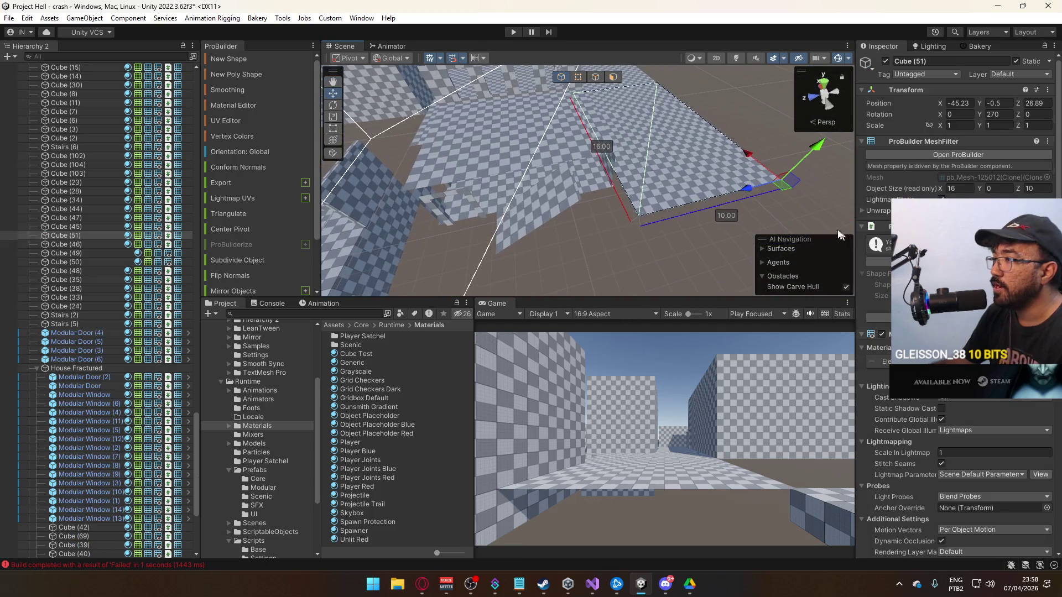
pyautogui.moveTo(739, 185); pyautogui.dragTo(657, 206)
pyautogui.click(720, 185)
pyautogui.moveTo(752, 191)
pyautogui.mouseDown()
pyautogui.moveTo(526, 234)
pyautogui.moveTo(584, 192)
pyautogui.moveTo(573, 187)
pyautogui.moveTo(576, 168)
pyautogui.moveTo(517, 161)
pyautogui.moveTo(616, 133)
pyautogui.moveTo(692, 142)
pyautogui.moveTo(671, 168)
pyautogui.moveTo(606, 136)
pyautogui.mouseUp()
# Move the plane's pivot to its selected element with Ctrl+J.
pyautogui.click(575, 81)
pyautogui.moveTo(517, 85)
pyautogui.mouseDown()
pyautogui.moveTo(748, 157)
pyautogui.moveTo(763, 152)
pyautogui.moveTo(748, 164)
pyautogui.moveTo(765, 148)
pyautogui.moveTo(603, 207)
pyautogui.moveTo(502, 193)
pyautogui.moveTo(642, 198)
pyautogui.moveTo(632, 198)
pyautogui.moveTo(682, 211)
pyautogui.moveTo(634, 273)
pyautogui.mouseUp()
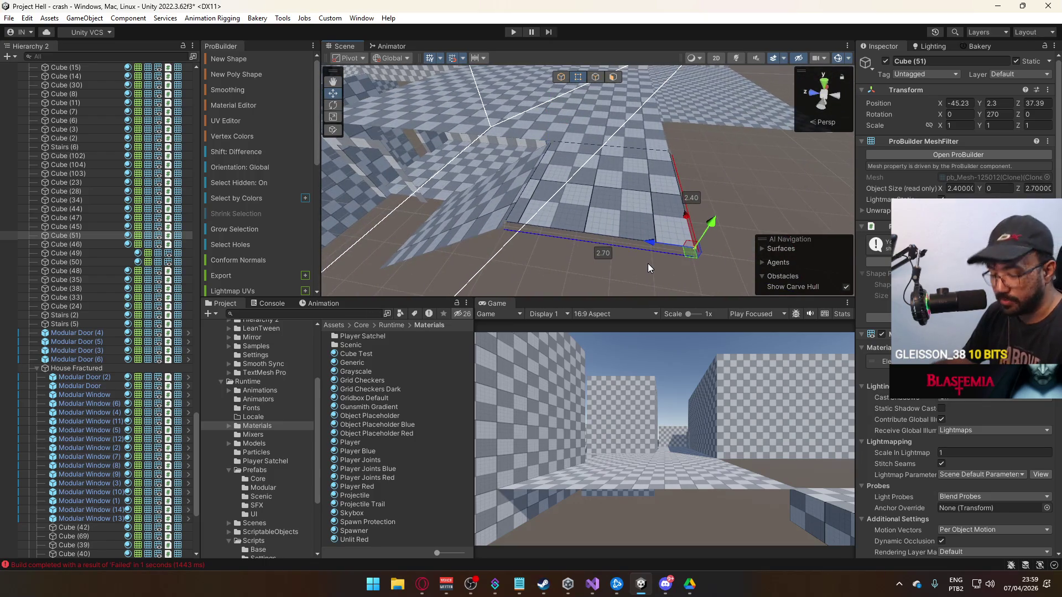
pyautogui.hotkey('ctrl', 'j')
pyautogui.click(561, 77)
pyautogui.moveTo(603, 143)
pyautogui.mouseDown()
pyautogui.moveTo(649, 194)
pyautogui.moveTo(573, 233)
pyautogui.mouseUp()
pyautogui.scroll(8, 573, 234)
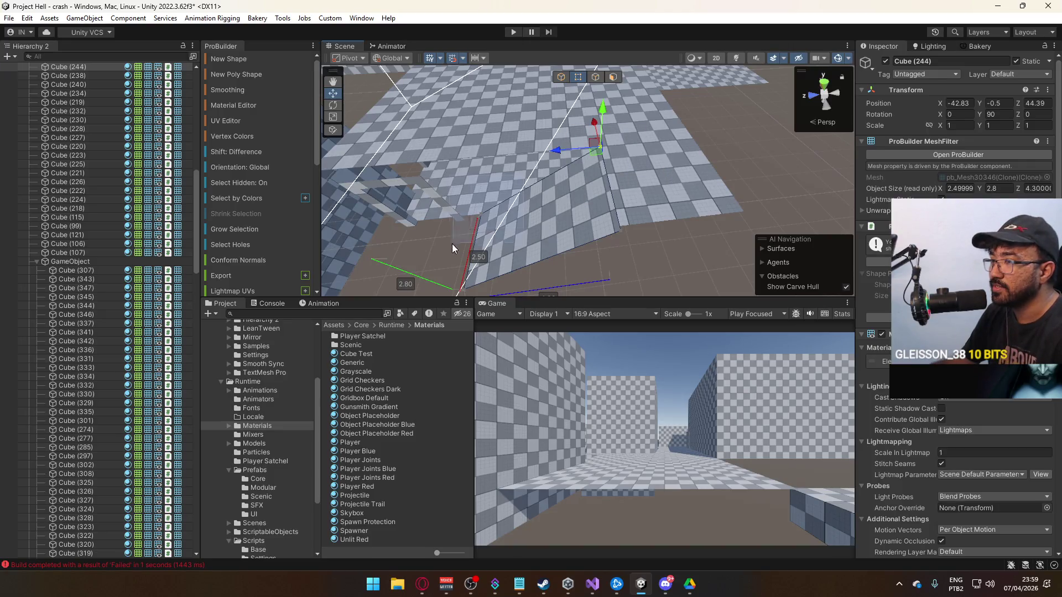
pyautogui.click(560, 77)
pyautogui.moveTo(701, 268)
pyautogui.mouseDown()
pyautogui.moveTo(582, 228)
pyautogui.moveTo(761, 170)
pyautogui.mouseUp()
# Frame the small raised plane Cube (51) and check its edge vertex.
pyautogui.click(762, 169)
pyautogui.press('f')
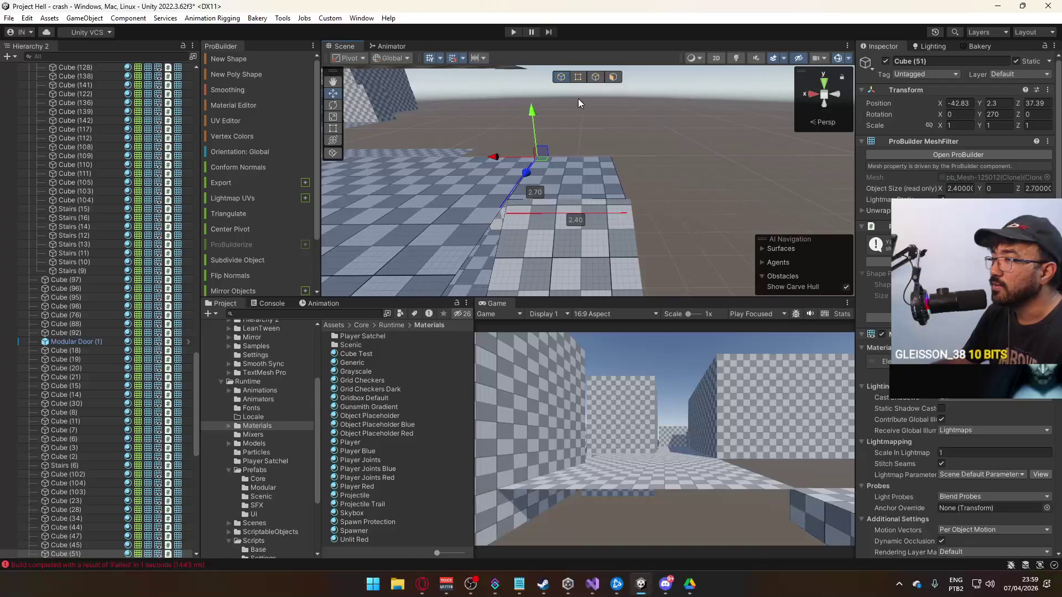
pyautogui.click(578, 77)
pyautogui.click(621, 198)
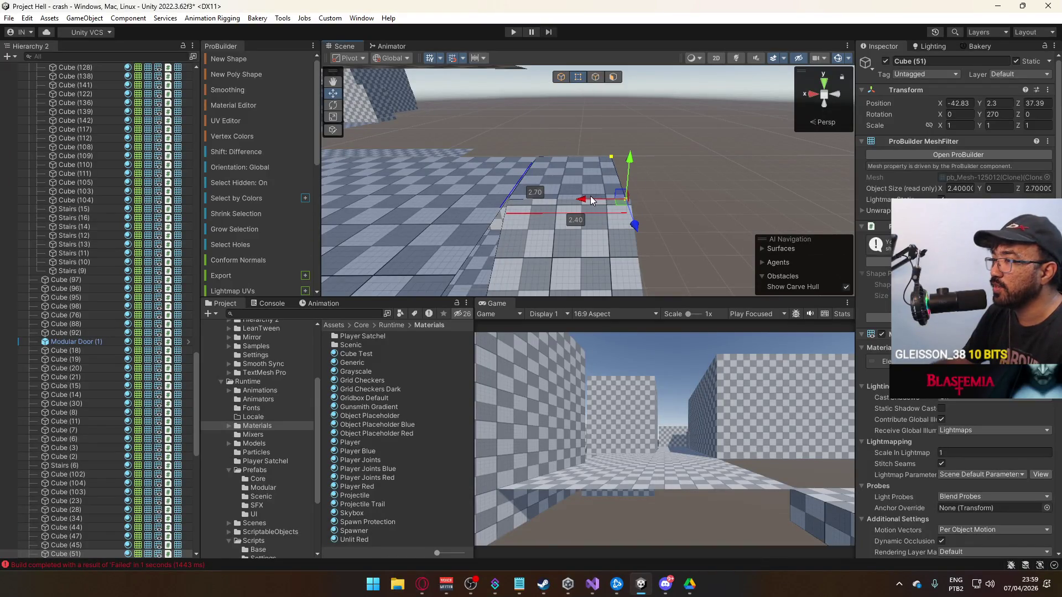
pyautogui.click(561, 77)
pyautogui.click(671, 164)
pyautogui.moveTo(671, 164)
pyautogui.mouseDown()
pyautogui.moveTo(482, 210)
pyautogui.moveTo(597, 223)
pyautogui.moveTo(675, 247)
pyautogui.moveTo(754, 242)
pyautogui.moveTo(762, 156)
pyautogui.moveTo(773, 173)
pyautogui.moveTo(612, 221)
pyautogui.moveTo(622, 181)
pyautogui.moveTo(517, 202)
pyautogui.moveTo(453, 119)
pyautogui.moveTo(723, 162)
pyautogui.moveTo(559, 161)
pyautogui.mouseUp()
# Duplicate the small plane as Cube (52) and lower the copy to floor level at Y -0.5.
pyautogui.click(563, 136)
pyautogui.click(730, 134)
pyautogui.hotkey('ctrl', 'd')
pyautogui.moveTo(603, 91); pyautogui.dragTo(603, 156)
pyautogui.press('f')
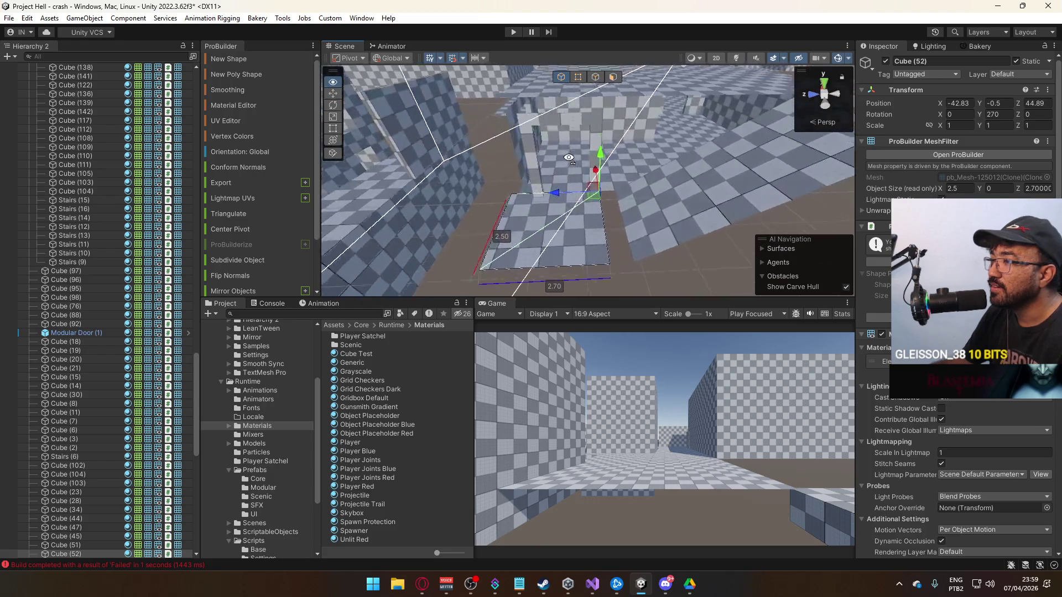
# Shorten floor tile Cube (52) from 2.70 to 2.50 and reset its pivot.
pyautogui.click(578, 77)
pyautogui.moveTo(484, 177); pyautogui.dragTo(534, 163)
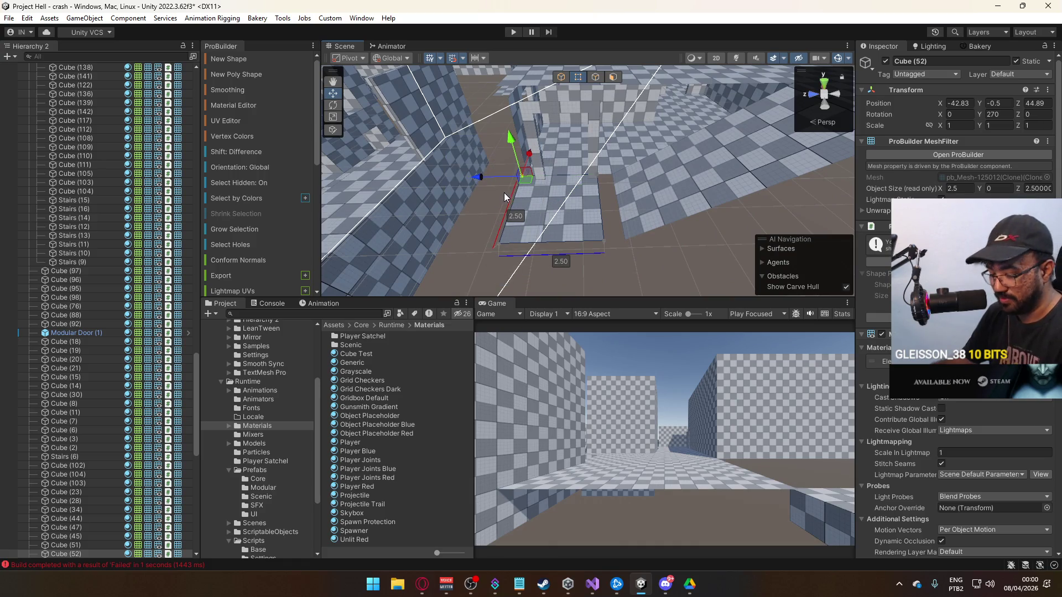
pyautogui.hotkey('ctrl', 'j')
pyautogui.click(600, 175)
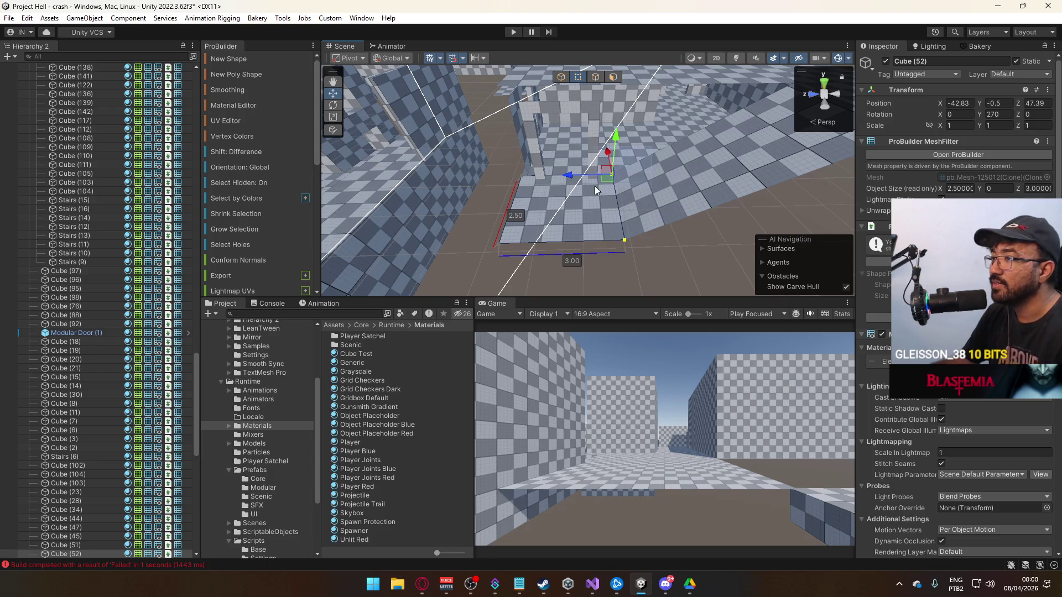
pyautogui.hotkey('ctrl', 'j')
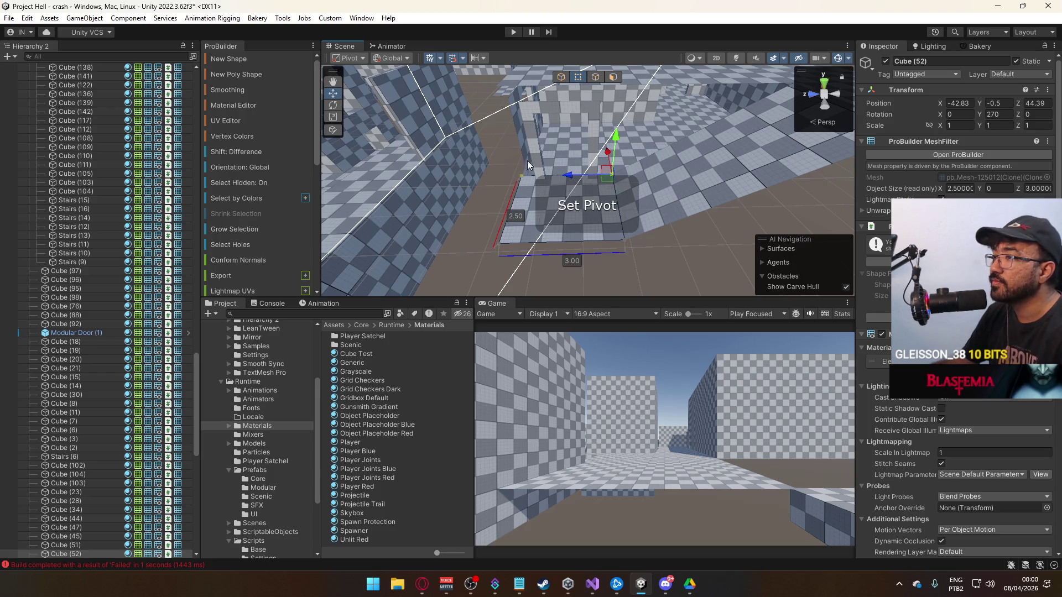
pyautogui.hotkey('ctrl', 'j')
# Drag the tile's corner vertex to shrink its other edge from 2.60 to 2.50.
pyautogui.click(499, 244)
pyautogui.moveTo(502, 176); pyautogui.dragTo(504, 176)
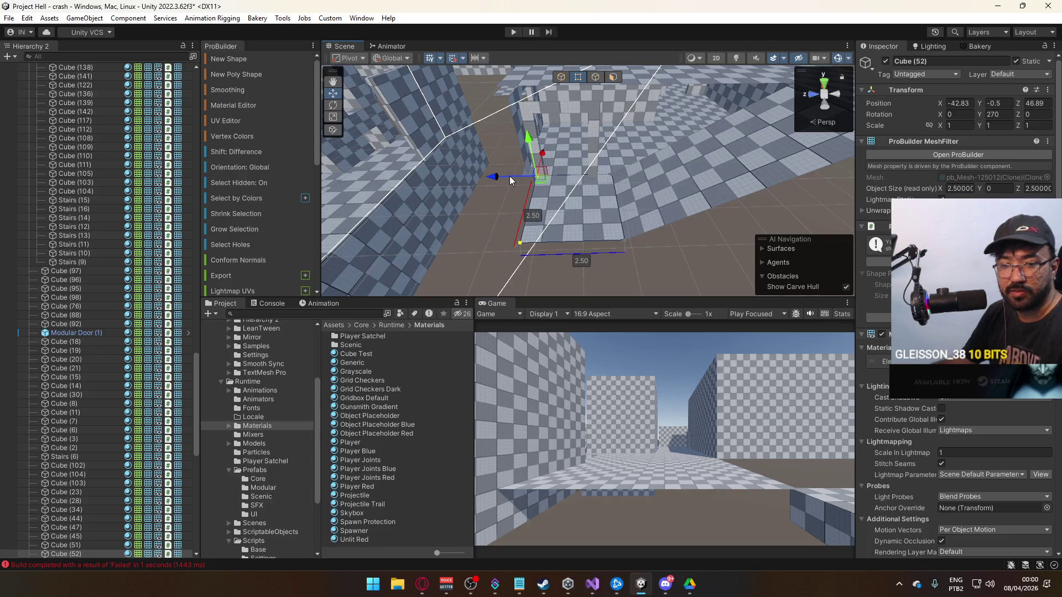
pyautogui.click(562, 78)
pyautogui.moveTo(667, 251); pyautogui.dragTo(585, 204)
pyautogui.click(578, 197)
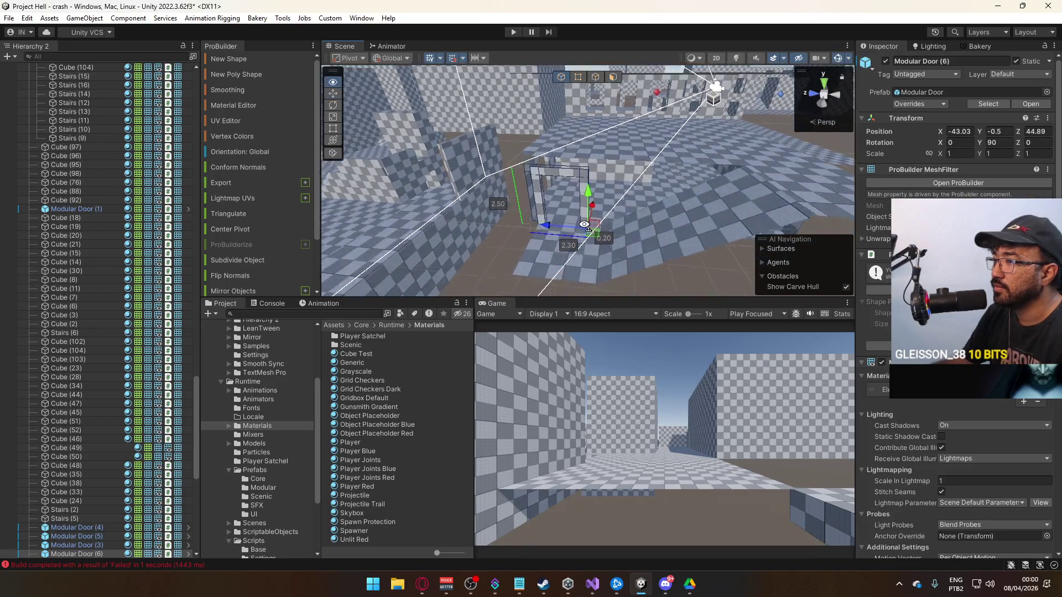
# Copy Modular Door (6), moving the copy to Z 37.89 and raising it to Y 2.3.
pyautogui.press('f')
pyautogui.moveTo(553, 183)
pyautogui.mouseDown()
pyautogui.moveTo(623, 173)
pyautogui.moveTo(433, 219)
pyautogui.mouseUp()
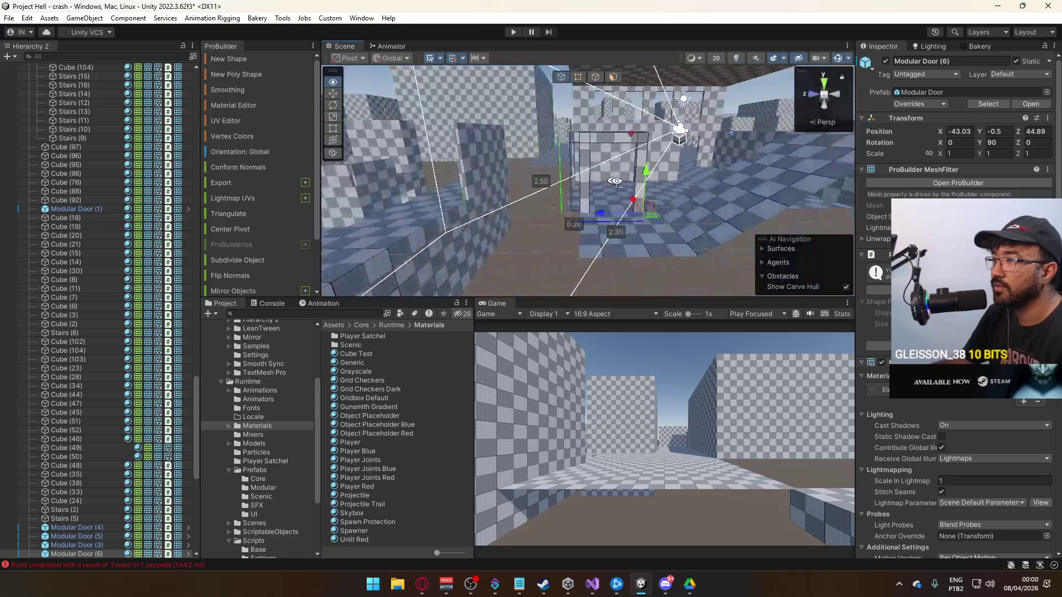
pyautogui.moveTo(579, 224); pyautogui.dragTo(583, 225)
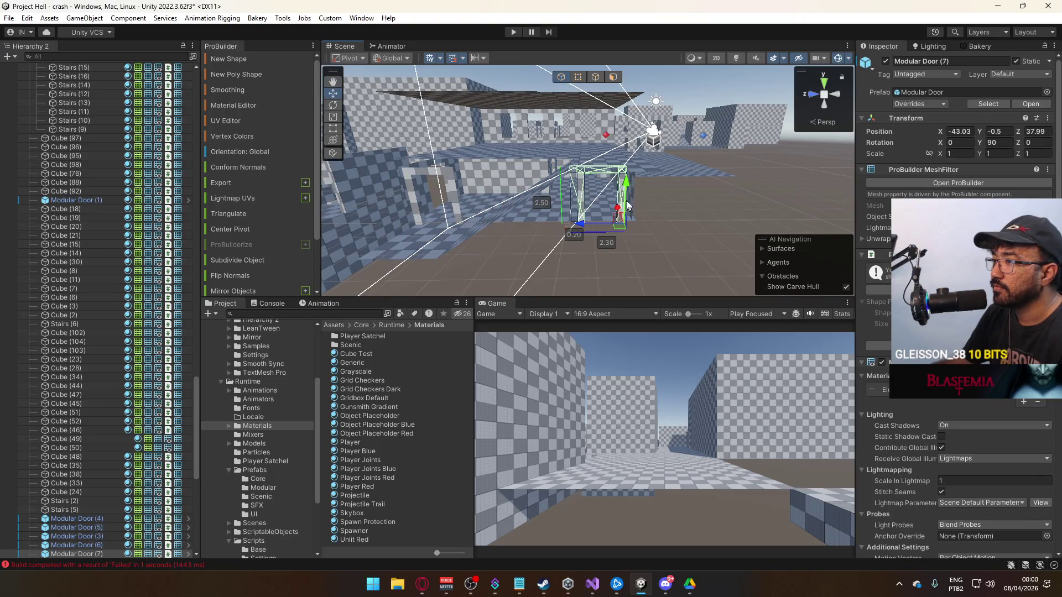
pyautogui.moveTo(626, 183)
pyautogui.mouseDown()
pyautogui.moveTo(625, 144)
pyautogui.moveTo(406, 125)
pyautogui.mouseUp()
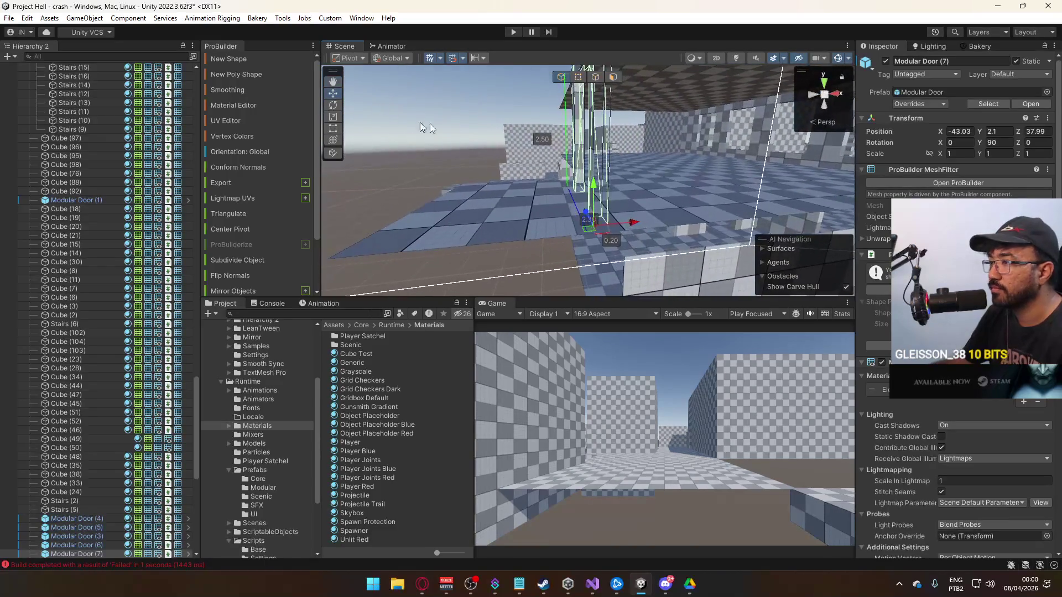
pyautogui.moveTo(593, 167)
pyautogui.mouseDown()
pyautogui.moveTo(298, 156)
pyautogui.moveTo(272, 145)
pyautogui.mouseUp()
pyautogui.moveTo(536, 224); pyautogui.dragTo(536, 201)
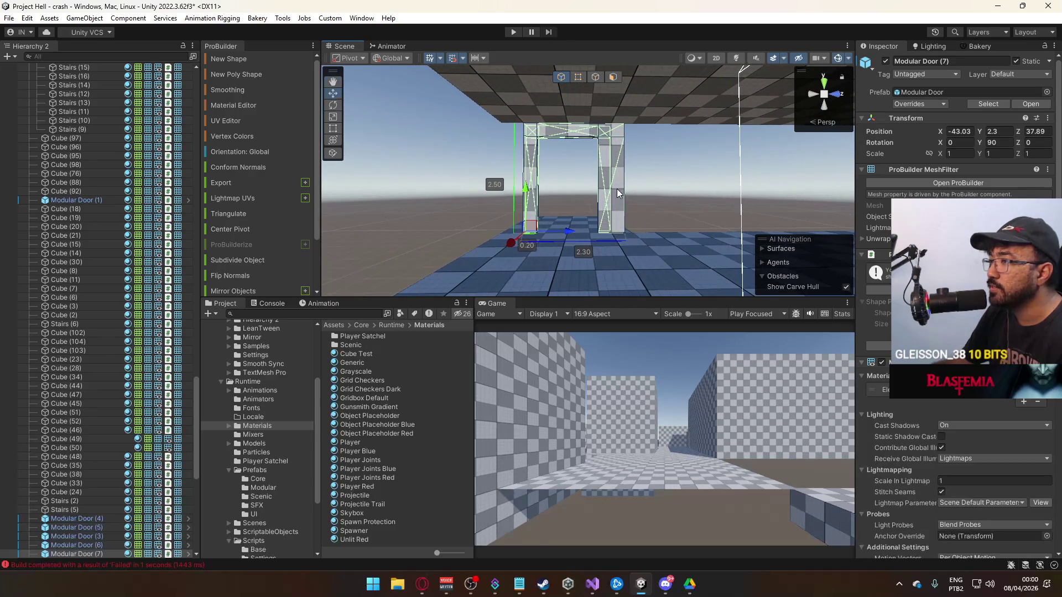
pyautogui.moveTo(638, 145); pyautogui.dragTo(624, 201)
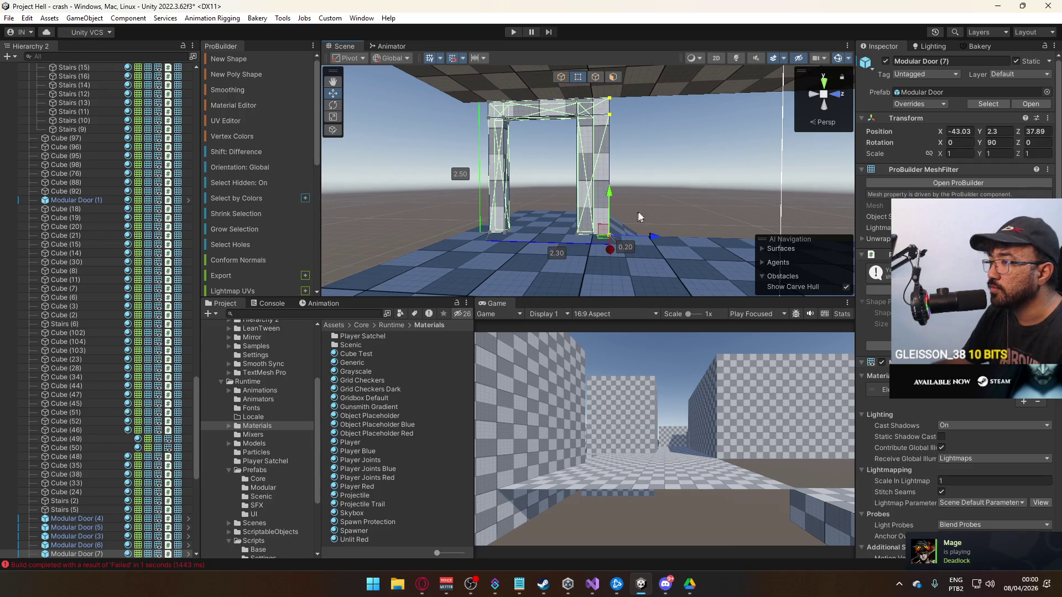
pyautogui.moveTo(661, 237)
pyautogui.mouseDown()
pyautogui.moveTo(695, 244)
pyautogui.moveTo(603, 207)
pyautogui.moveTo(579, 97)
pyautogui.mouseUp()
# Check the new frame's top-left and pillar bottom corner vertices up close.
pyautogui.click(646, 126)
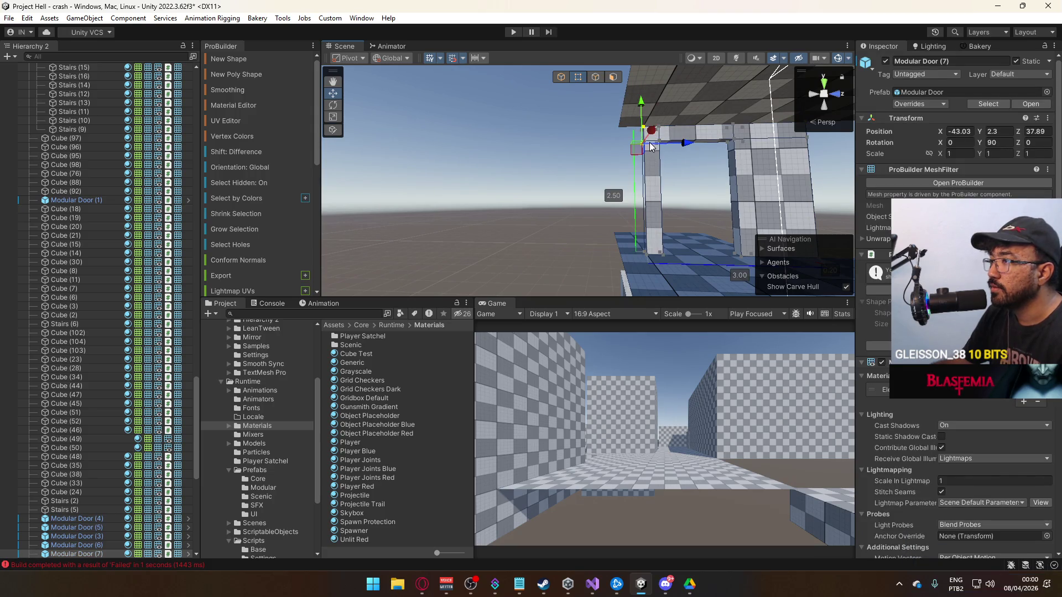
pyautogui.scroll(3, 607, 226)
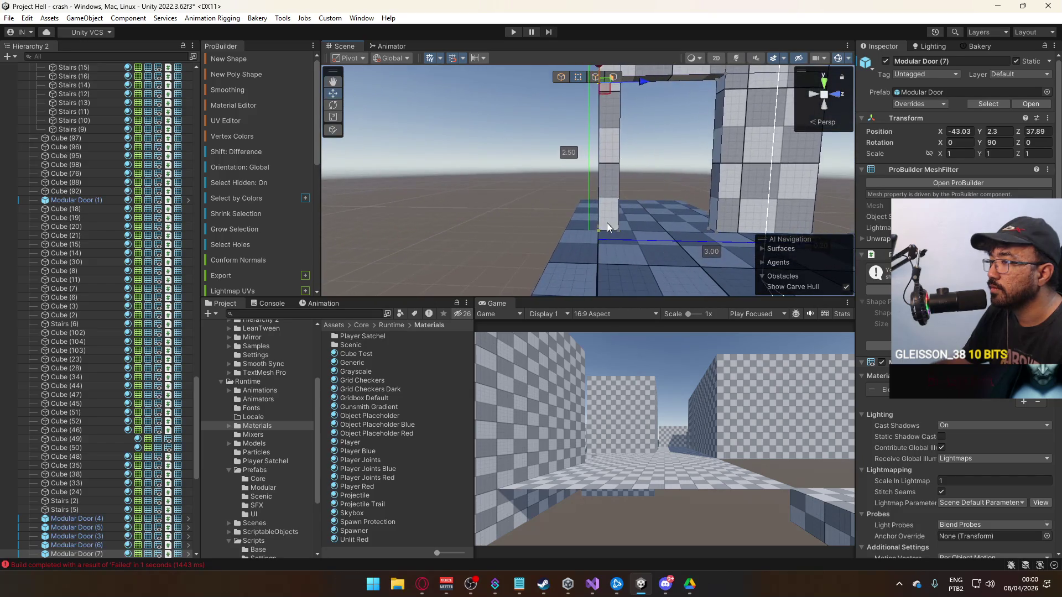
pyautogui.moveTo(623, 243)
pyautogui.mouseDown()
pyautogui.moveTo(561, 156)
pyautogui.moveTo(585, 184)
pyautogui.moveTo(659, 156)
pyautogui.moveTo(858, 190)
pyautogui.moveTo(639, 204)
pyautogui.moveTo(661, 182)
pyautogui.mouseUp()
pyautogui.scroll(3, 566, 138)
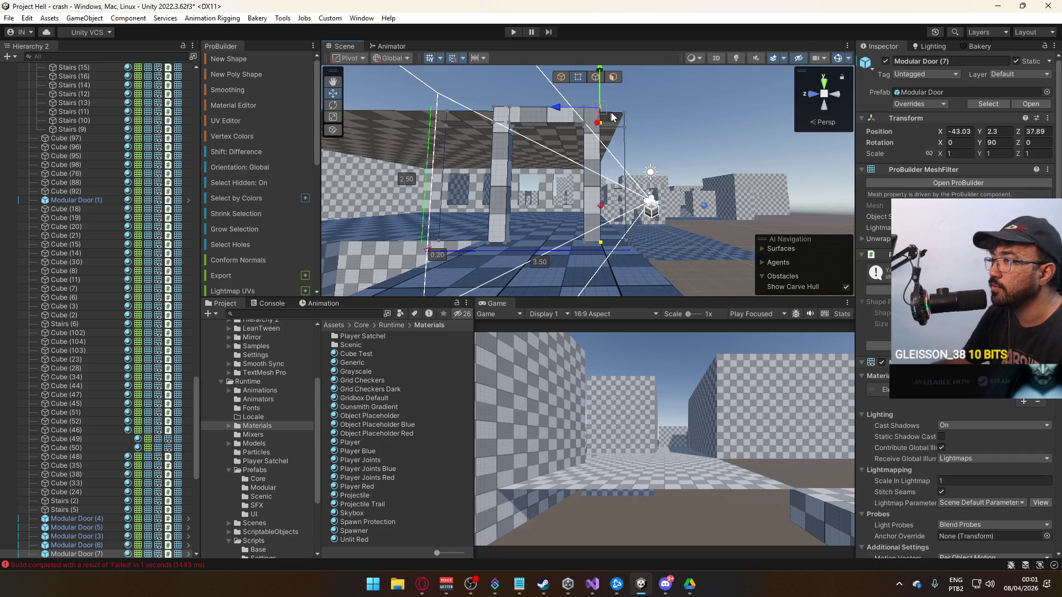
pyautogui.moveTo(583, 109)
pyautogui.mouseDown()
pyautogui.moveTo(566, 115)
pyautogui.moveTo(657, 254)
pyautogui.mouseUp()
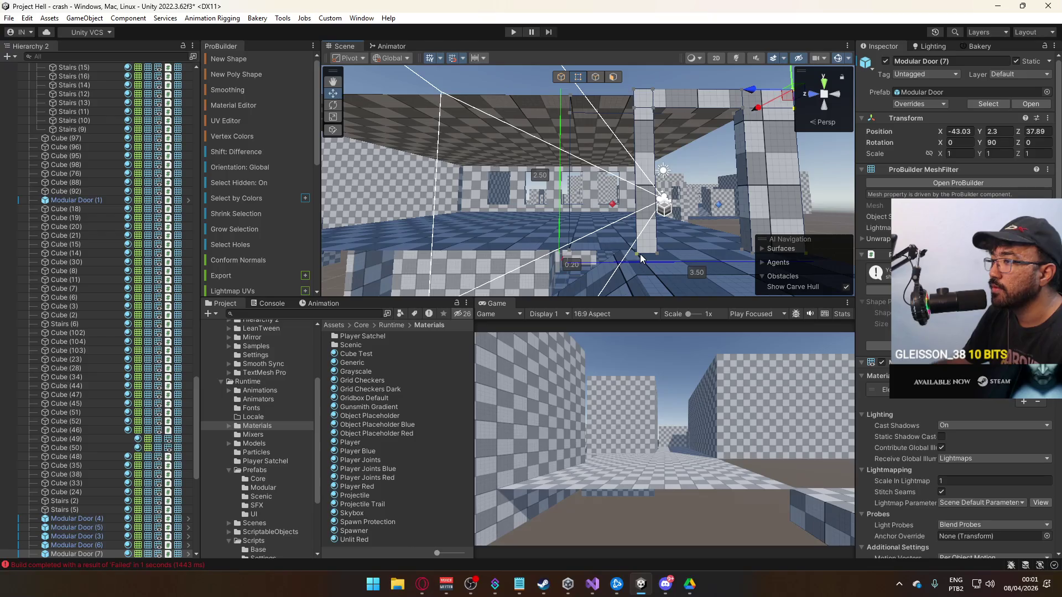
pyautogui.click(640, 254)
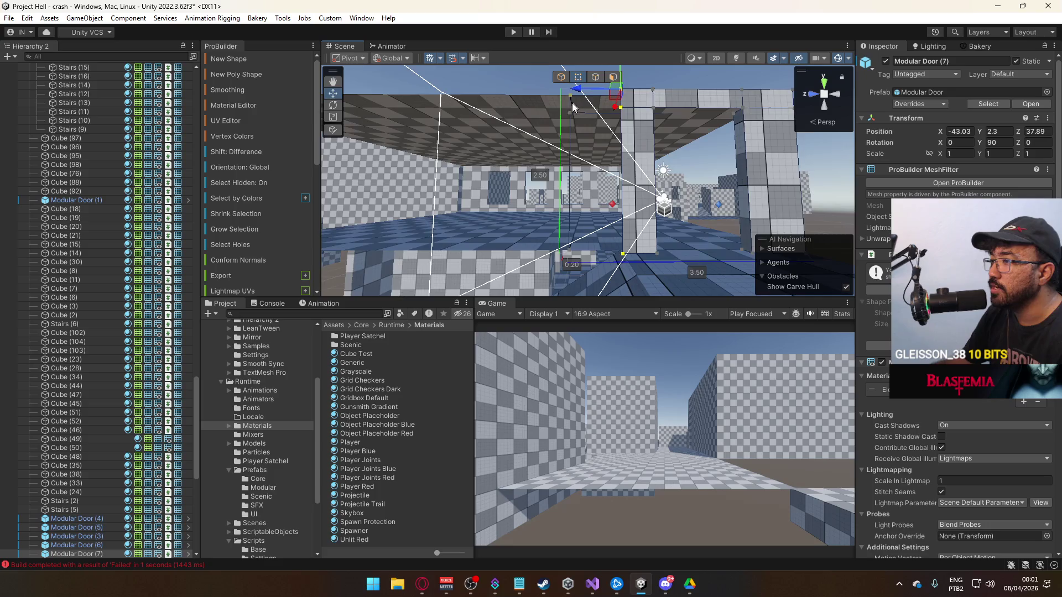
pyautogui.scroll(-5, 573, 100)
pyautogui.click(585, 82)
pyautogui.moveTo(586, 82)
pyautogui.mouseDown()
pyautogui.moveTo(652, 154)
pyautogui.moveTo(629, 179)
pyautogui.moveTo(639, 190)
pyautogui.moveTo(607, 196)
pyautogui.moveTo(629, 162)
pyautogui.moveTo(609, 161)
pyautogui.moveTo(531, 189)
pyautogui.moveTo(640, 170)
pyautogui.mouseUp()
# Shift the copied side wall Cube (257) along X and lengthen it slightly.
pyautogui.click(635, 152)
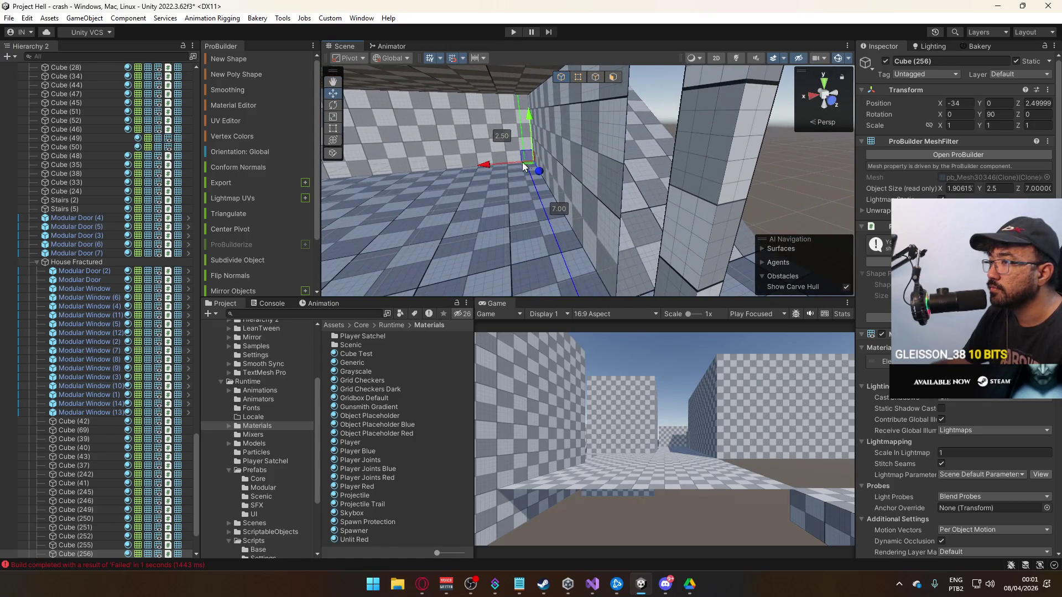
pyautogui.moveTo(489, 166)
pyautogui.mouseDown()
pyautogui.moveTo(553, 160)
pyautogui.moveTo(566, 146)
pyautogui.moveTo(509, 154)
pyautogui.moveTo(571, 109)
pyautogui.moveTo(439, 140)
pyautogui.moveTo(651, 149)
pyautogui.moveTo(705, 192)
pyautogui.moveTo(653, 218)
pyautogui.mouseUp()
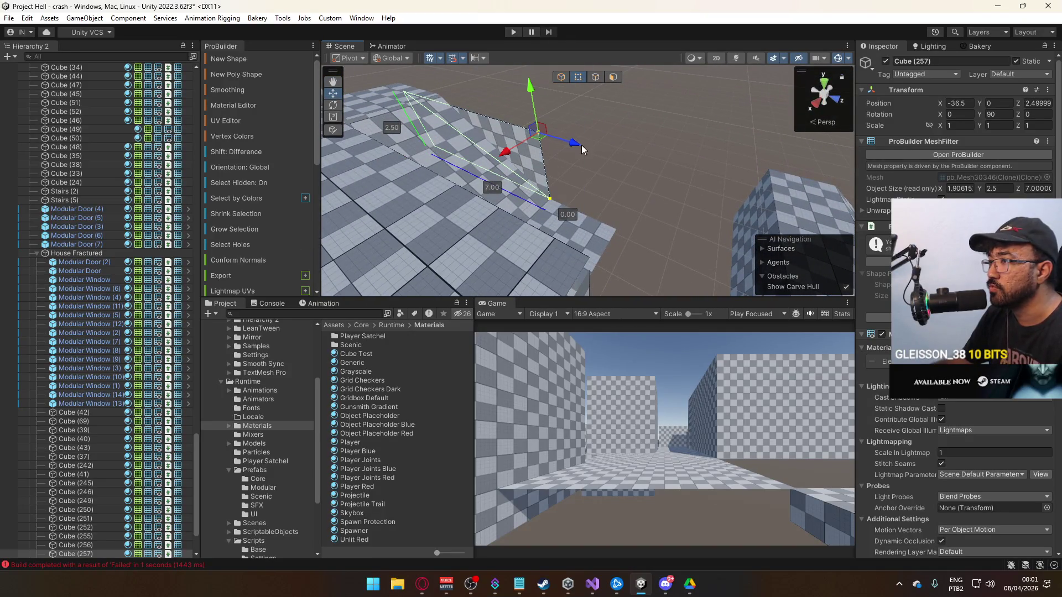
pyautogui.moveTo(668, 174); pyautogui.dragTo(661, 140)
pyautogui.moveTo(771, 201)
pyautogui.mouseDown()
pyautogui.moveTo(687, 185)
pyautogui.moveTo(684, 111)
pyautogui.moveTo(751, 162)
pyautogui.mouseUp()
pyautogui.moveTo(749, 105)
pyautogui.mouseDown()
pyautogui.moveTo(576, 131)
pyautogui.moveTo(848, 115)
pyautogui.moveTo(595, 104)
pyautogui.mouseUp()
pyautogui.click(561, 76)
pyautogui.moveTo(517, 166)
pyautogui.mouseDown()
pyautogui.moveTo(630, 218)
pyautogui.moveTo(616, 223)
pyautogui.moveTo(624, 208)
pyautogui.moveTo(884, 213)
pyautogui.moveTo(574, 247)
pyautogui.moveTo(420, 242)
pyautogui.moveTo(665, 187)
pyautogui.moveTo(552, 233)
pyautogui.moveTo(653, 179)
pyautogui.moveTo(672, 185)
pyautogui.mouseUp()
# Lift the 5-unit wall copy Cube (258) up to a height of 2.8.
pyautogui.click(552, 234)
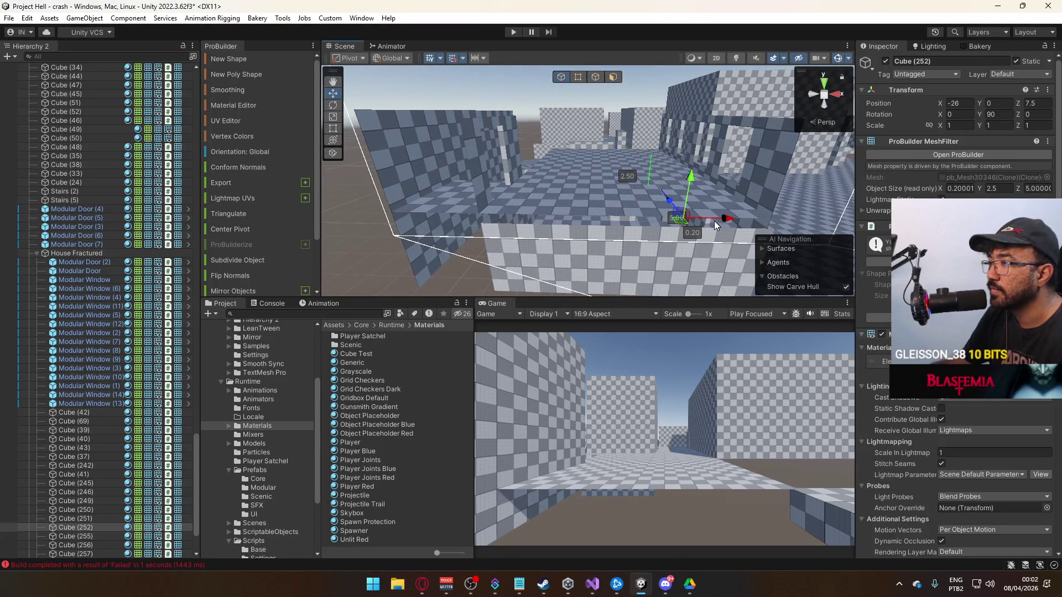
pyautogui.moveTo(541, 179); pyautogui.dragTo(543, 145)
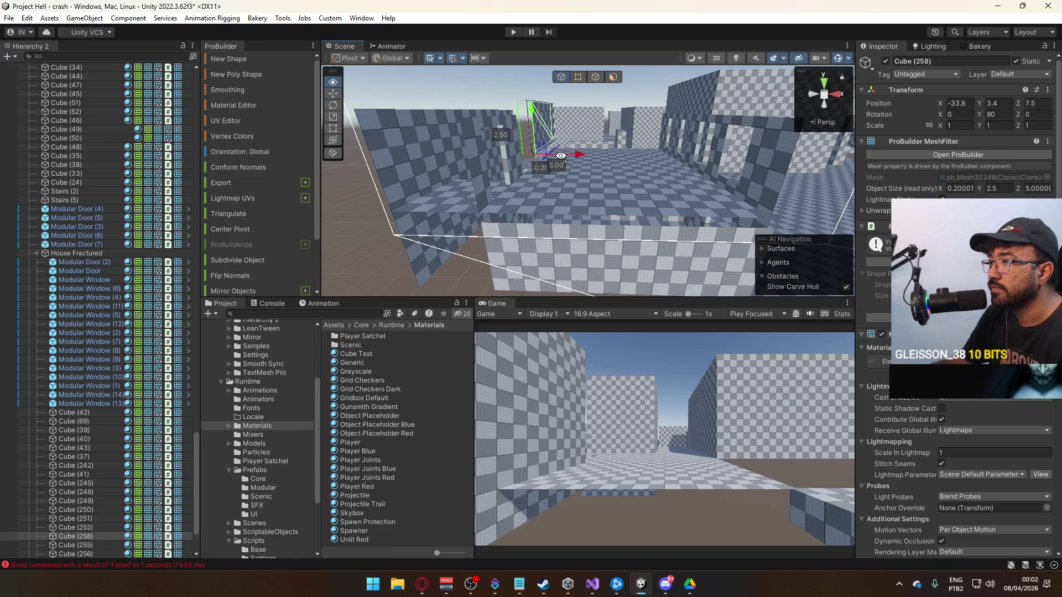
pyautogui.press('f')
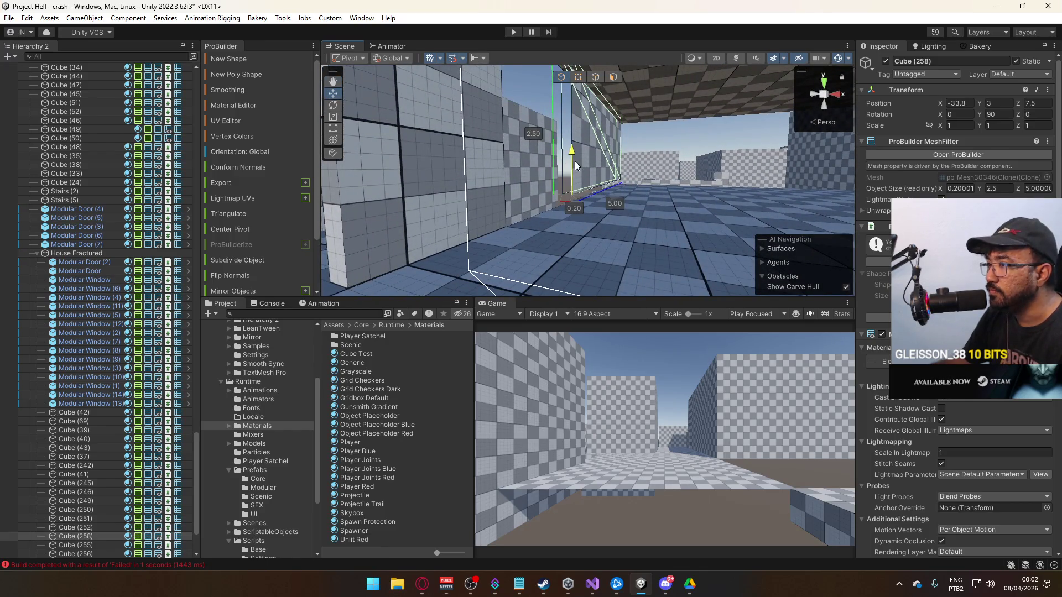
pyautogui.moveTo(589, 172); pyautogui.dragTo(607, 176)
pyautogui.moveTo(679, 226)
pyautogui.mouseDown()
pyautogui.moveTo(703, 230)
pyautogui.moveTo(662, 216)
pyautogui.moveTo(629, 230)
pyautogui.moveTo(516, 228)
pyautogui.moveTo(582, 74)
pyautogui.mouseUp()
# Select the raised wall's right-edge vertices, then a vertex on the Modular Door (6) frame.
pyautogui.click(578, 76)
pyautogui.moveTo(661, 85); pyautogui.dragTo(592, 265)
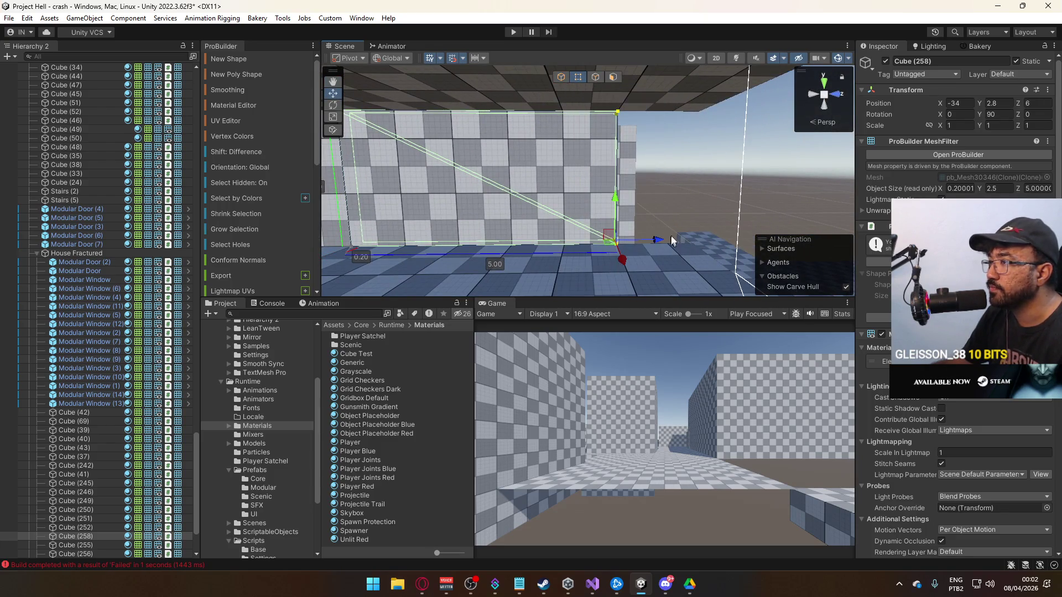
pyautogui.moveTo(735, 243)
pyautogui.mouseDown()
pyautogui.moveTo(557, 113)
pyautogui.moveTo(565, 188)
pyautogui.moveTo(633, 239)
pyautogui.moveTo(703, 105)
pyautogui.moveTo(709, 143)
pyautogui.moveTo(523, 219)
pyautogui.moveTo(615, 160)
pyautogui.mouseUp()
pyautogui.click(563, 78)
pyautogui.click(708, 143)
pyautogui.click(615, 160)
pyautogui.press('f')
pyautogui.click(578, 77)
pyautogui.click(580, 108)
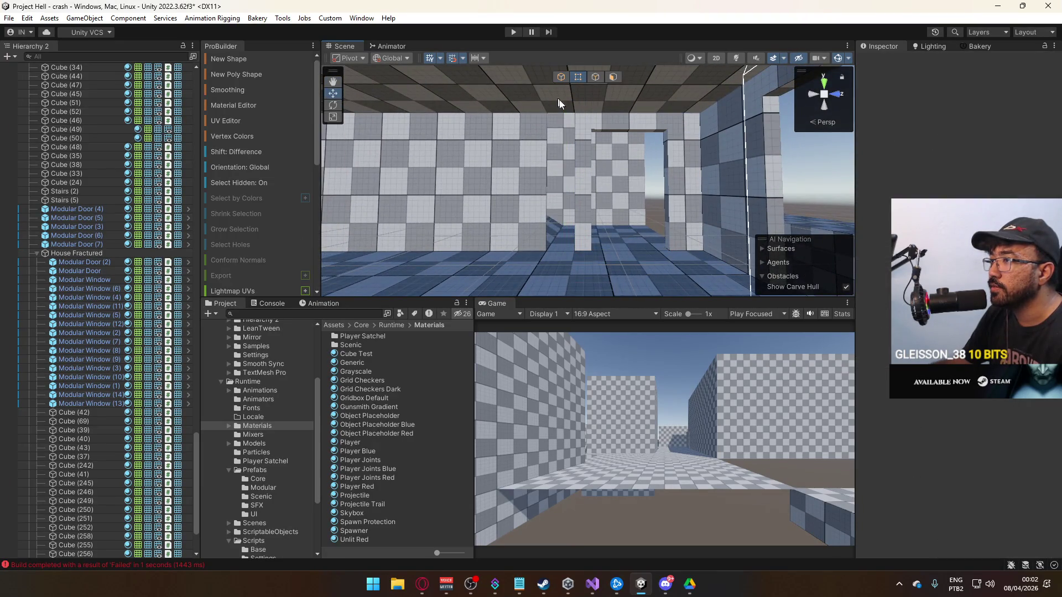
# Add the door frame's bottom vertex to the selection and survey the house.
pyautogui.moveTo(579, 297); pyautogui.dragTo(581, 295)
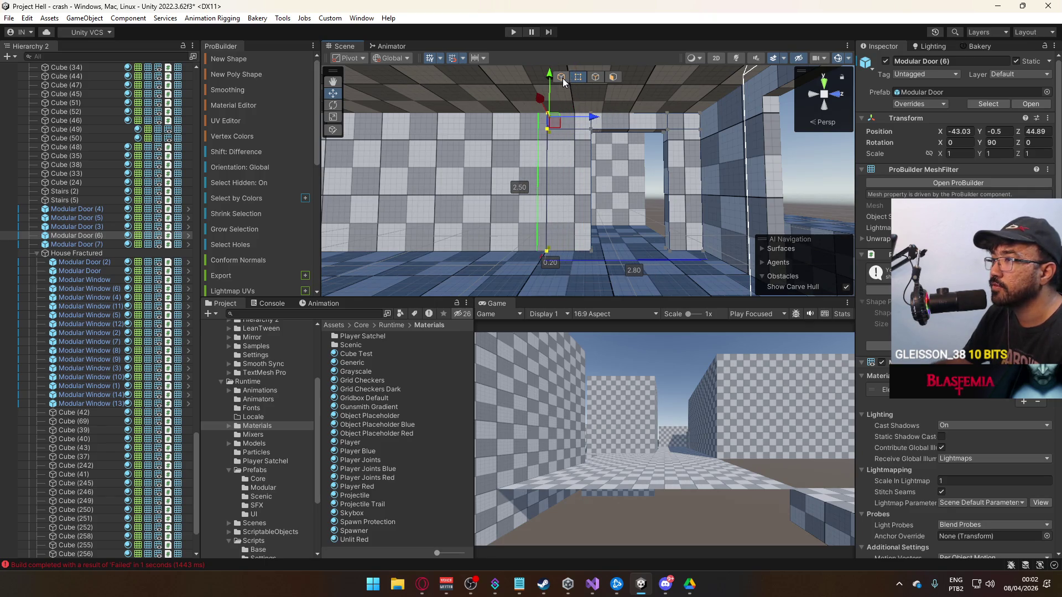
pyautogui.moveTo(652, 149)
pyautogui.mouseDown()
pyautogui.moveTo(379, 249)
pyautogui.moveTo(434, 238)
pyautogui.mouseUp()
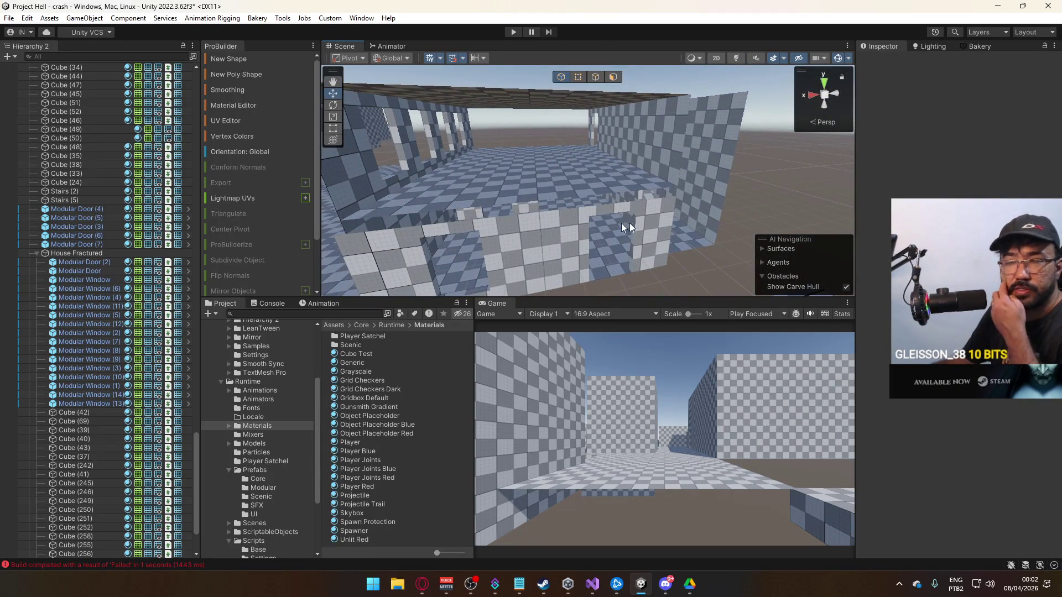
pyautogui.moveTo(724, 205)
pyautogui.mouseDown()
pyautogui.moveTo(653, 200)
pyautogui.moveTo(587, 177)
pyautogui.moveTo(570, 155)
pyautogui.moveTo(443, 199)
pyautogui.moveTo(635, 132)
pyautogui.mouseUp()
pyautogui.hotkey('ctrl', 'z')
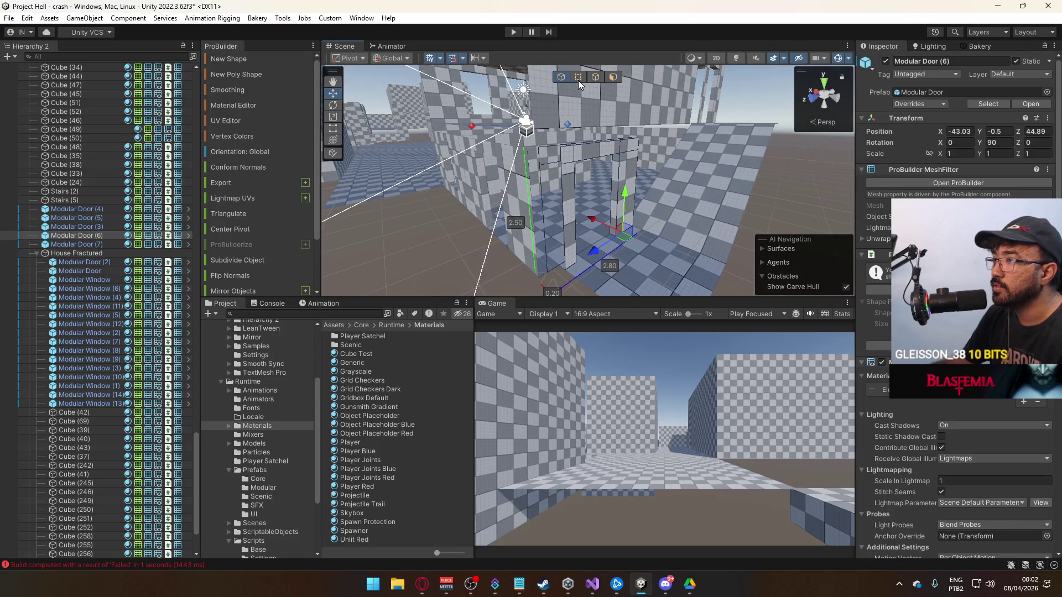
# Stretch raised wall Cube (258) along Z until it measures 6.50 long.
pyautogui.moveTo(582, 149)
pyautogui.mouseDown()
pyautogui.moveTo(616, 190)
pyautogui.moveTo(644, 176)
pyautogui.moveTo(575, 147)
pyautogui.moveTo(462, 159)
pyautogui.mouseUp()
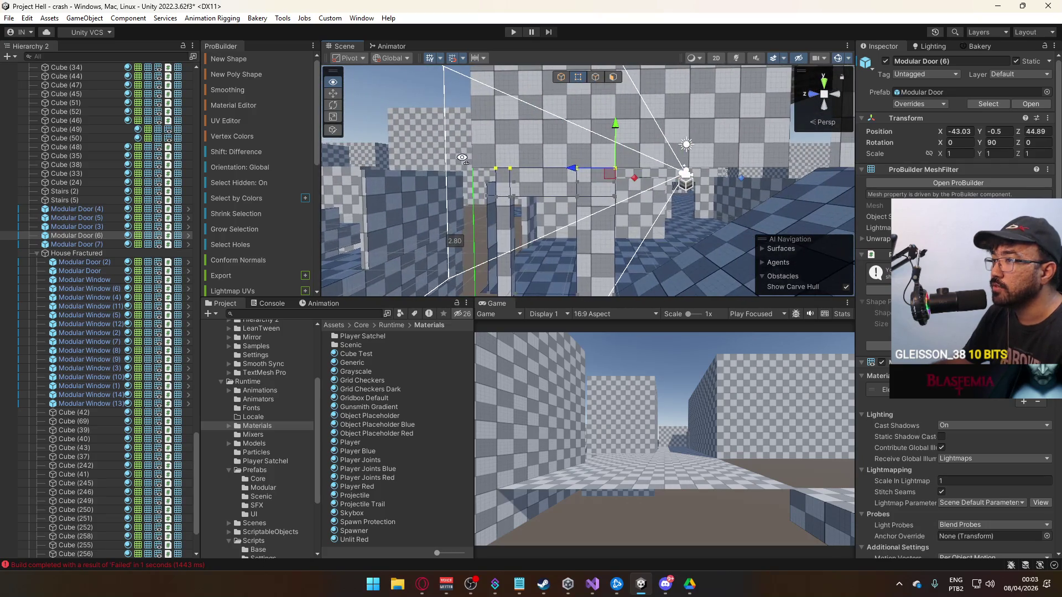
pyautogui.moveTo(586, 186); pyautogui.dragTo(641, 244)
pyautogui.moveTo(586, 270); pyautogui.dragTo(626, 214)
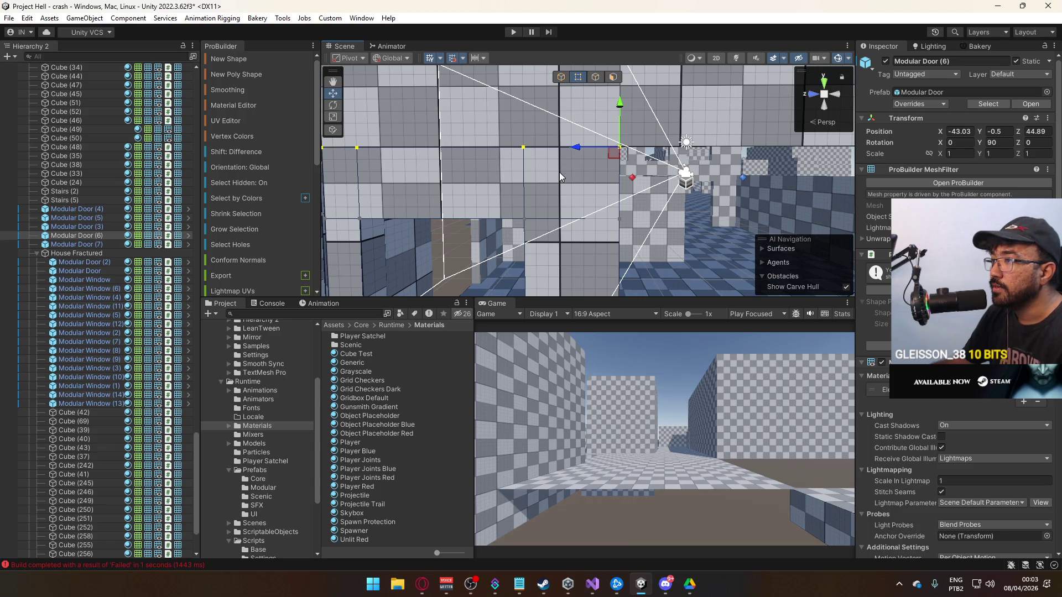
pyautogui.moveTo(491, 153)
pyautogui.mouseDown()
pyautogui.moveTo(538, 260)
pyautogui.moveTo(592, 216)
pyautogui.mouseUp()
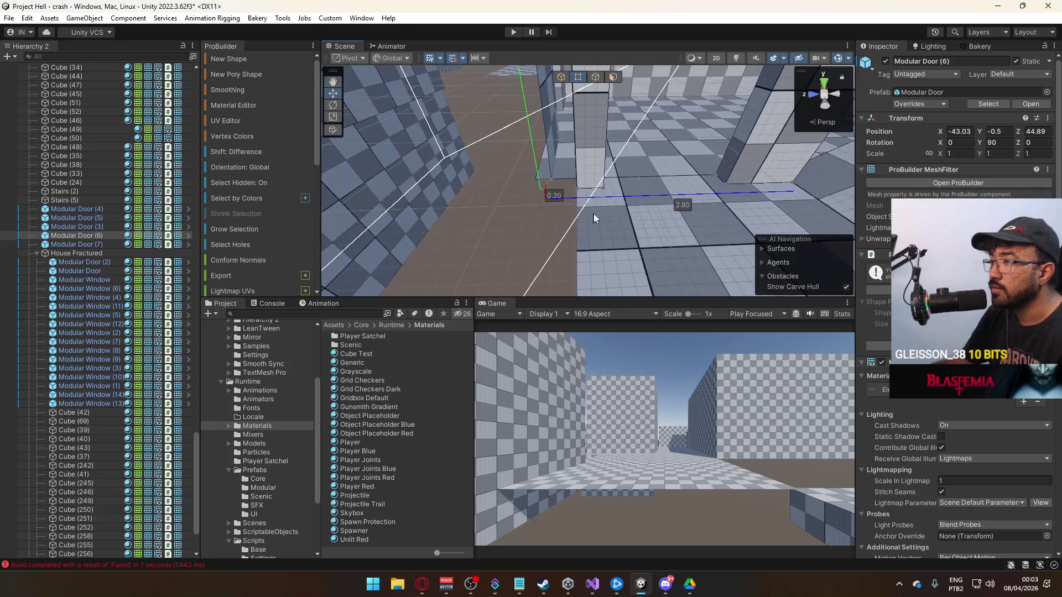
pyautogui.moveTo(585, 179); pyautogui.dragTo(619, 137)
pyautogui.moveTo(546, 160)
pyautogui.mouseDown()
pyautogui.moveTo(596, 140)
pyautogui.moveTo(619, 91)
pyautogui.moveTo(639, 108)
pyautogui.moveTo(563, 107)
pyautogui.mouseUp()
pyautogui.click(567, 154)
pyautogui.moveTo(567, 153)
pyautogui.mouseDown()
pyautogui.moveTo(570, 141)
pyautogui.moveTo(573, 180)
pyautogui.moveTo(557, 208)
pyautogui.mouseUp()
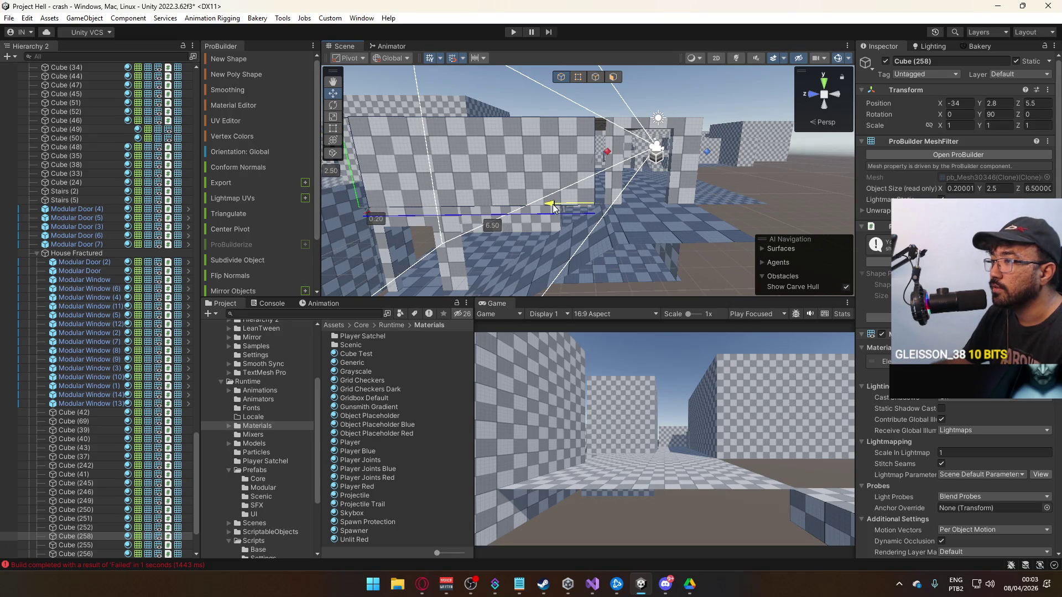
# Slide the raised wall piece to Z 5 and pick its vertical edge in Edge mode.
pyautogui.moveTo(556, 208)
pyautogui.mouseDown()
pyautogui.moveTo(572, 208)
pyautogui.moveTo(602, 101)
pyautogui.mouseUp()
pyautogui.click(595, 77)
pyautogui.click(600, 161)
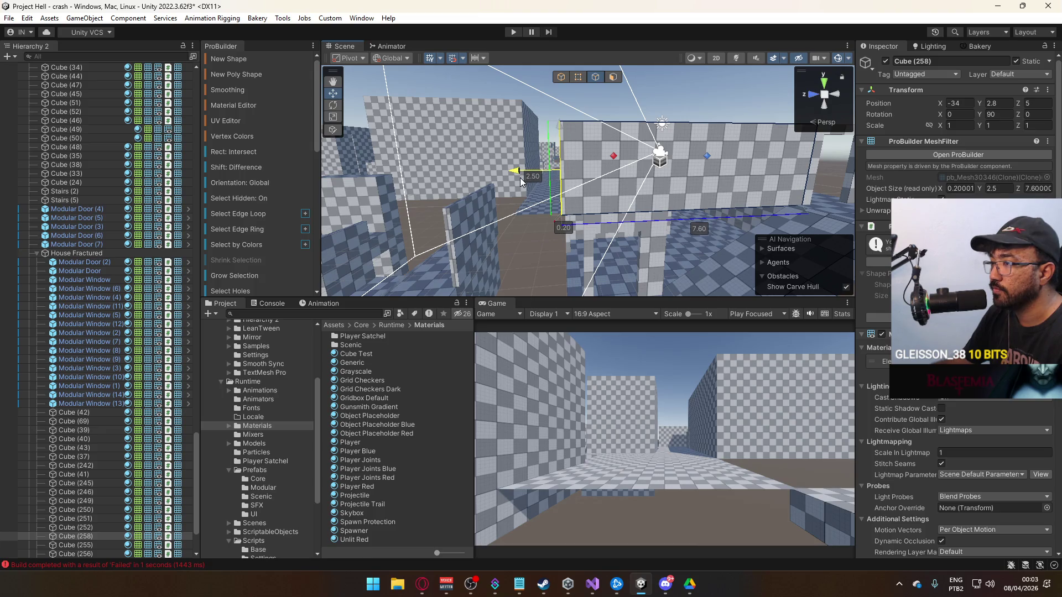
pyautogui.moveTo(529, 178)
pyautogui.mouseDown()
pyautogui.moveTo(509, 214)
pyautogui.moveTo(513, 131)
pyautogui.mouseUp()
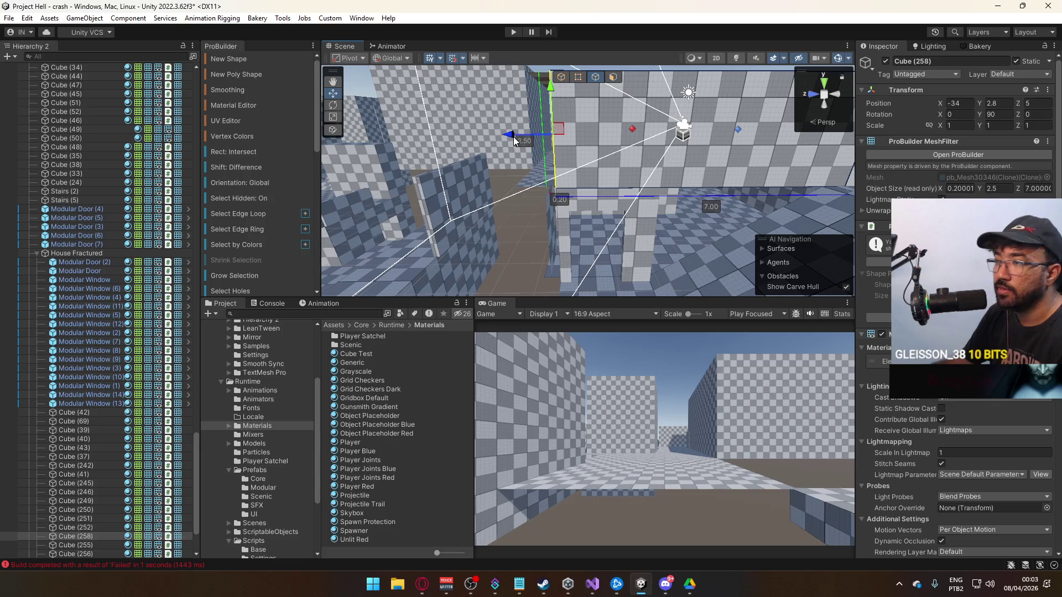
pyautogui.moveTo(528, 196); pyautogui.dragTo(794, 169)
pyautogui.moveTo(592, 181)
pyautogui.mouseDown()
pyautogui.moveTo(609, 192)
pyautogui.moveTo(642, 165)
pyautogui.moveTo(603, 167)
pyautogui.moveTo(563, 75)
pyautogui.moveTo(526, 233)
pyautogui.moveTo(813, 206)
pyautogui.moveTo(448, 237)
pyautogui.moveTo(526, 237)
pyautogui.moveTo(615, 216)
pyautogui.mouseUp()
pyautogui.click(546, 99)
# Pull the 8-unit wall's end edge out so the wall measures 10.5 units long.
pyautogui.click(615, 216)
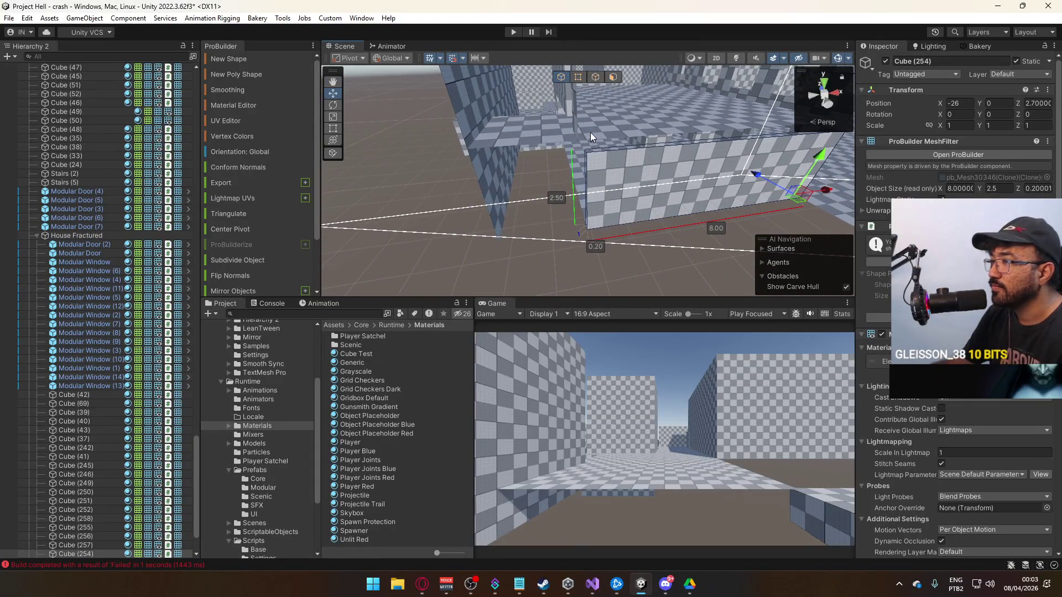
pyautogui.click(595, 77)
pyautogui.click(599, 165)
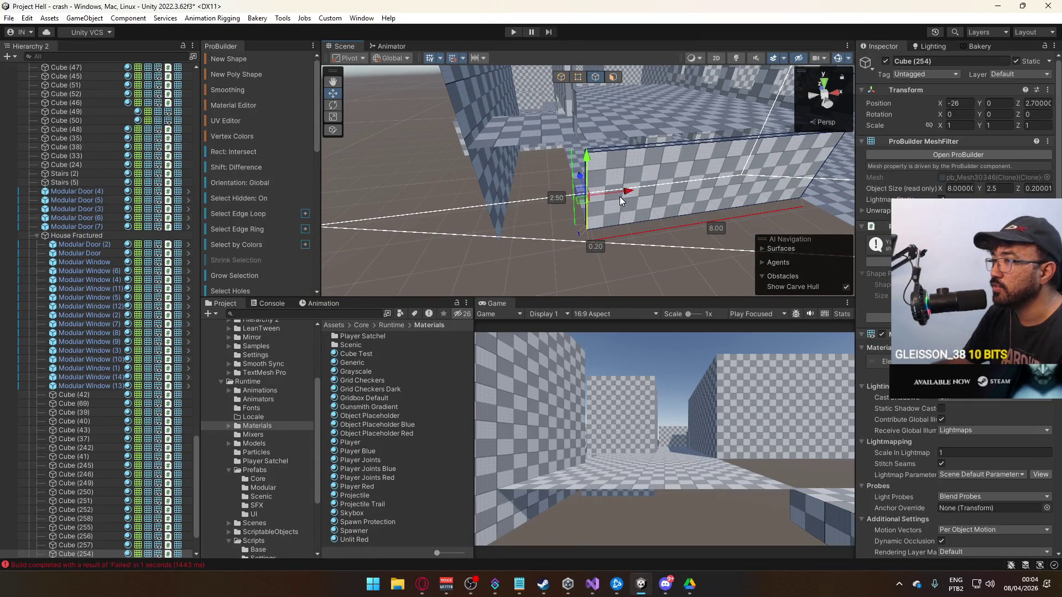
pyautogui.moveTo(527, 211); pyautogui.dragTo(527, 210)
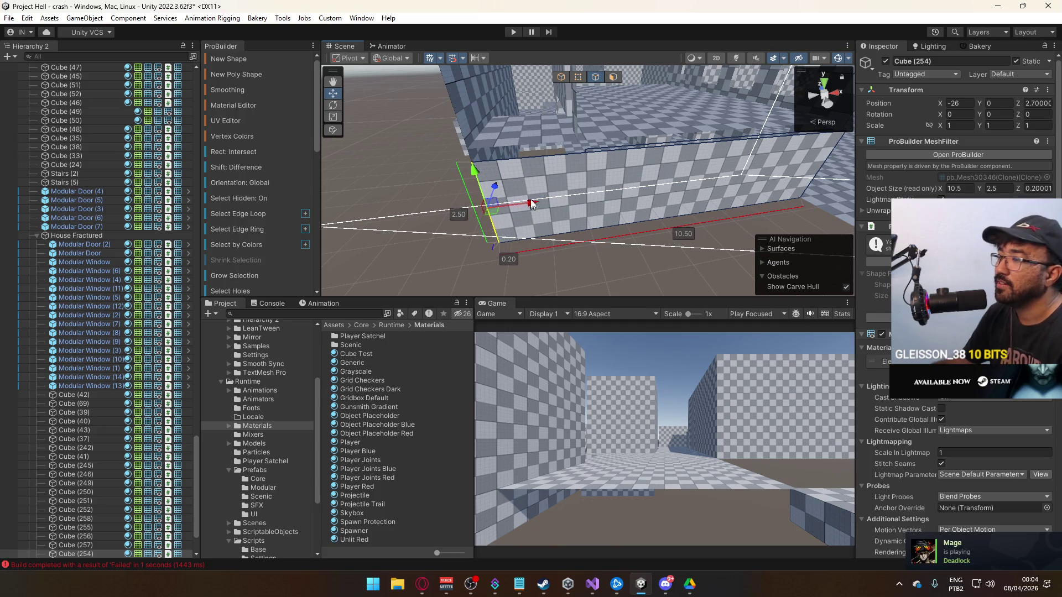
pyautogui.click(642, 230)
pyautogui.moveTo(641, 229)
pyautogui.mouseDown()
pyautogui.moveTo(500, 194)
pyautogui.moveTo(583, 171)
pyautogui.moveTo(568, 173)
pyautogui.mouseUp()
pyautogui.click(578, 190)
pyautogui.scroll(10, 496, 163)
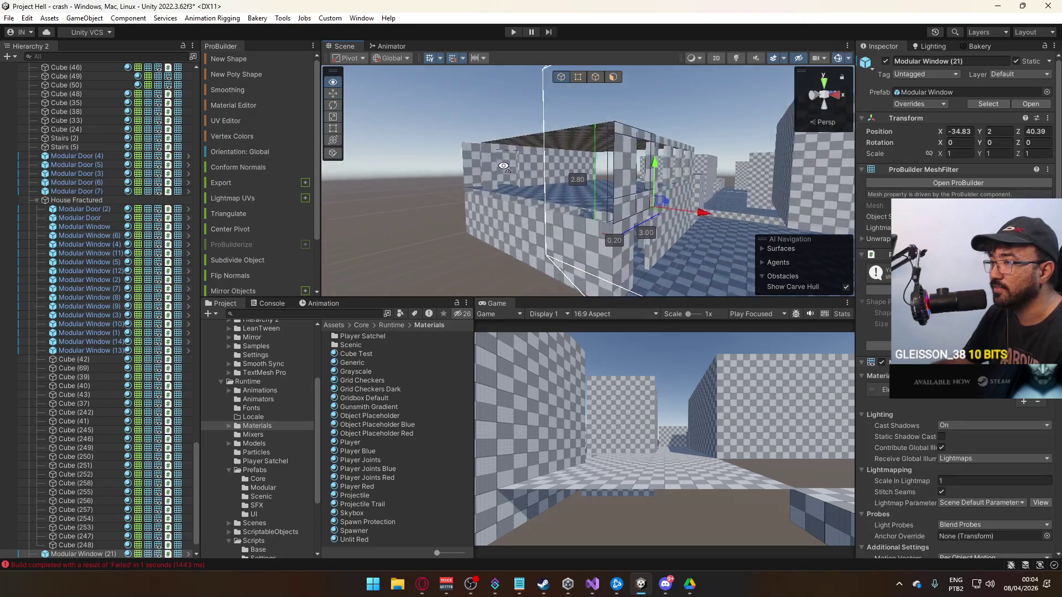
# Duplicate the long wall Cube (254) and raise the copy, then delete that copy.
pyautogui.scroll(-10, 496, 163)
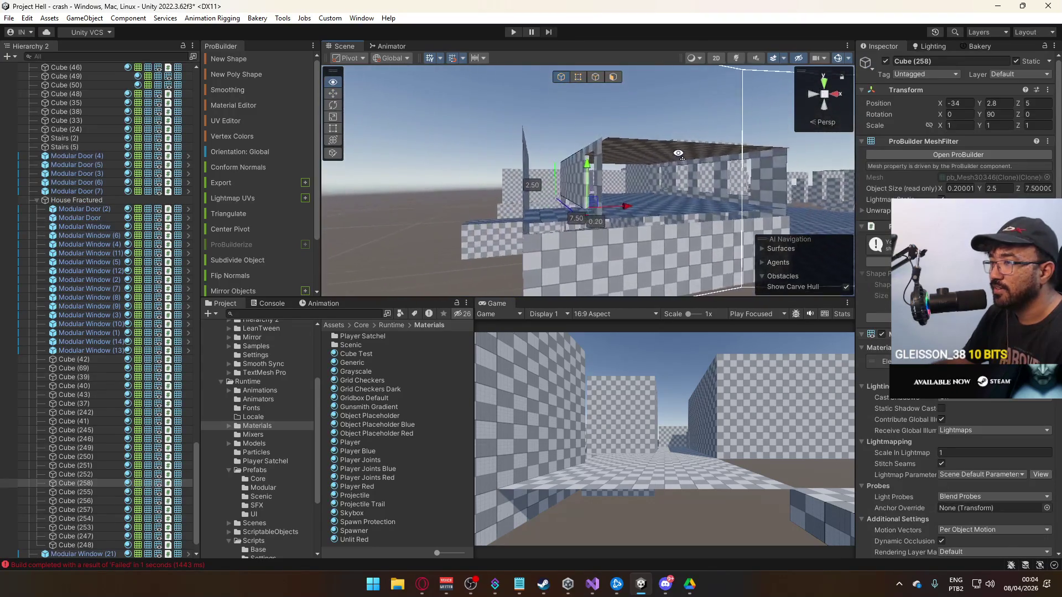
pyautogui.click(663, 165)
pyautogui.moveTo(662, 165)
pyautogui.mouseDown()
pyautogui.moveTo(542, 189)
pyautogui.moveTo(578, 215)
pyautogui.mouseUp()
pyautogui.click(581, 217)
pyautogui.click(581, 217)
pyautogui.press('f')
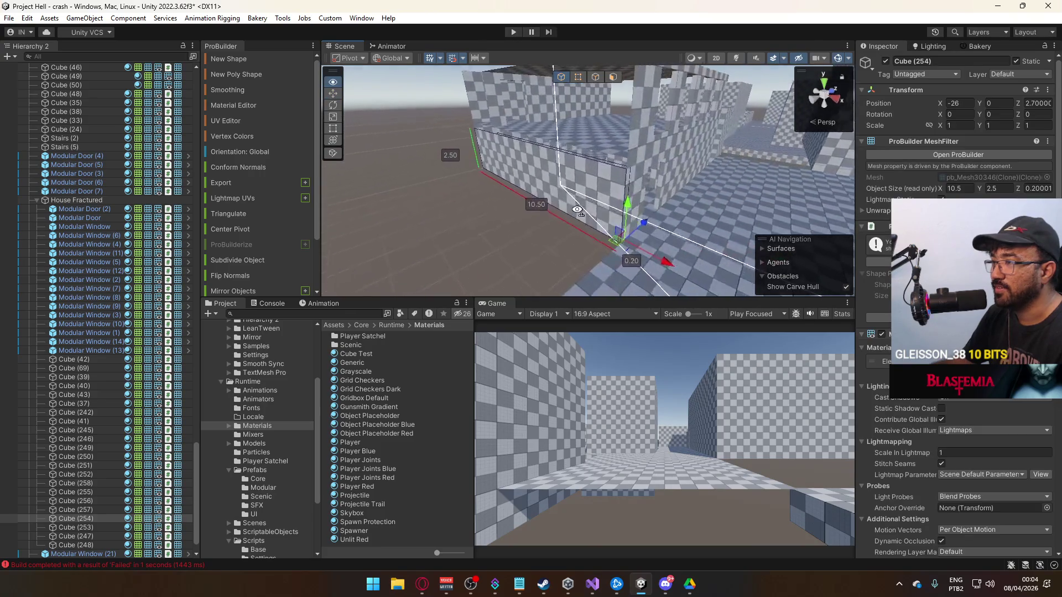
pyautogui.hotkey('ctrl', 'd')
pyautogui.moveTo(559, 201)
pyautogui.mouseDown()
pyautogui.moveTo(557, 95)
pyautogui.moveTo(560, 105)
pyautogui.moveTo(478, 58)
pyautogui.moveTo(467, 99)
pyautogui.moveTo(608, 97)
pyautogui.moveTo(661, 224)
pyautogui.moveTo(544, 212)
pyautogui.moveTo(698, 204)
pyautogui.moveTo(645, 206)
pyautogui.mouseUp()
pyautogui.press('Delete')
# Lift wall panel Cube (253) onto the top of the long wall at height 2.8.
pyautogui.click(661, 227)
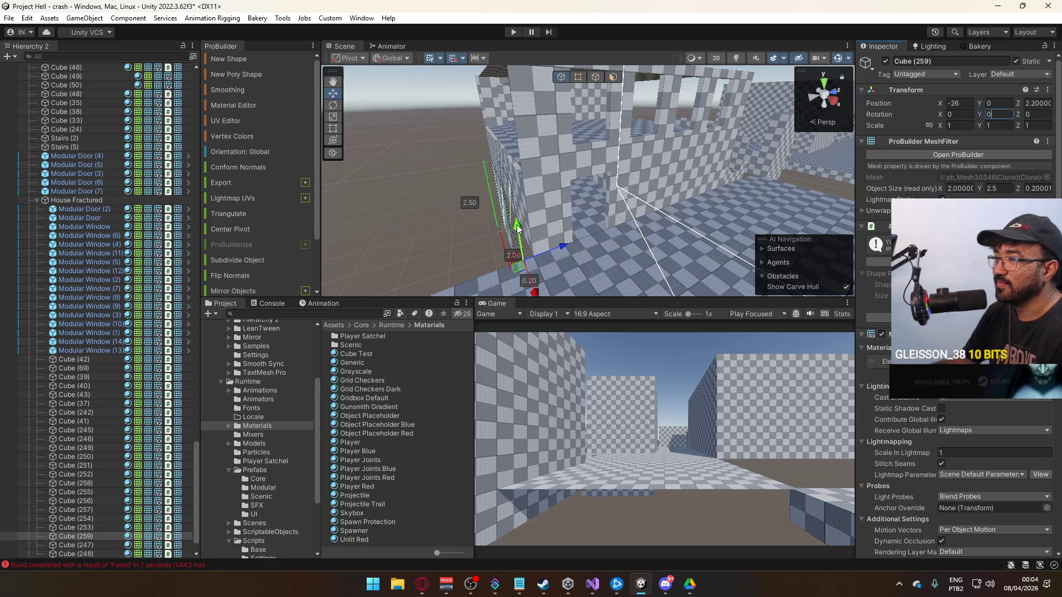
pyautogui.moveTo(533, 108); pyautogui.dragTo(594, 156)
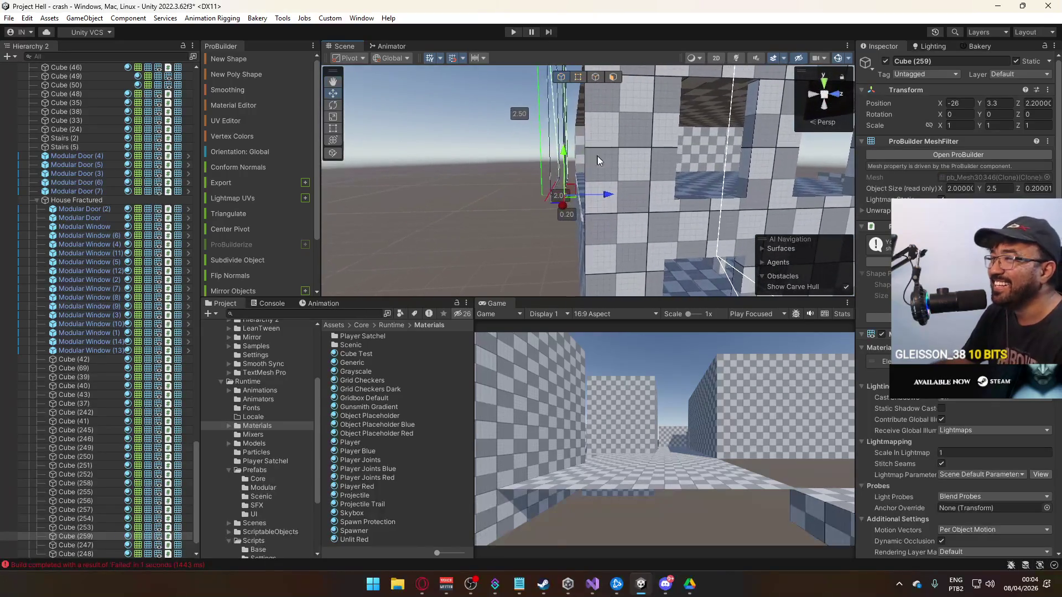
pyautogui.moveTo(639, 188); pyautogui.dragTo(732, 171)
pyautogui.moveTo(658, 178)
pyautogui.mouseDown()
pyautogui.moveTo(970, 184)
pyautogui.moveTo(806, 198)
pyautogui.mouseUp()
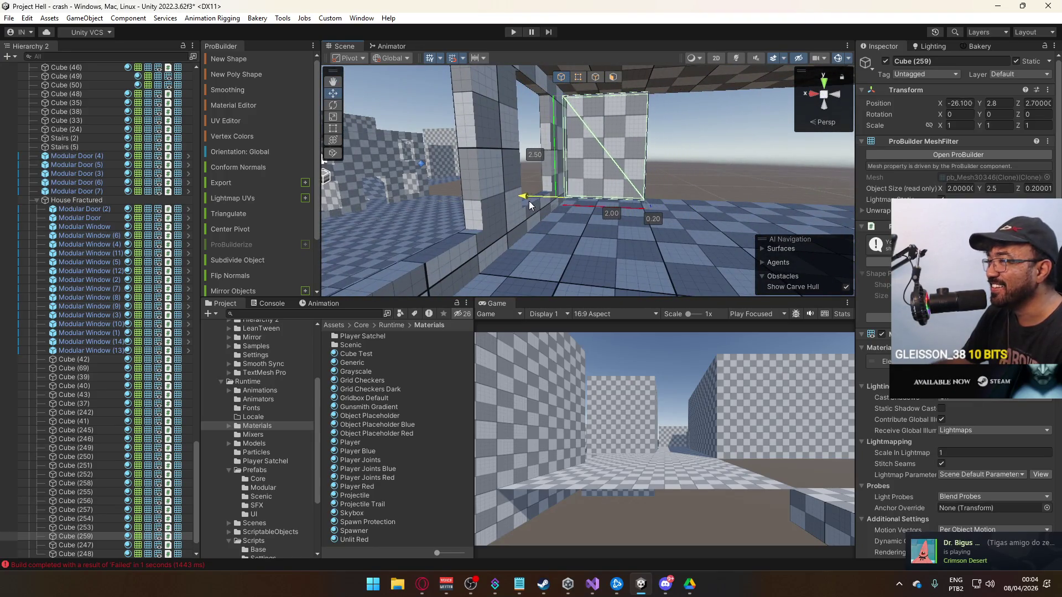
pyautogui.moveTo(523, 205)
pyautogui.mouseDown()
pyautogui.moveTo(579, 179)
pyautogui.moveTo(427, 160)
pyautogui.moveTo(368, 179)
pyautogui.moveTo(462, 194)
pyautogui.mouseUp()
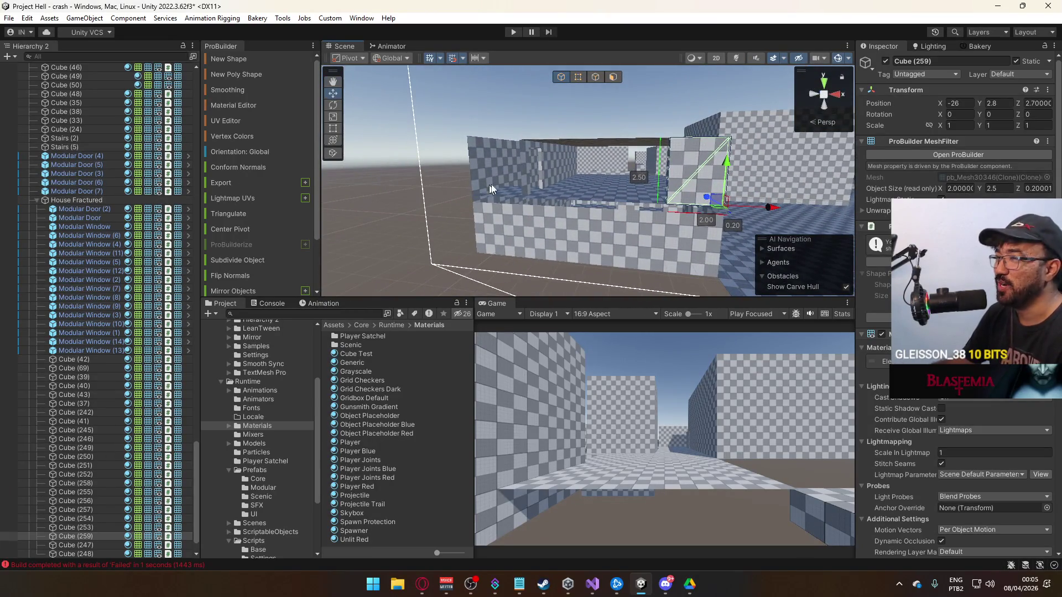
pyautogui.moveTo(618, 212)
pyautogui.mouseDown()
pyautogui.moveTo(640, 228)
pyautogui.moveTo(682, 198)
pyautogui.moveTo(670, 183)
pyautogui.moveTo(612, 182)
pyautogui.moveTo(606, 188)
pyautogui.moveTo(734, 160)
pyautogui.moveTo(574, 210)
pyautogui.moveTo(762, 176)
pyautogui.moveTo(723, 176)
pyautogui.mouseUp()
# Slide a modular window along the wall into the raised upper section.
pyautogui.click(691, 163)
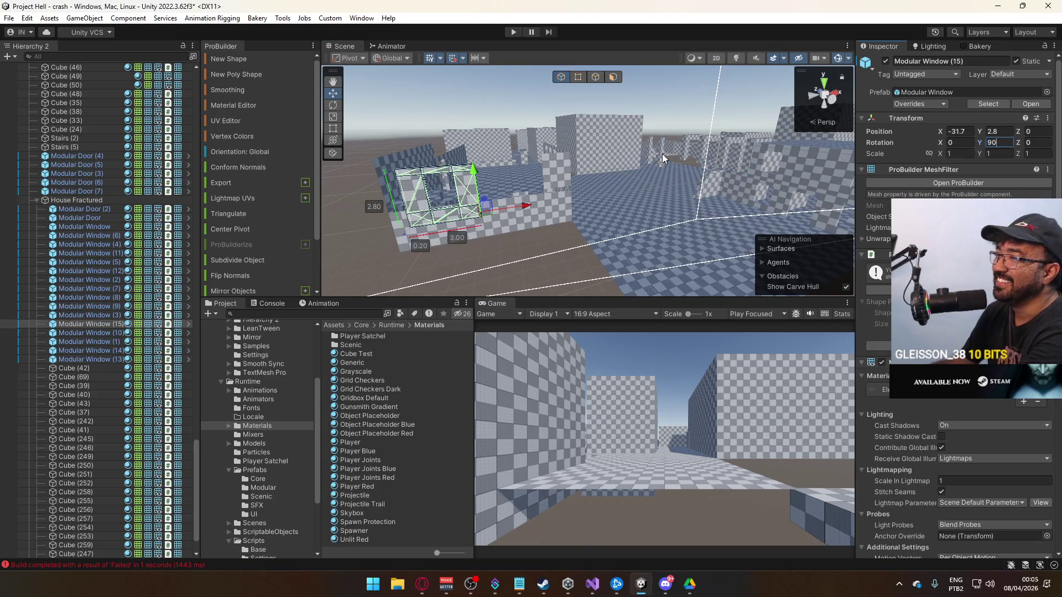
pyautogui.moveTo(543, 171); pyautogui.dragTo(186, 215)
pyautogui.moveTo(468, 204)
pyautogui.mouseDown()
pyautogui.moveTo(632, 201)
pyautogui.moveTo(647, 201)
pyautogui.moveTo(621, 203)
pyautogui.moveTo(766, 227)
pyautogui.moveTo(806, 223)
pyautogui.moveTo(600, 205)
pyautogui.mouseUp()
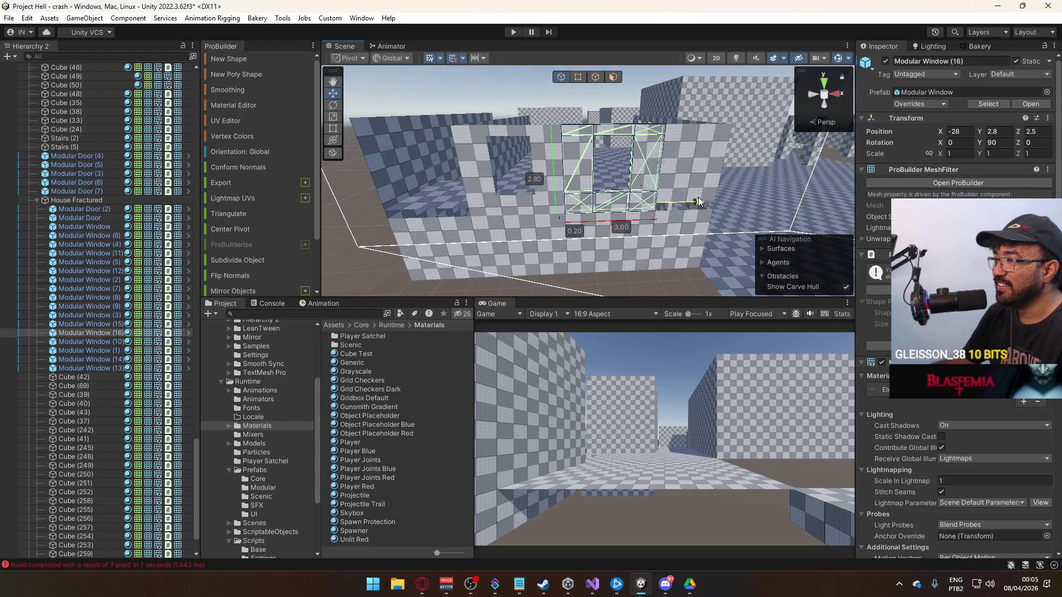
pyautogui.click(701, 195)
pyautogui.moveTo(701, 195)
pyautogui.mouseDown()
pyautogui.moveTo(718, 181)
pyautogui.moveTo(758, 192)
pyautogui.mouseUp()
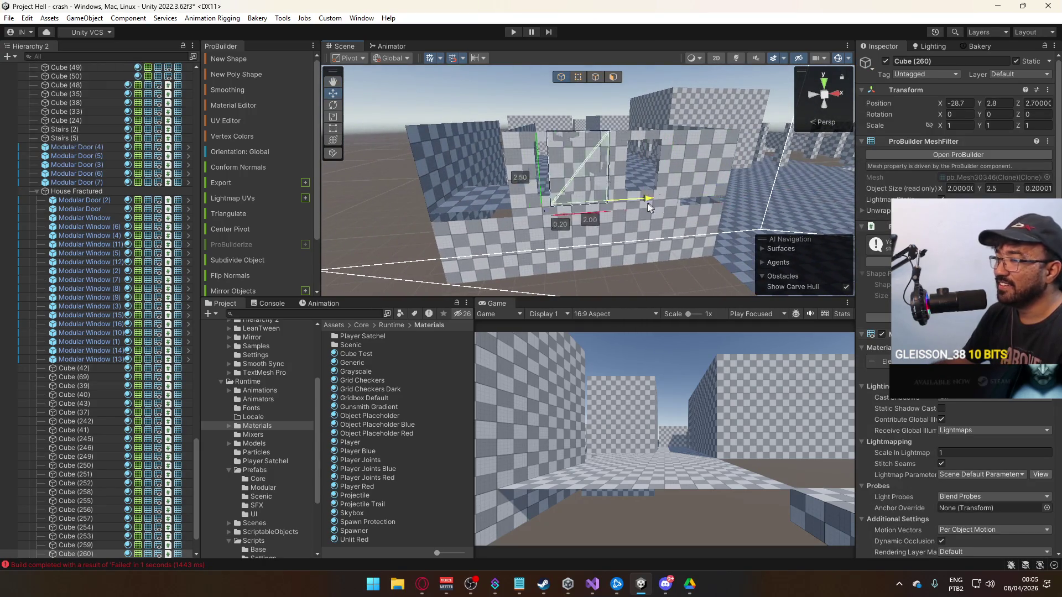
# Move upper wall panel Cube (260) along X to -34.
pyautogui.moveTo(568, 206); pyautogui.dragTo(557, 202)
pyautogui.press('f')
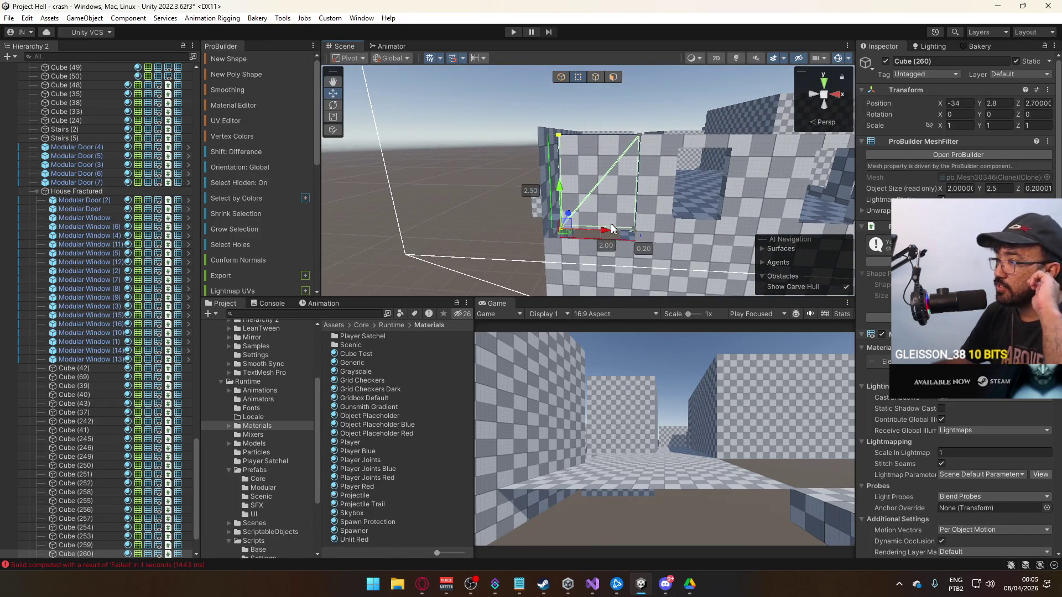
pyautogui.click(463, 208)
pyautogui.moveTo(518, 213)
pyautogui.mouseDown()
pyautogui.moveTo(380, 257)
pyautogui.moveTo(443, 198)
pyautogui.mouseUp()
# Select side wall Cube (257) and inspect the surrounding walls in Face mode.
pyautogui.click(559, 158)
pyautogui.press('f')
pyautogui.moveTo(615, 158)
pyautogui.mouseDown()
pyautogui.moveTo(707, 170)
pyautogui.moveTo(733, 273)
pyautogui.moveTo(692, 168)
pyautogui.moveTo(646, 177)
pyautogui.moveTo(647, 99)
pyautogui.moveTo(544, 122)
pyautogui.moveTo(611, 129)
pyautogui.moveTo(573, 148)
pyautogui.moveTo(560, 142)
pyautogui.mouseUp()
pyautogui.moveTo(562, 85)
pyautogui.mouseDown()
pyautogui.moveTo(628, 194)
pyautogui.moveTo(558, 183)
pyautogui.mouseUp()
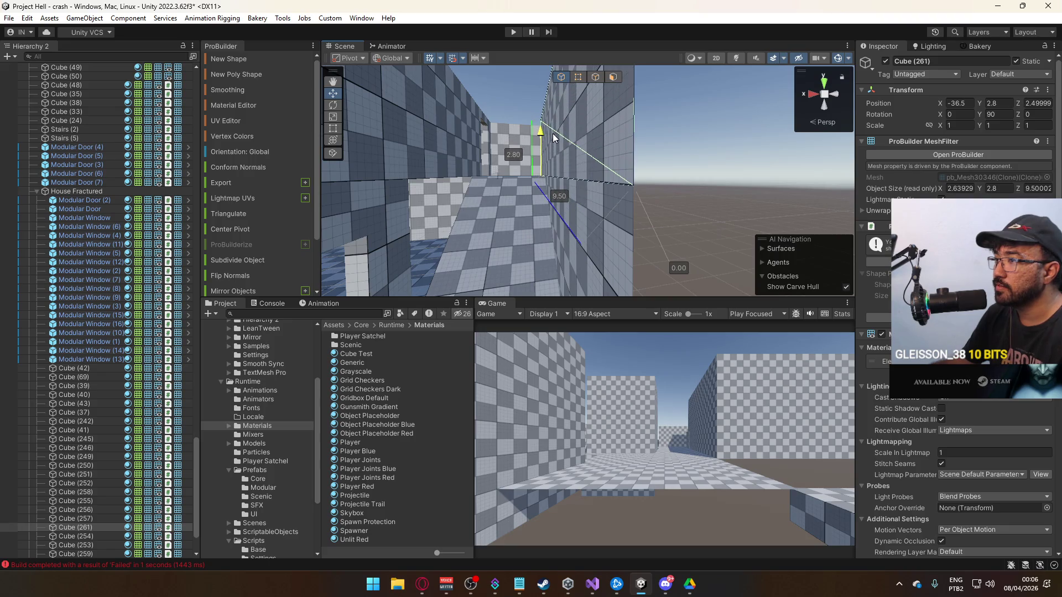
pyautogui.moveTo(551, 168)
pyautogui.mouseDown()
pyautogui.moveTo(624, 200)
pyautogui.moveTo(563, 117)
pyautogui.moveTo(582, 117)
pyautogui.moveTo(551, 95)
pyautogui.moveTo(564, 75)
pyautogui.mouseUp()
pyautogui.click(595, 78)
pyautogui.click(560, 110)
pyautogui.moveTo(559, 111)
pyautogui.mouseDown()
pyautogui.moveTo(747, 190)
pyautogui.moveTo(725, 255)
pyautogui.mouseUp()
pyautogui.moveTo(637, 203)
pyautogui.mouseDown()
pyautogui.moveTo(841, 193)
pyautogui.moveTo(586, 176)
pyautogui.mouseUp()
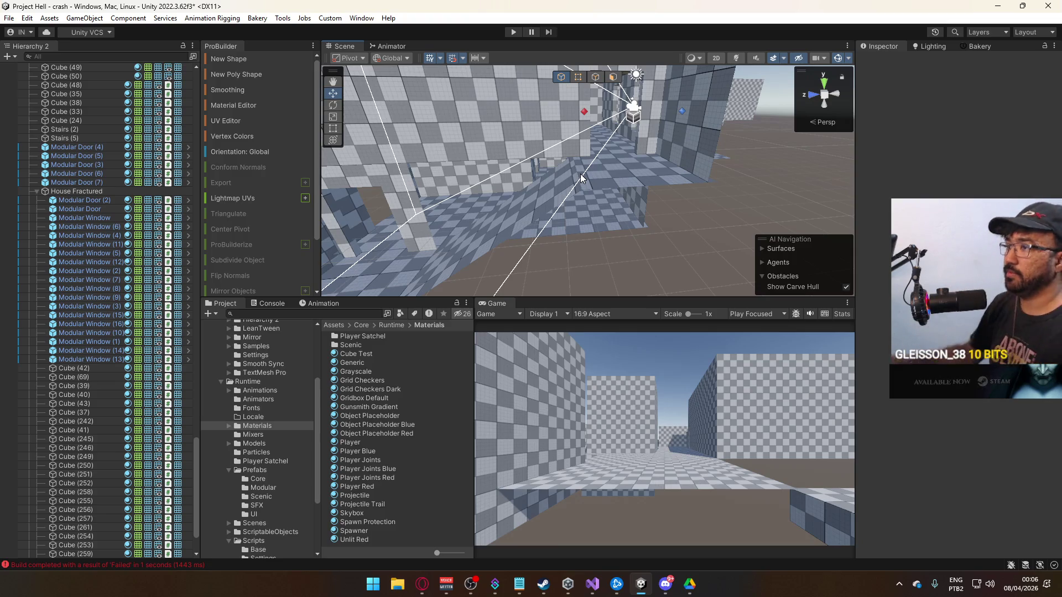
# Select side wall Cube (257) and duplicate it with Ctrl+D.
pyautogui.click(512, 165)
pyautogui.moveTo(511, 164)
pyautogui.mouseDown()
pyautogui.moveTo(723, 150)
pyautogui.moveTo(645, 159)
pyautogui.moveTo(654, 140)
pyautogui.moveTo(666, 177)
pyautogui.moveTo(617, 238)
pyautogui.moveTo(557, 197)
pyautogui.moveTo(664, 155)
pyautogui.mouseUp()
pyautogui.click(596, 175)
pyautogui.click(609, 175)
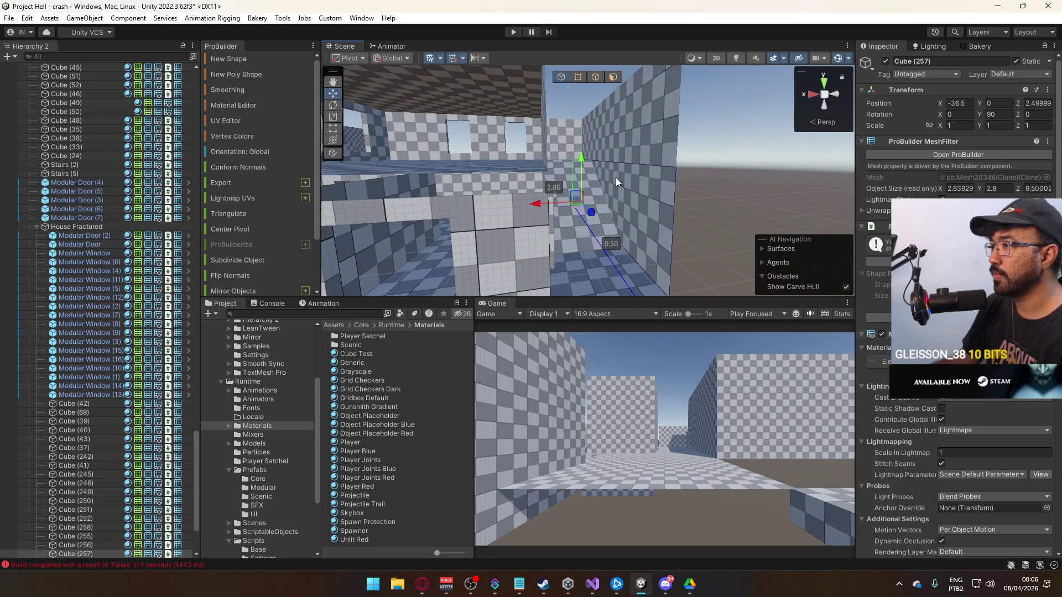
pyautogui.moveTo(607, 188)
pyautogui.mouseDown()
pyautogui.moveTo(568, 209)
pyautogui.moveTo(564, 192)
pyautogui.moveTo(529, 200)
pyautogui.mouseUp()
pyautogui.hotkey('ctrl', 'd')
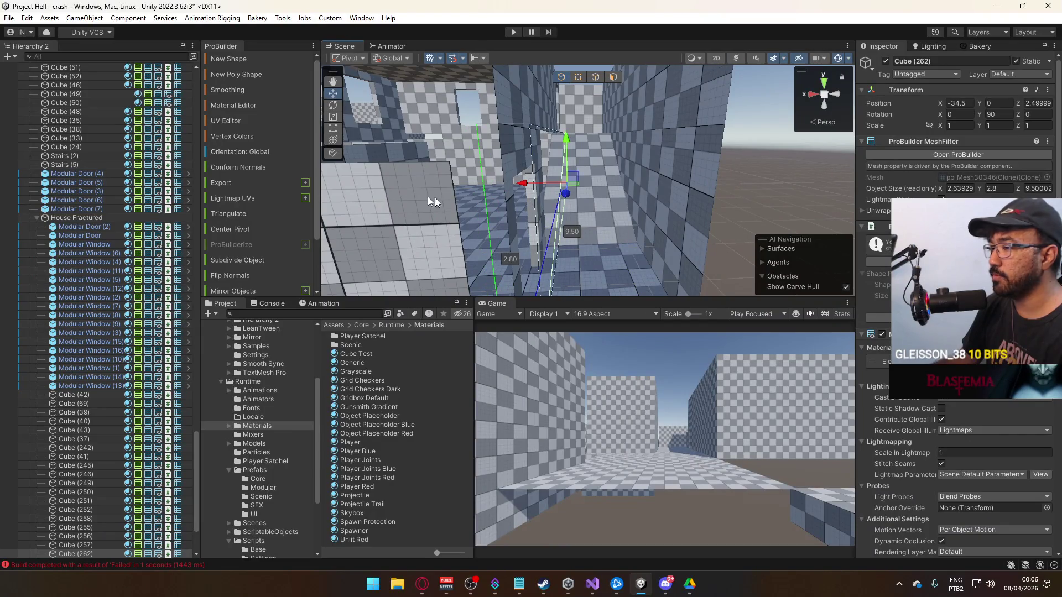
pyautogui.scroll(-2, 242, 245)
pyautogui.scroll(-2, 243, 245)
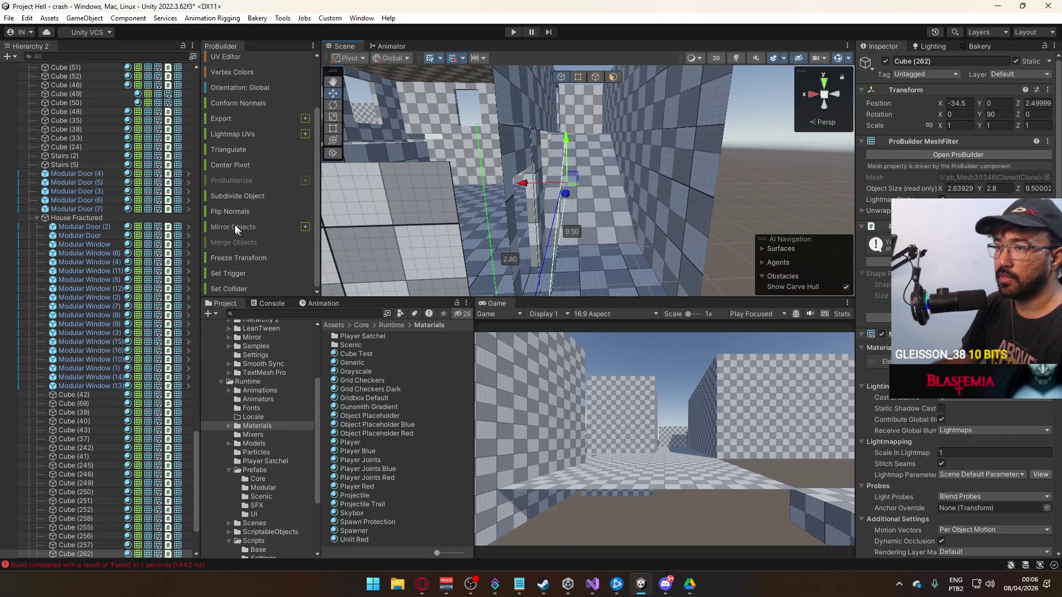
# Drag the wall copy's end face to shorten it toward 7 units and reset its pivot.
pyautogui.moveTo(410, 227); pyautogui.dragTo(600, 181)
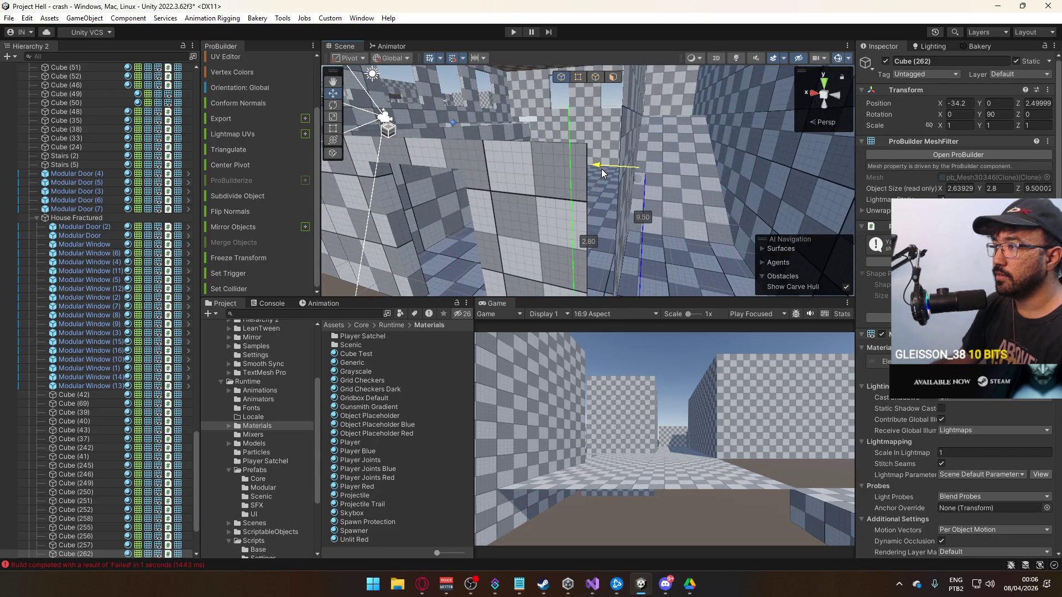
pyautogui.moveTo(661, 165); pyautogui.dragTo(434, 230)
pyautogui.moveTo(563, 223)
pyautogui.mouseDown()
pyautogui.moveTo(697, 210)
pyautogui.moveTo(686, 207)
pyautogui.mouseUp()
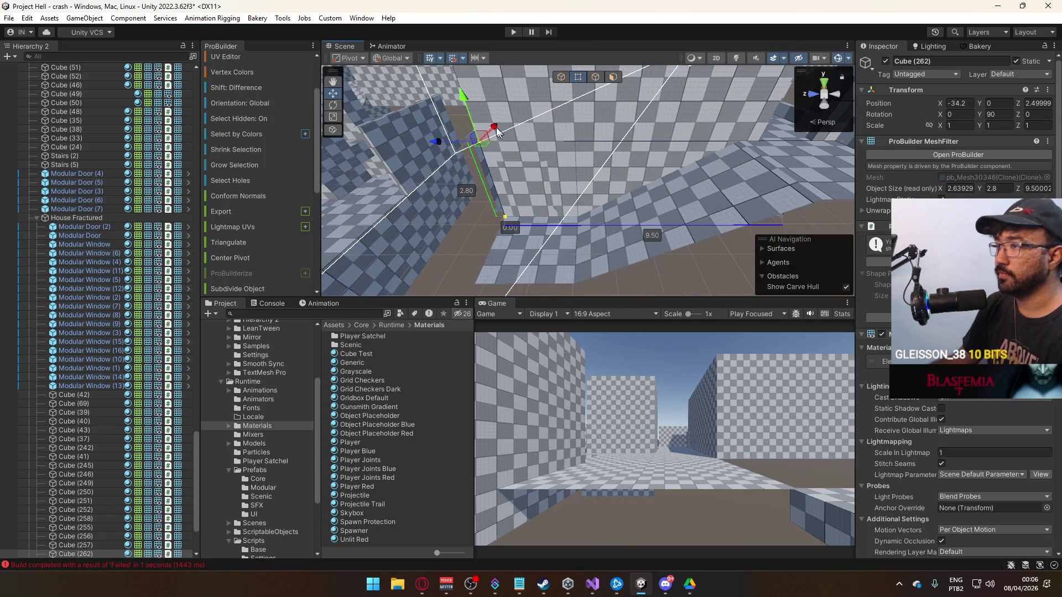
pyautogui.moveTo(552, 144); pyautogui.dragTo(519, 151)
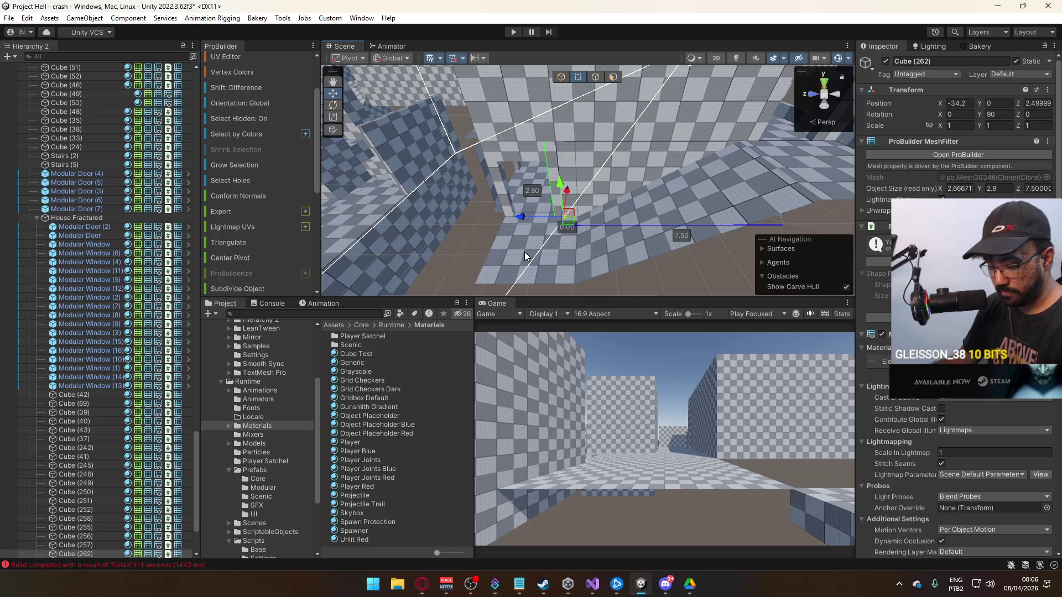
pyautogui.hotkey('ctrl', 'j')
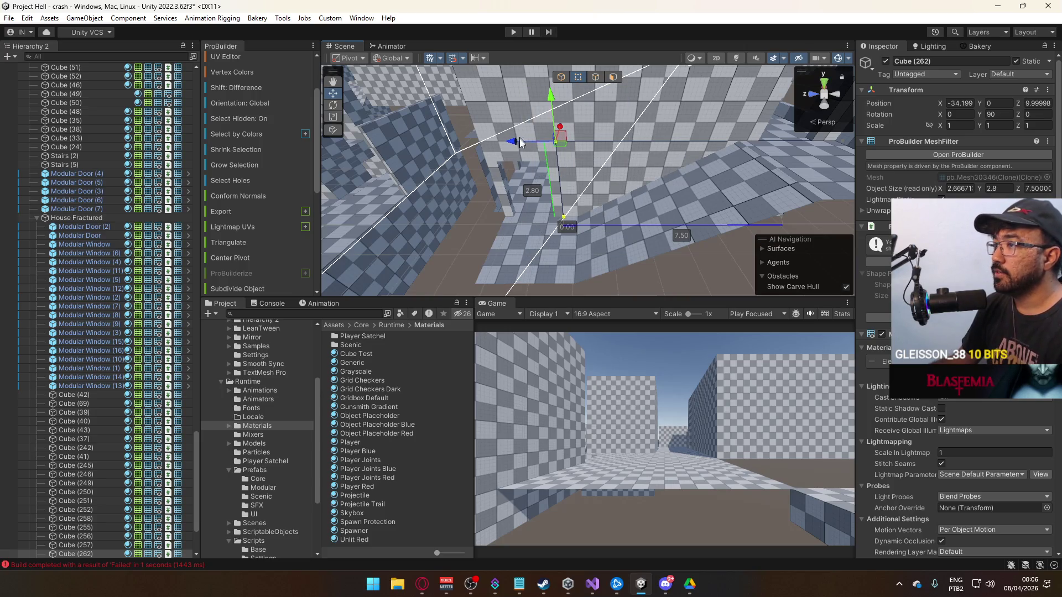
pyautogui.click(540, 144)
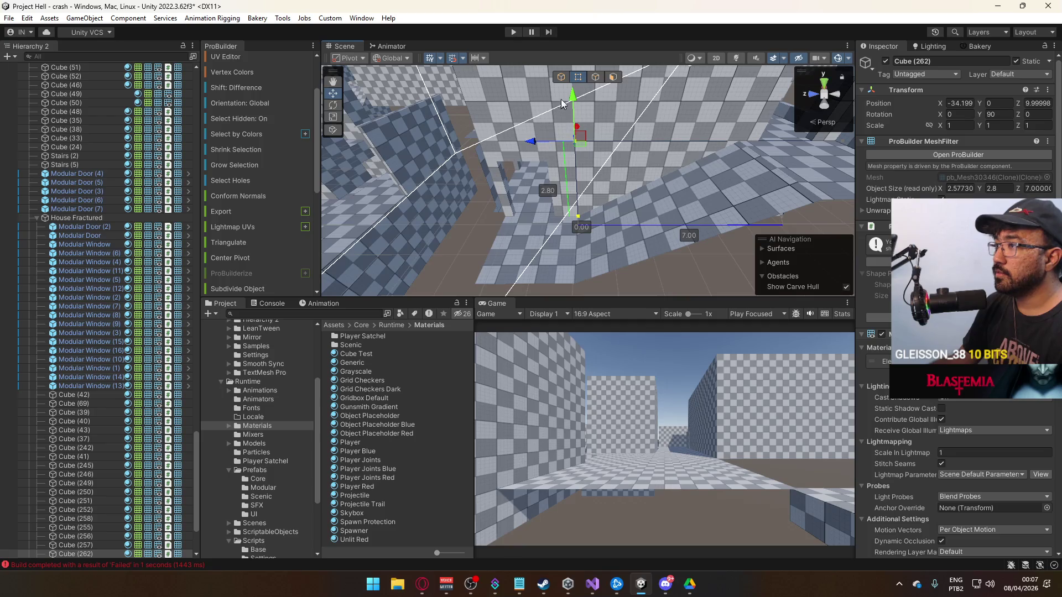
pyautogui.moveTo(567, 77)
pyautogui.mouseDown()
pyautogui.moveTo(715, 213)
pyautogui.moveTo(636, 196)
pyautogui.mouseUp()
pyautogui.hotkey('ctrl', 'z')
pyautogui.moveTo(562, 154)
pyautogui.mouseDown()
pyautogui.moveTo(635, 218)
pyautogui.moveTo(519, 87)
pyautogui.moveTo(233, 79)
pyautogui.moveTo(12, 160)
pyautogui.moveTo(208, 140)
pyautogui.moveTo(285, 170)
pyautogui.mouseUp()
pyautogui.click(579, 236)
pyautogui.moveTo(579, 236)
pyautogui.mouseDown()
pyautogui.moveTo(614, 210)
pyautogui.moveTo(532, 206)
pyautogui.moveTo(739, 133)
pyautogui.moveTo(645, 219)
pyautogui.mouseUp()
# Select a modular window, then frame wall Cube (252) before clearing the selection.
pyautogui.click(577, 198)
pyautogui.click(645, 219)
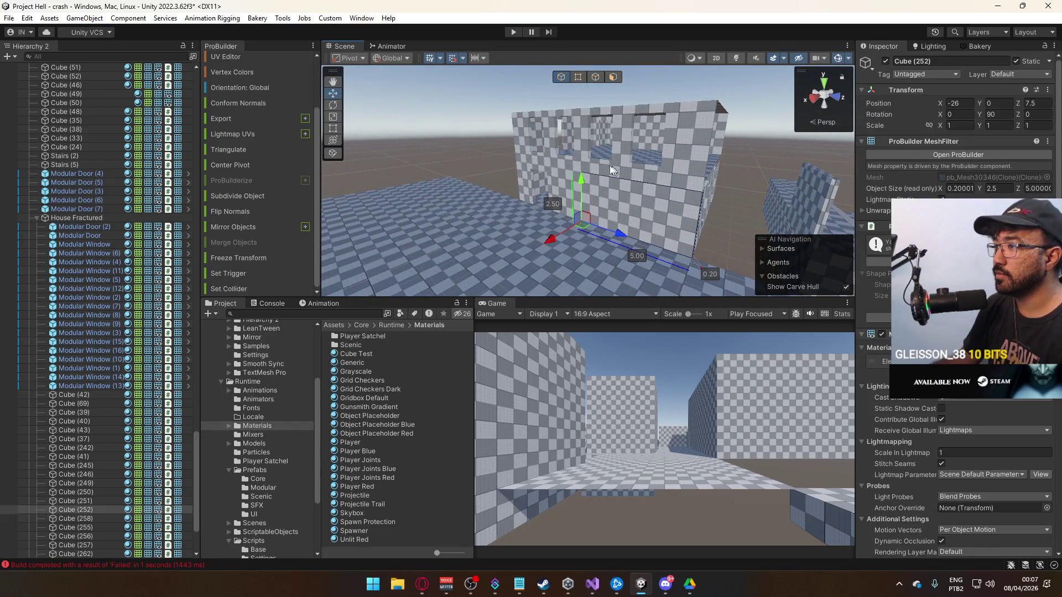
pyautogui.moveTo(607, 118)
pyautogui.mouseDown()
pyautogui.moveTo(493, 141)
pyautogui.moveTo(465, 171)
pyautogui.moveTo(487, 174)
pyautogui.moveTo(473, 183)
pyautogui.moveTo(559, 166)
pyautogui.moveTo(528, 193)
pyautogui.moveTo(581, 183)
pyautogui.moveTo(625, 196)
pyautogui.moveTo(798, 198)
pyautogui.moveTo(711, 200)
pyautogui.moveTo(676, 206)
pyautogui.moveTo(780, 194)
pyautogui.moveTo(597, 231)
pyautogui.moveTo(632, 202)
pyautogui.moveTo(718, 190)
pyautogui.moveTo(585, 223)
pyautogui.mouseUp()
pyautogui.press('f')
pyautogui.click(581, 183)
pyautogui.click(579, 193)
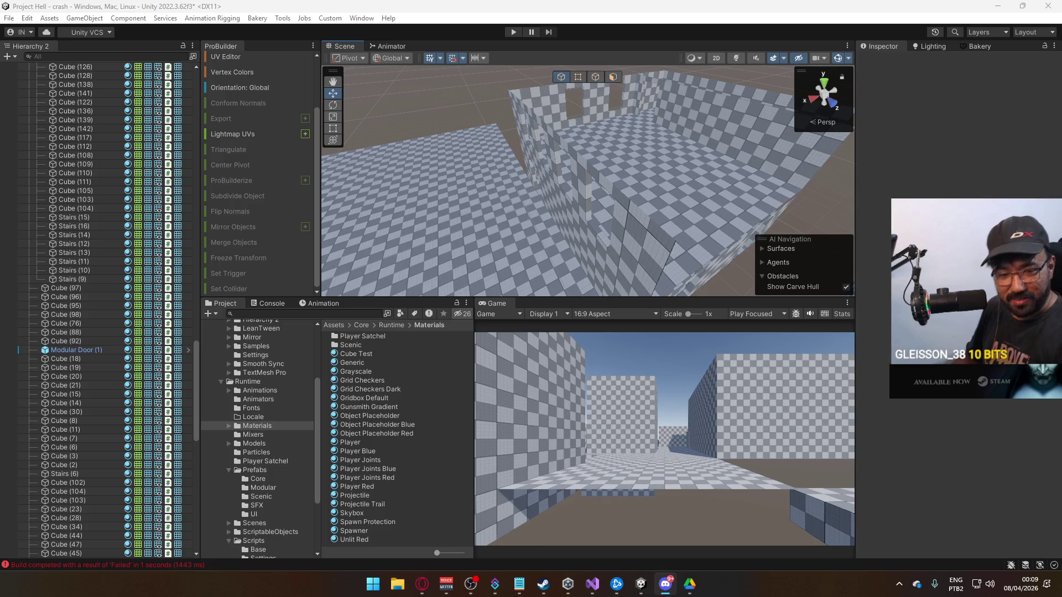
# Duplicate Modular Window (15) and slide the copy along the wall to Z 12.5.
pyautogui.click(500, 284)
pyautogui.moveTo(499, 284)
pyautogui.mouseDown()
pyautogui.moveTo(437, 131)
pyautogui.moveTo(547, 99)
pyautogui.moveTo(492, 140)
pyautogui.mouseUp()
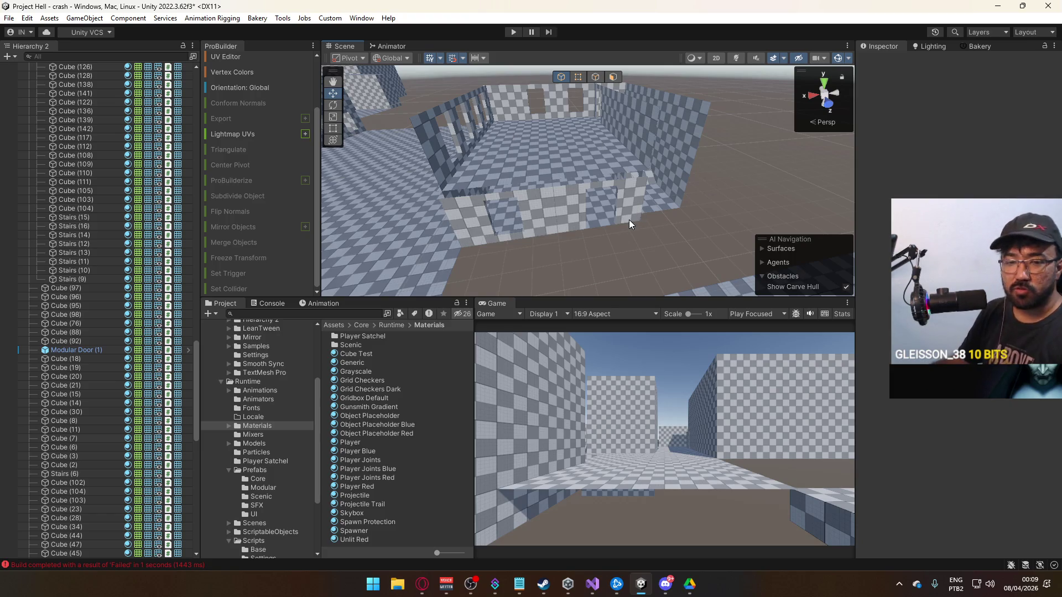
pyautogui.moveTo(605, 236); pyautogui.dragTo(608, 232)
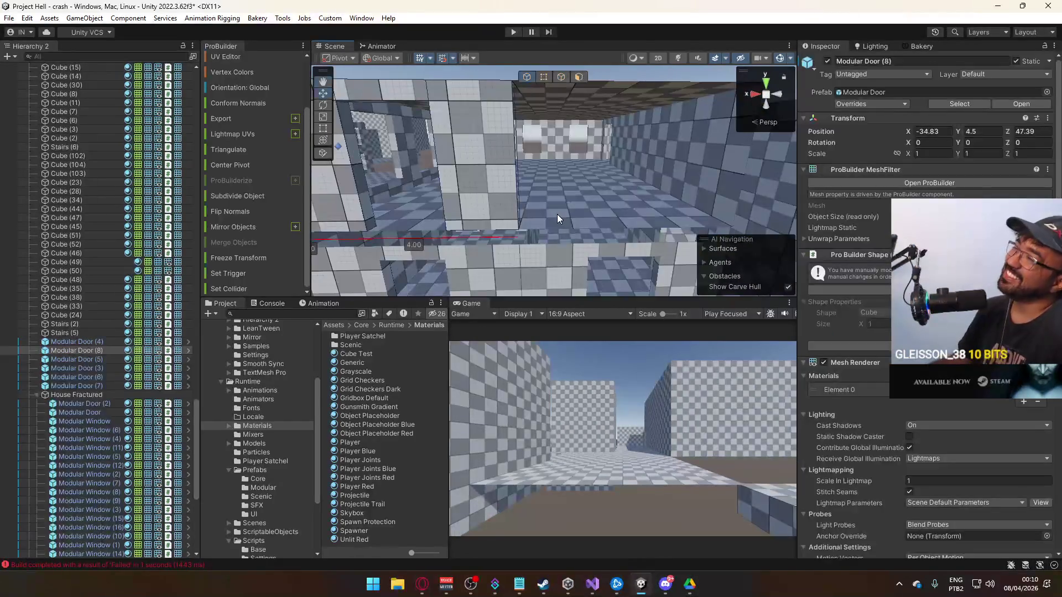
pyautogui.moveTo(542, 208)
pyautogui.mouseDown()
pyautogui.moveTo(570, 199)
pyautogui.moveTo(541, 178)
pyautogui.moveTo(661, 176)
pyautogui.mouseUp()
pyautogui.click(572, 185)
pyautogui.hotkey('ctrl', 'd')
pyautogui.press('f')
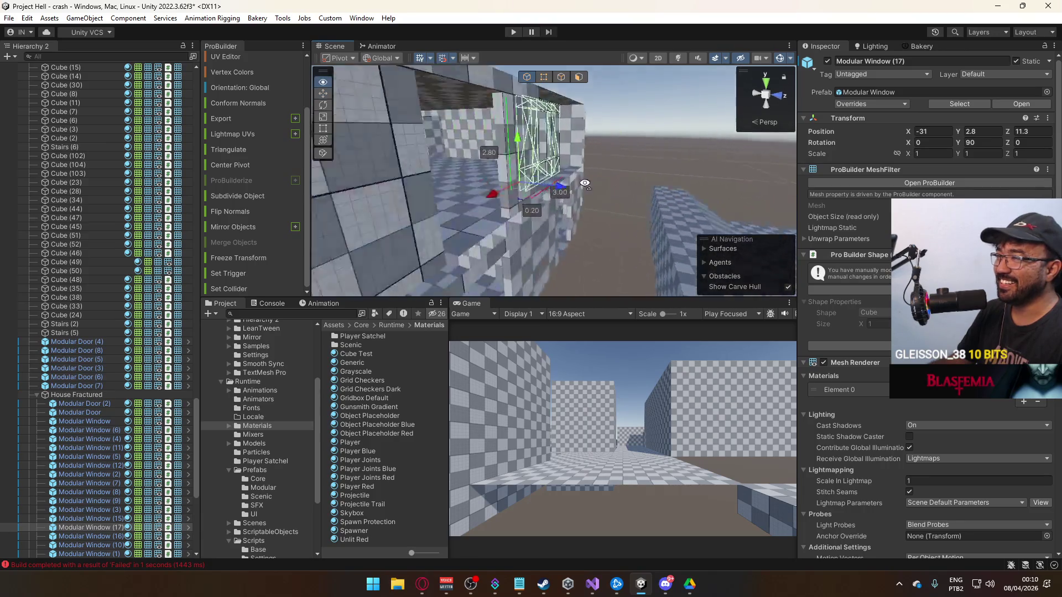
pyautogui.moveTo(524, 202)
pyautogui.mouseDown()
pyautogui.moveTo(630, 200)
pyautogui.moveTo(594, 211)
pyautogui.mouseUp()
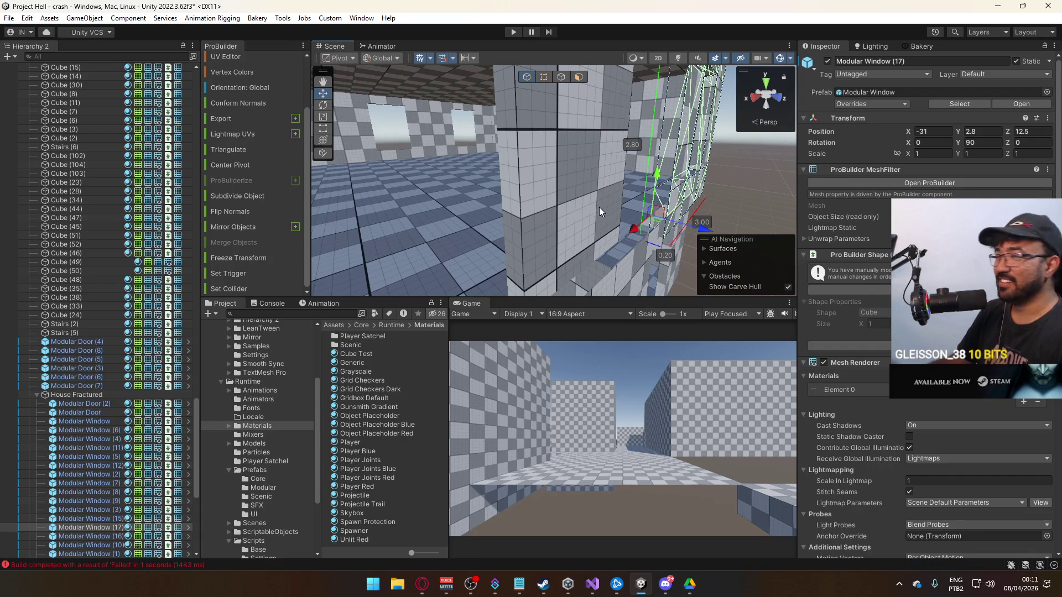
# Set the window's pivot to a corner vertex and shift it half a unit along X.
pyautogui.moveTo(710, 228)
pyautogui.mouseDown()
pyautogui.moveTo(622, 257)
pyautogui.moveTo(550, 246)
pyautogui.moveTo(537, 219)
pyautogui.moveTo(410, 231)
pyautogui.mouseUp()
pyautogui.press('f')
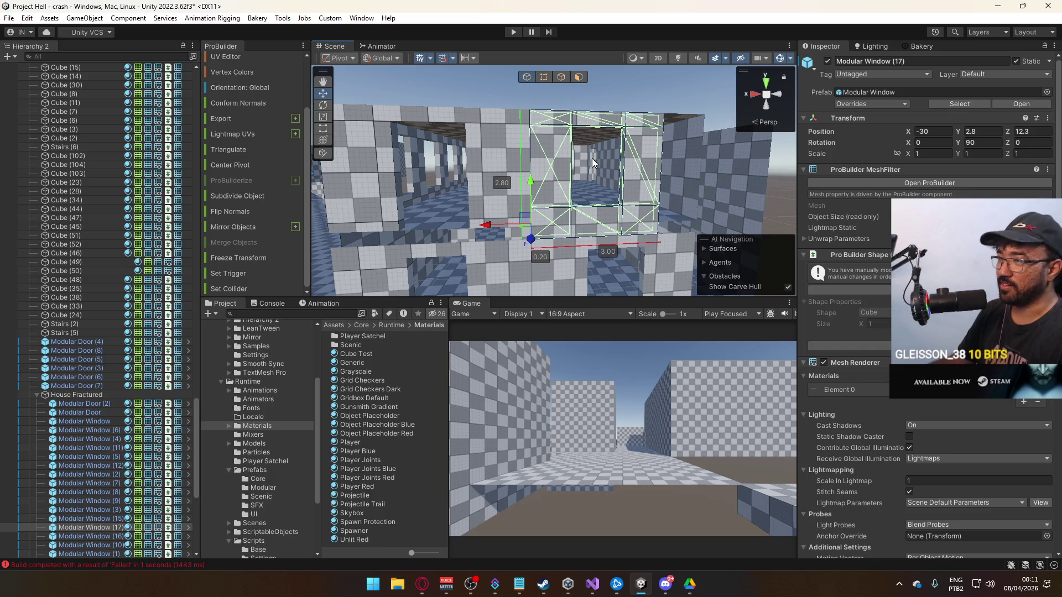
pyautogui.click(550, 78)
pyautogui.click(539, 122)
pyautogui.press('f')
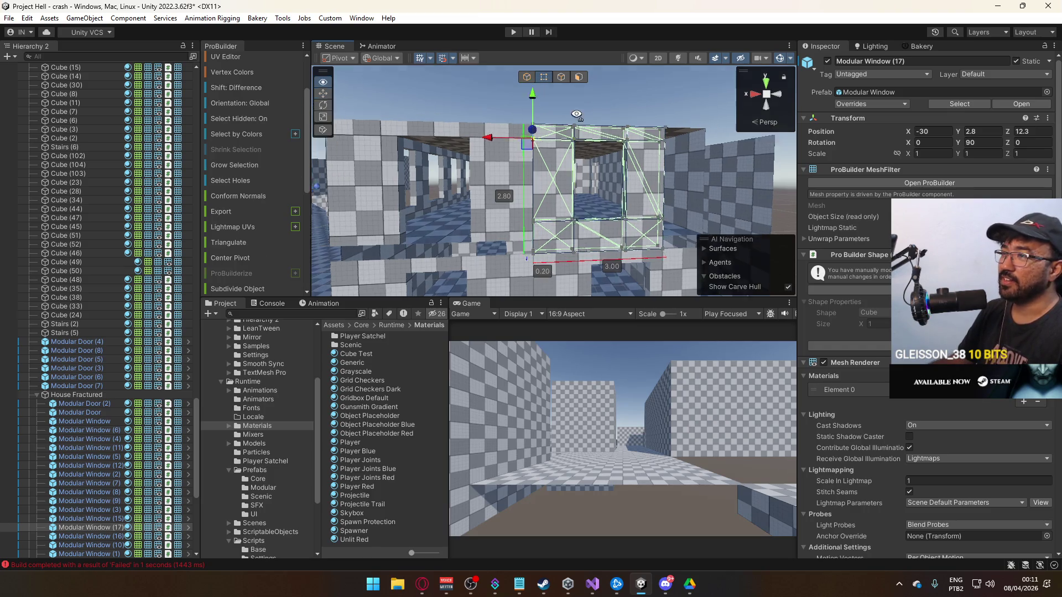
pyautogui.hotkey('ctrl', 'j')
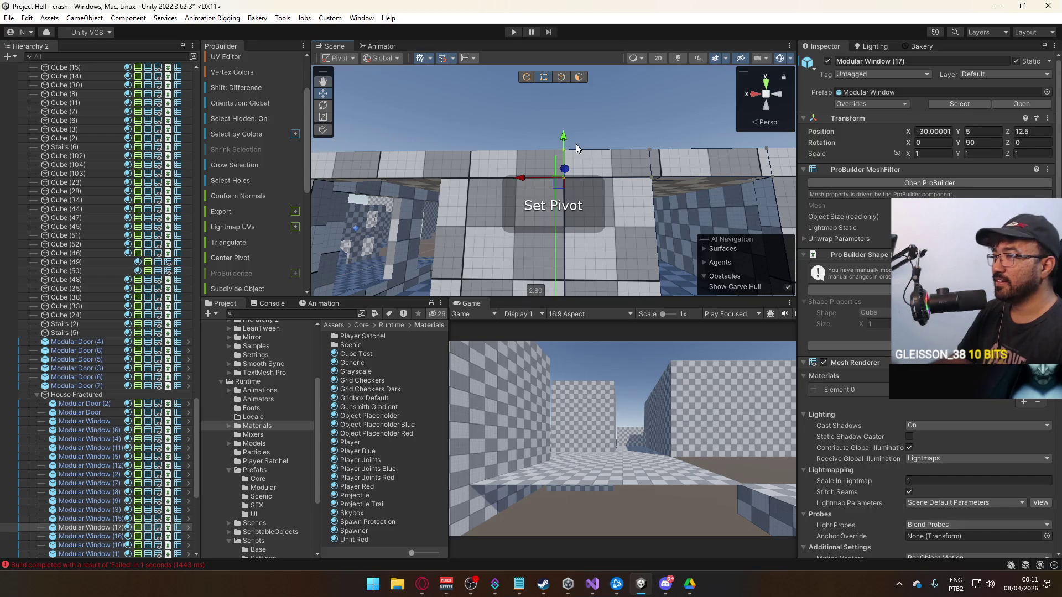
pyautogui.scroll(-5, 576, 144)
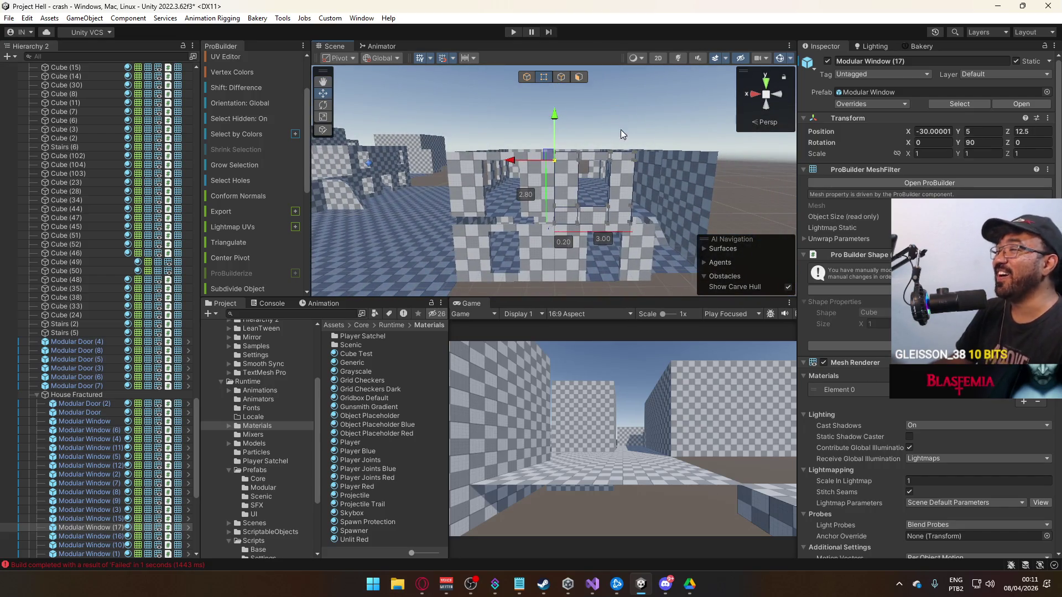
pyautogui.click(527, 77)
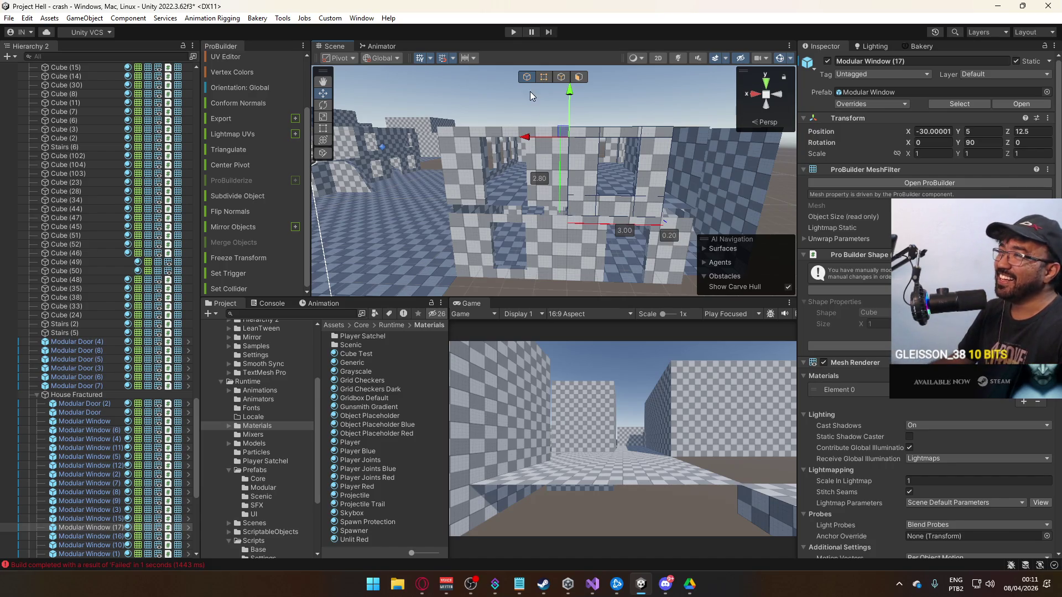
pyautogui.moveTo(528, 137); pyautogui.dragTo(545, 135)
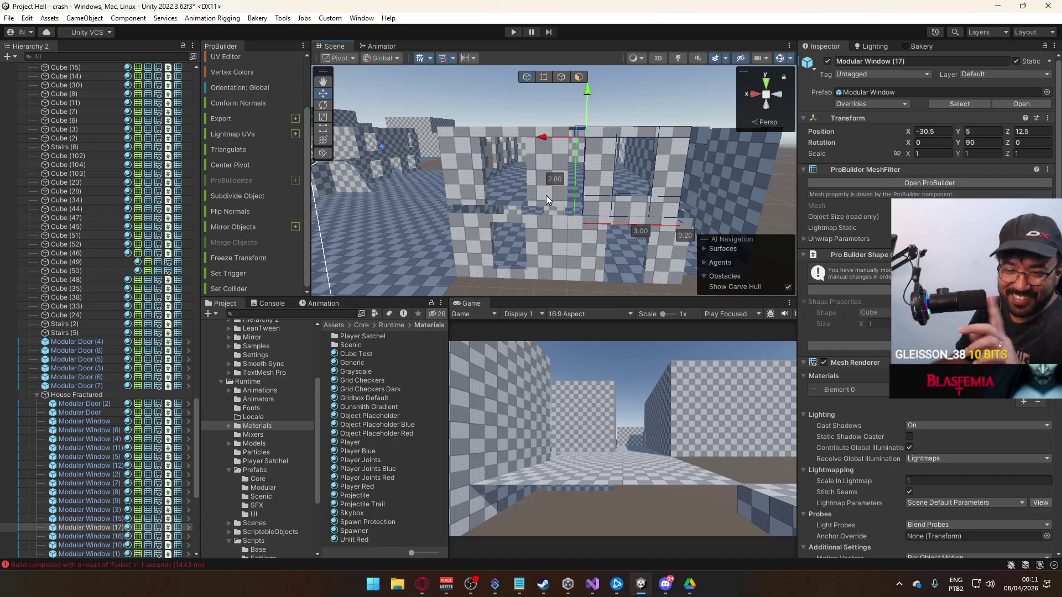
# Stretch the window's left and right vertex edges so it spans 4.00 units wide.
pyautogui.click(542, 78)
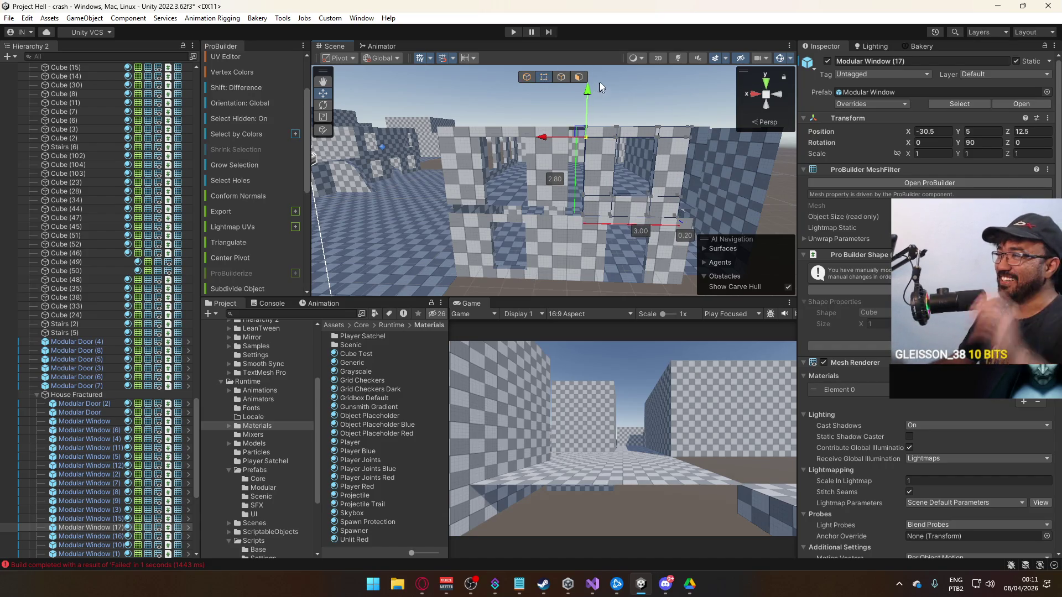
pyautogui.moveTo(566, 254)
pyautogui.mouseDown()
pyautogui.moveTo(594, 227)
pyautogui.moveTo(585, 209)
pyautogui.mouseUp()
pyautogui.moveTo(526, 99); pyautogui.dragTo(502, 96)
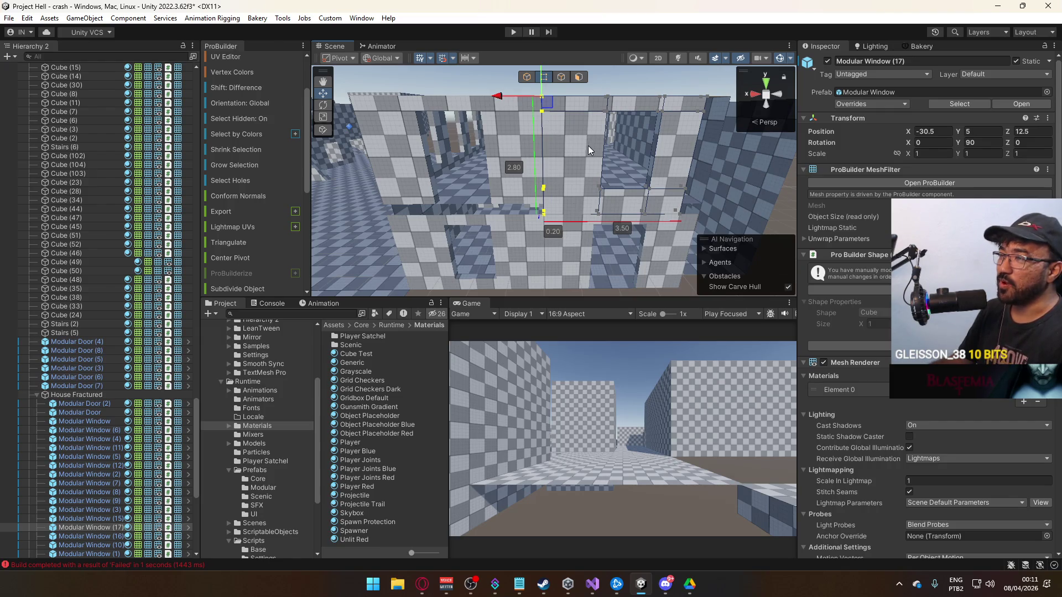
pyautogui.moveTo(676, 126)
pyautogui.mouseDown()
pyautogui.moveTo(672, 135)
pyautogui.moveTo(593, 81)
pyautogui.mouseUp()
pyautogui.moveTo(564, 293); pyautogui.dragTo(592, 83)
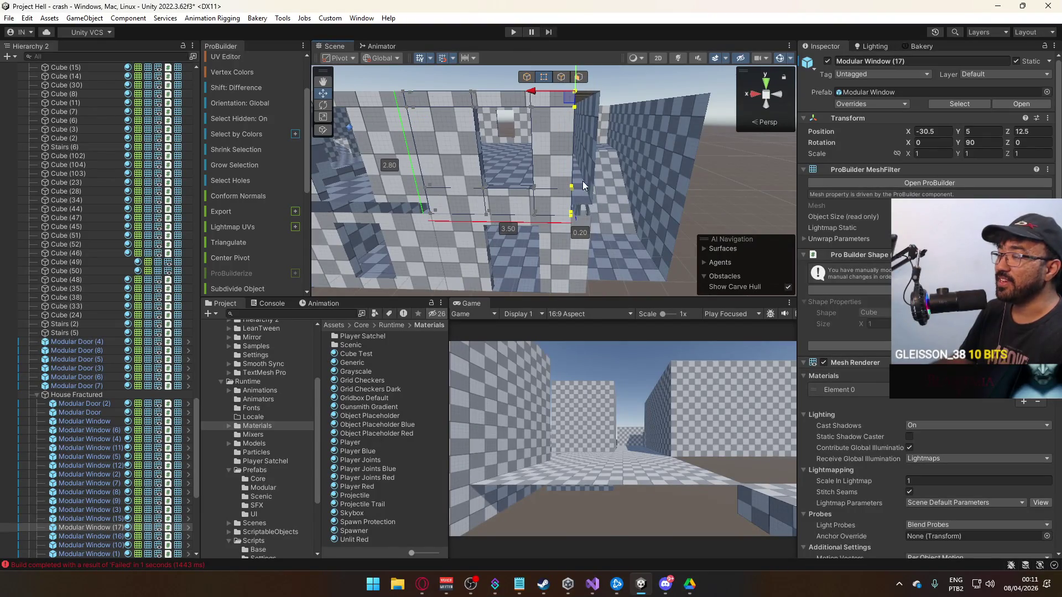
pyautogui.moveTo(531, 98); pyautogui.dragTo(564, 99)
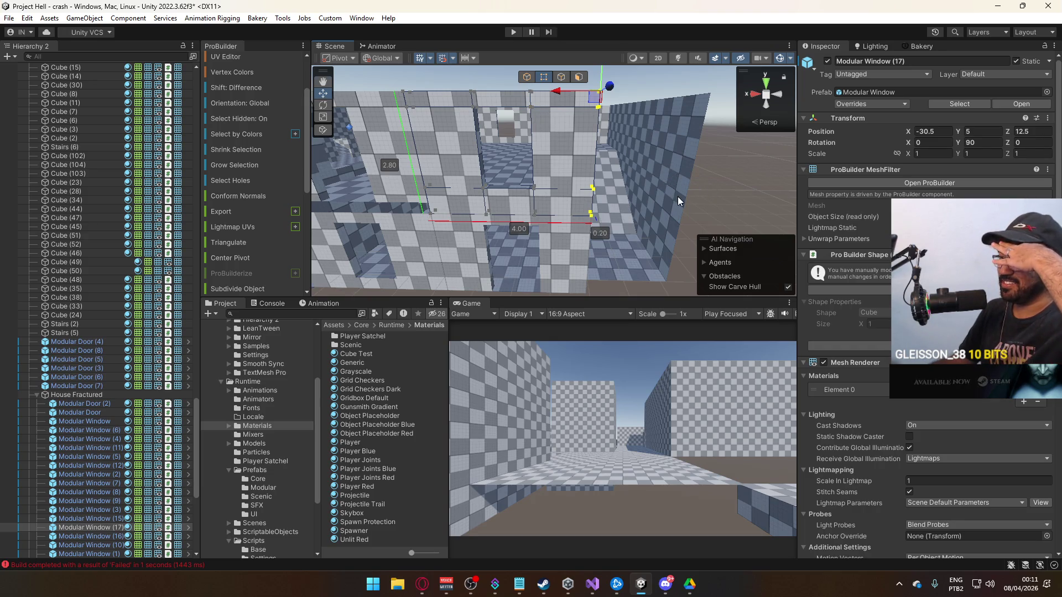
pyautogui.scroll(-3, 679, 196)
pyautogui.click(655, 127)
pyautogui.click(606, 161)
pyautogui.moveTo(606, 160)
pyautogui.mouseDown()
pyautogui.moveTo(595, 223)
pyautogui.moveTo(489, 214)
pyautogui.mouseUp()
# Lower the top vertices of Modular Window (17) so it stands 2.50 tall.
pyautogui.moveTo(528, 82)
pyautogui.mouseDown()
pyautogui.moveTo(609, 209)
pyautogui.moveTo(653, 202)
pyautogui.mouseUp()
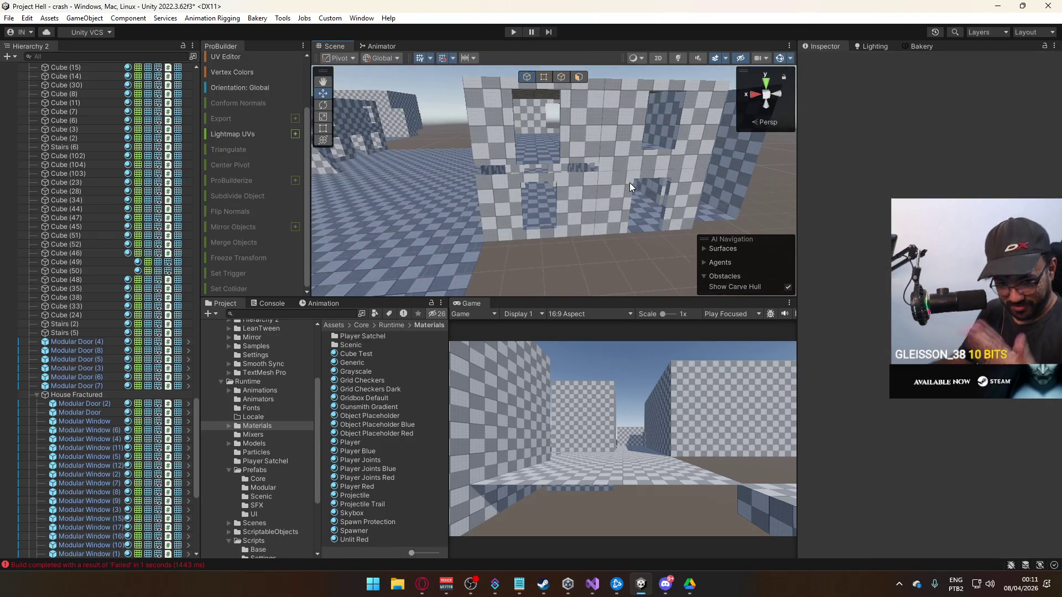
pyautogui.click(618, 145)
pyautogui.moveTo(630, 120)
pyautogui.mouseDown()
pyautogui.moveTo(609, 131)
pyautogui.moveTo(539, 130)
pyautogui.mouseUp()
pyautogui.press('h')
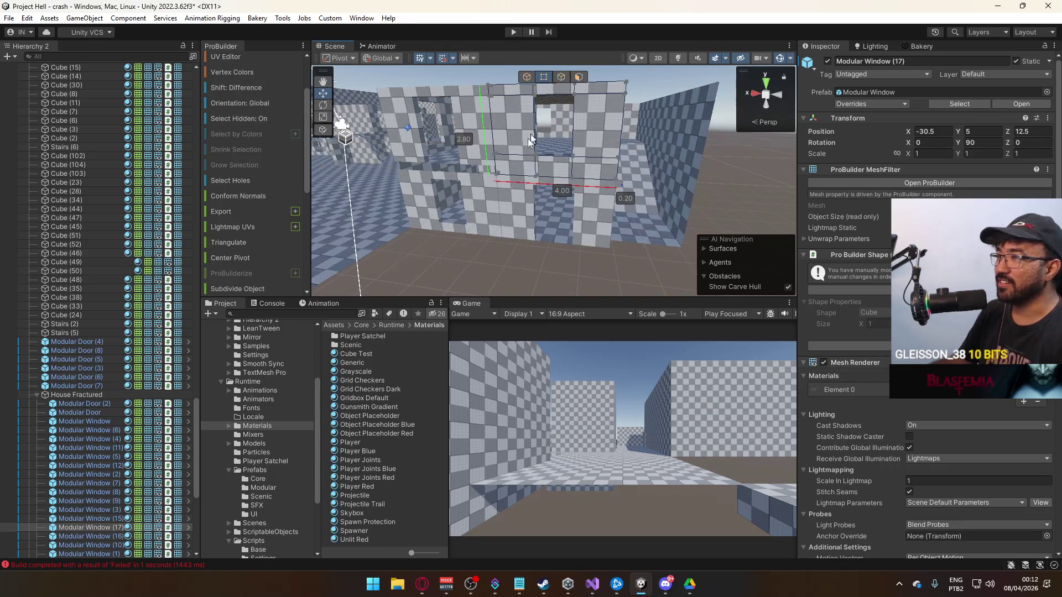
pyautogui.click(618, 186)
pyautogui.press('f')
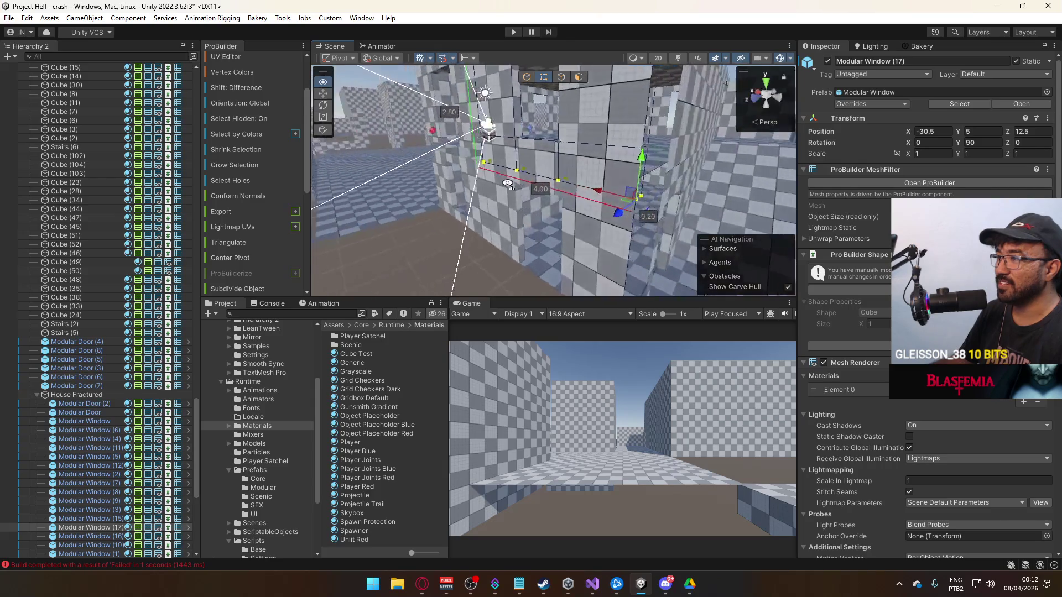
pyautogui.moveTo(527, 166)
pyautogui.mouseDown()
pyautogui.moveTo(526, 146)
pyautogui.moveTo(460, 126)
pyautogui.moveTo(574, 178)
pyautogui.mouseUp()
pyautogui.click(475, 111)
# Set the window's front face texture Offset X to .5 in the UV settings.
pyautogui.click(624, 162)
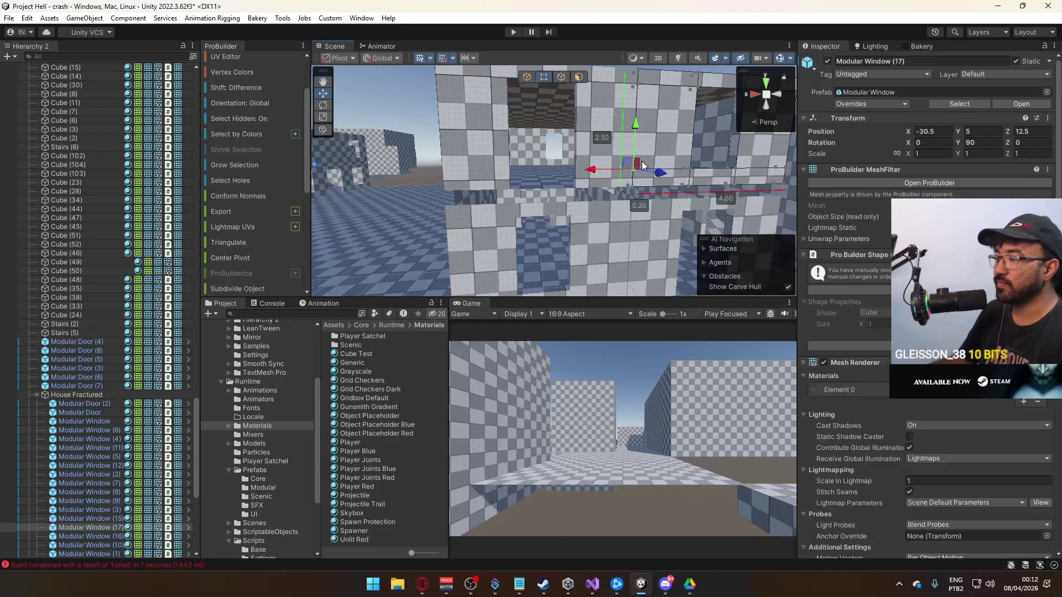
pyautogui.press('f')
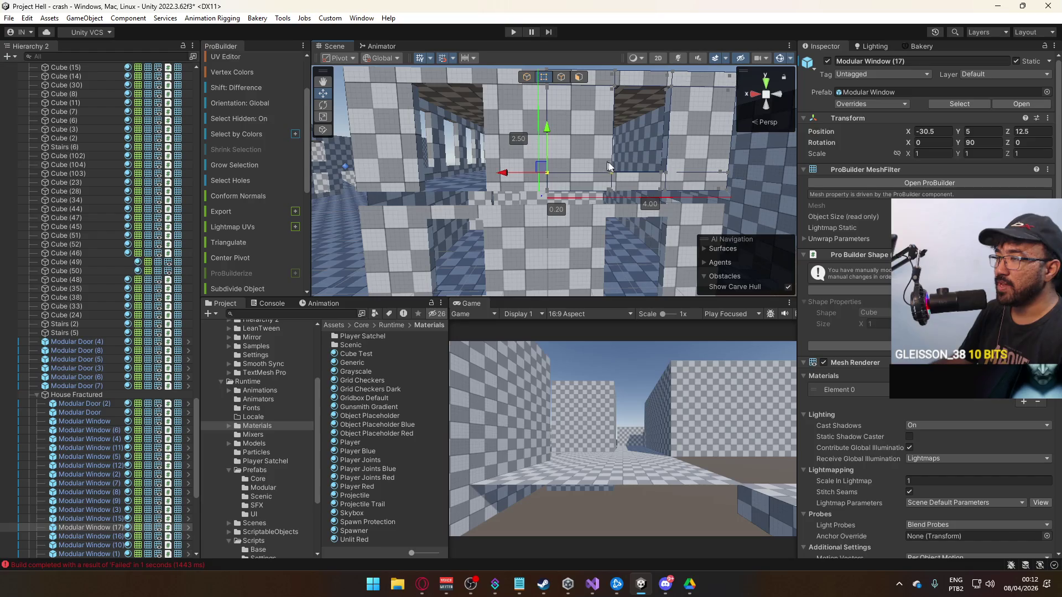
pyautogui.scroll(-5, 603, 161)
pyautogui.click(579, 78)
pyautogui.click(636, 182)
pyautogui.scroll(2, 246, 131)
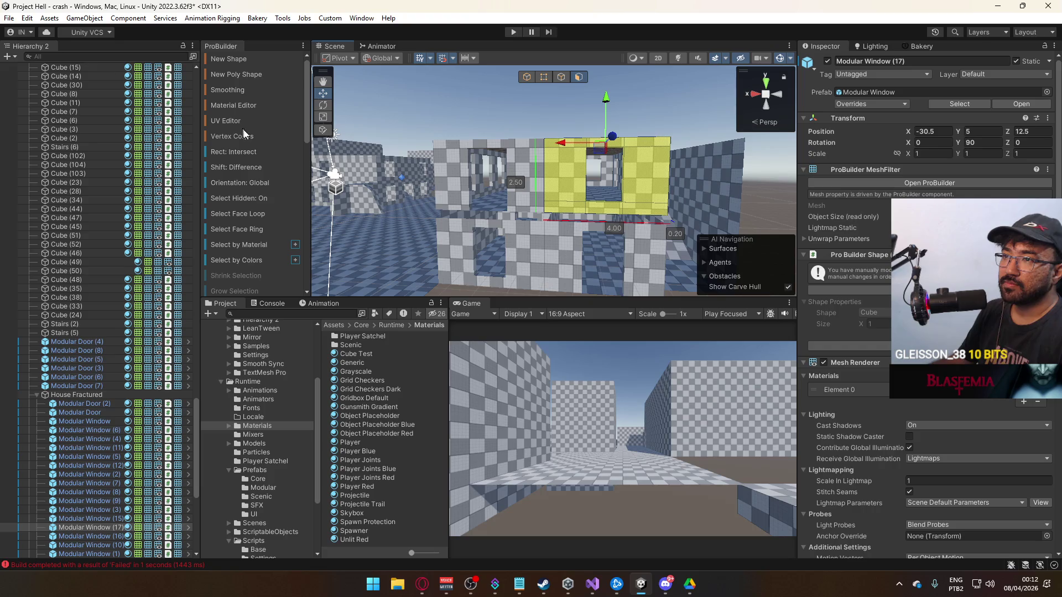
pyautogui.click(236, 122)
pyautogui.click(327, 259)
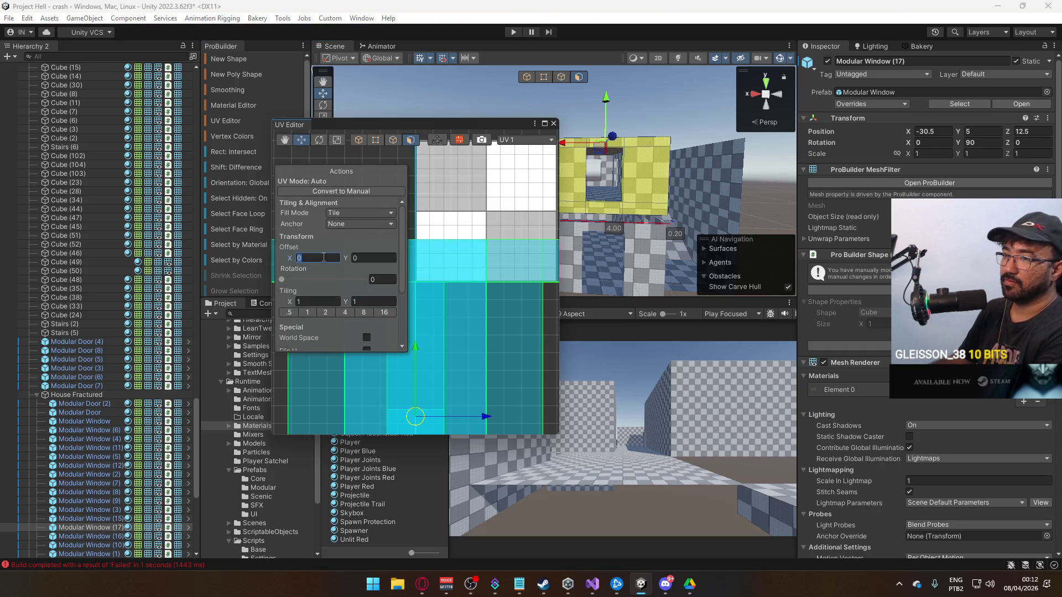
pyautogui.write('.5')
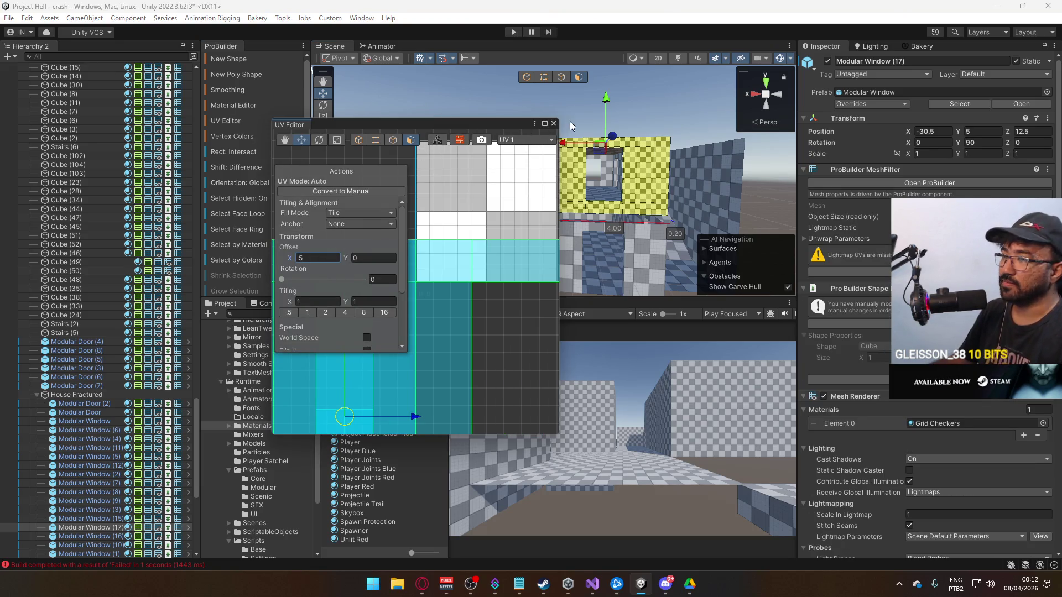
pyautogui.click(553, 125)
pyautogui.click(526, 75)
pyautogui.moveTo(586, 182)
pyautogui.mouseDown()
pyautogui.moveTo(782, 190)
pyautogui.moveTo(735, 202)
pyautogui.moveTo(609, 195)
pyautogui.moveTo(670, 229)
pyautogui.moveTo(643, 198)
pyautogui.moveTo(647, 164)
pyautogui.mouseUp()
# Select the 2.5 × 2.5 wall panel Cube (260) beside the house.
pyautogui.moveTo(593, 209)
pyautogui.mouseDown()
pyautogui.moveTo(534, 236)
pyautogui.moveTo(370, 372)
pyautogui.mouseUp()
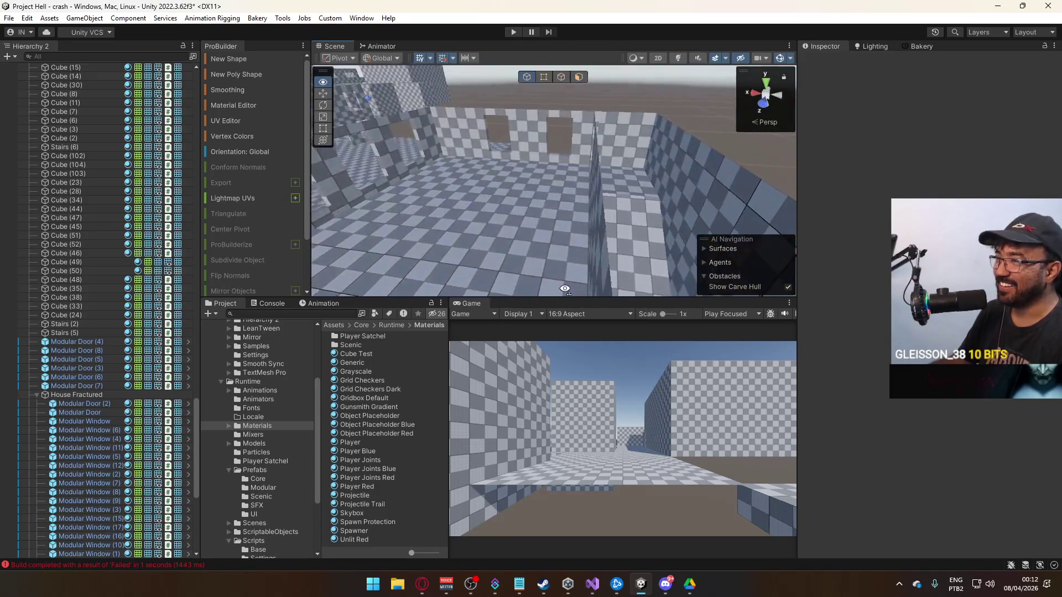
pyautogui.click(545, 224)
pyautogui.moveTo(545, 224)
pyautogui.mouseDown()
pyautogui.moveTo(411, 221)
pyautogui.moveTo(338, 238)
pyautogui.moveTo(361, 190)
pyautogui.mouseUp()
# Drag Cube (260)'s top corner vertices up so the panel stands 2.80 units tall.
pyautogui.moveTo(671, 209)
pyautogui.mouseDown()
pyautogui.moveTo(433, 178)
pyautogui.moveTo(527, 115)
pyautogui.mouseUp()
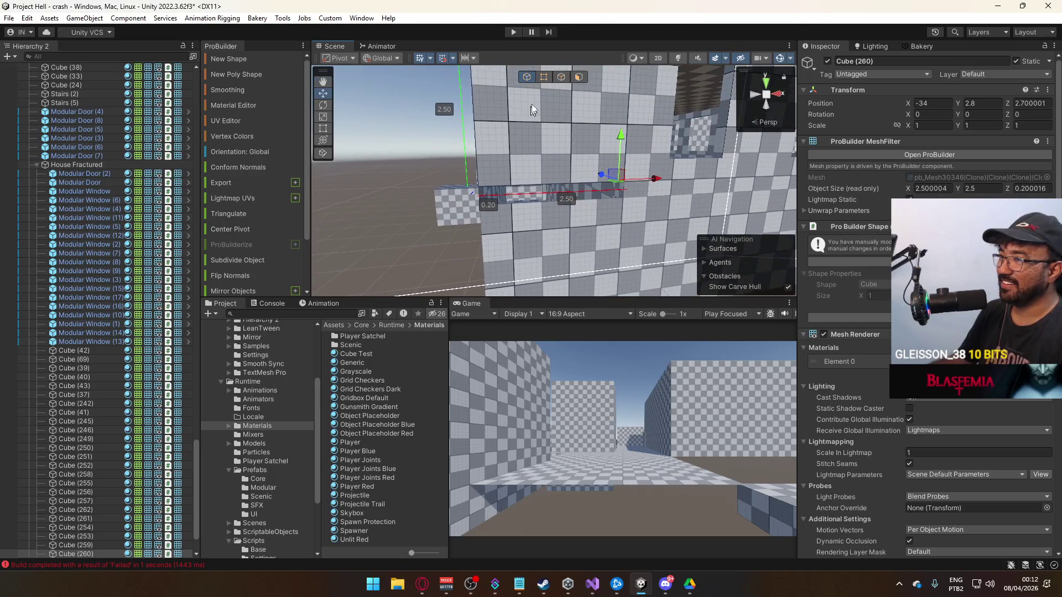
pyautogui.click(545, 77)
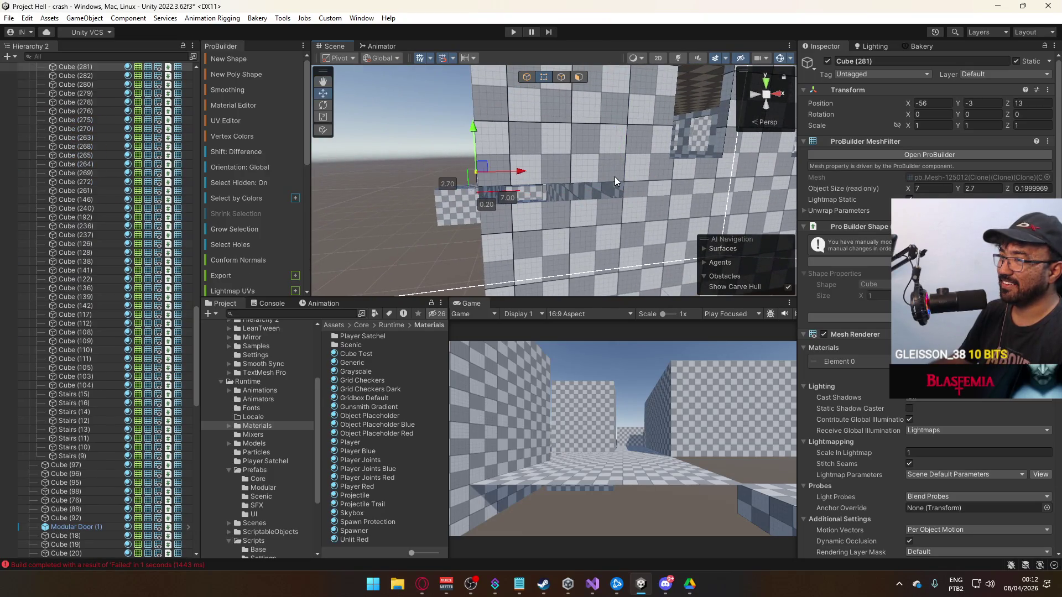
pyautogui.click(625, 179)
pyautogui.click(491, 181)
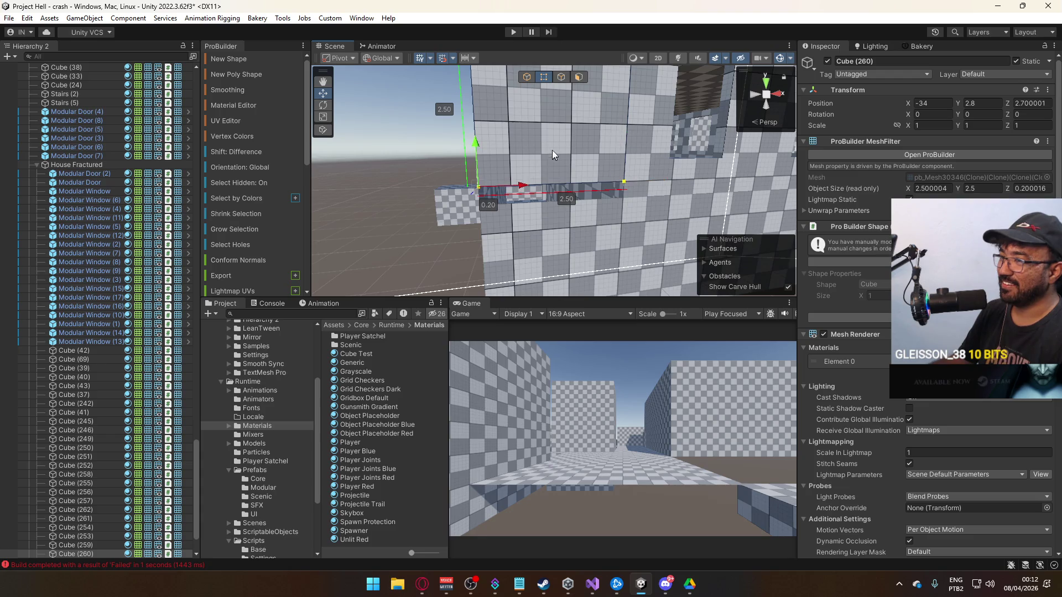
pyautogui.moveTo(483, 144); pyautogui.dragTo(479, 162)
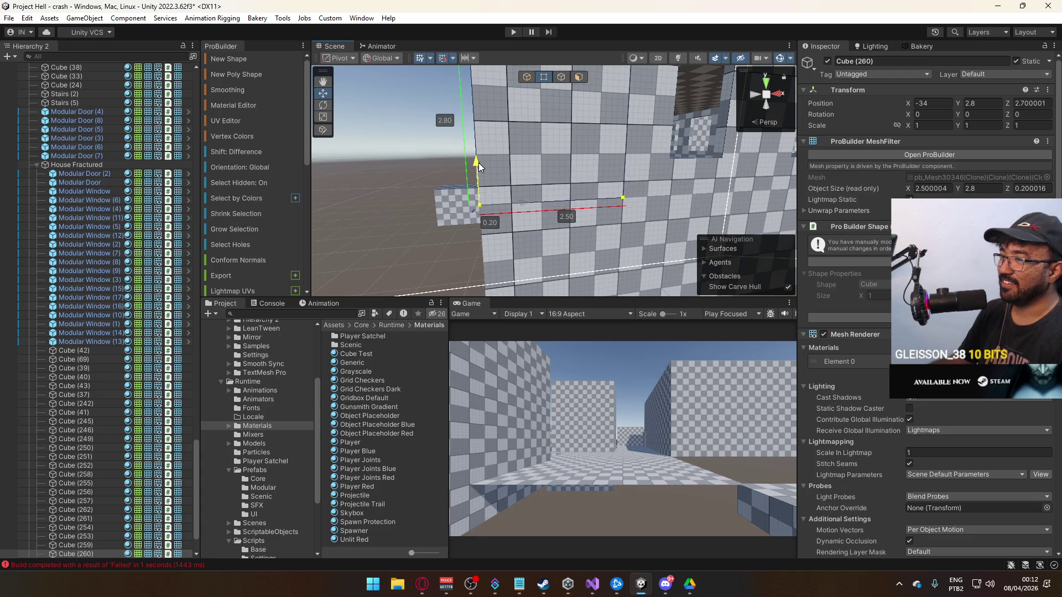
pyautogui.click(407, 194)
pyautogui.moveTo(407, 194)
pyautogui.mouseDown()
pyautogui.moveTo(573, 192)
pyautogui.moveTo(658, 168)
pyautogui.moveTo(800, 207)
pyautogui.moveTo(694, 232)
pyautogui.moveTo(716, 195)
pyautogui.moveTo(841, 250)
pyautogui.moveTo(636, 210)
pyautogui.moveTo(532, 166)
pyautogui.moveTo(581, 182)
pyautogui.moveTo(553, 233)
pyautogui.moveTo(697, 121)
pyautogui.moveTo(664, 105)
pyautogui.mouseUp()
pyautogui.click(553, 232)
pyautogui.click(542, 81)
# Lengthen the floor piece's edge from 8.00 to 9.30.
pyautogui.moveTo(540, 84)
pyautogui.mouseDown()
pyautogui.moveTo(664, 189)
pyautogui.moveTo(591, 173)
pyautogui.mouseUp()
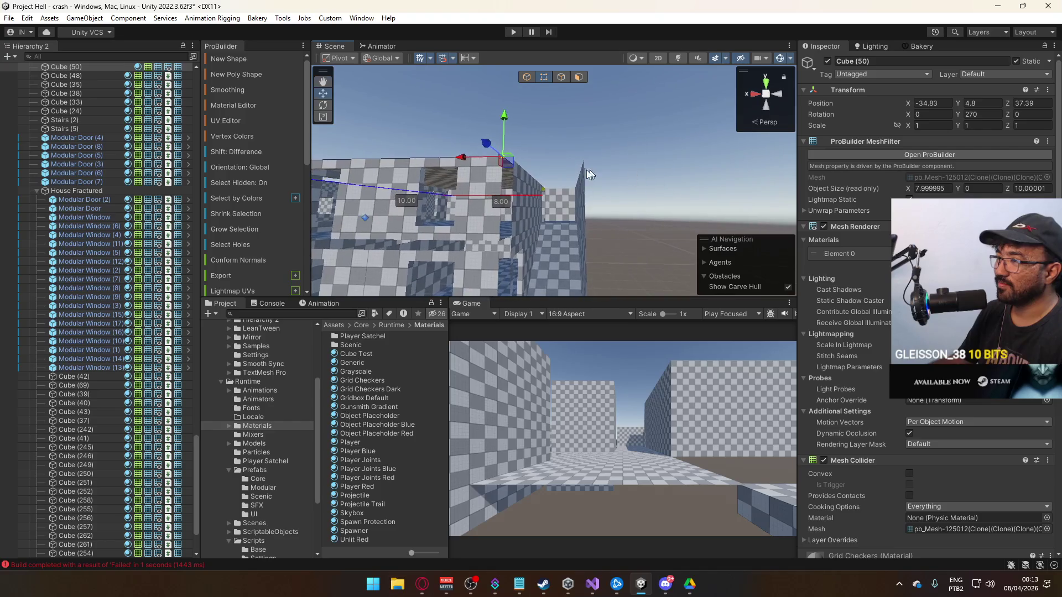
pyautogui.moveTo(474, 159)
pyautogui.mouseDown()
pyautogui.moveTo(567, 157)
pyautogui.moveTo(566, 125)
pyautogui.moveTo(591, 291)
pyautogui.moveTo(571, 258)
pyautogui.moveTo(428, 215)
pyautogui.moveTo(530, 225)
pyautogui.mouseUp()
pyautogui.press('Escape')
# Look over the level, selecting floor Cube (46), Modular Door (4) and Stairs (9).
pyautogui.click(429, 215)
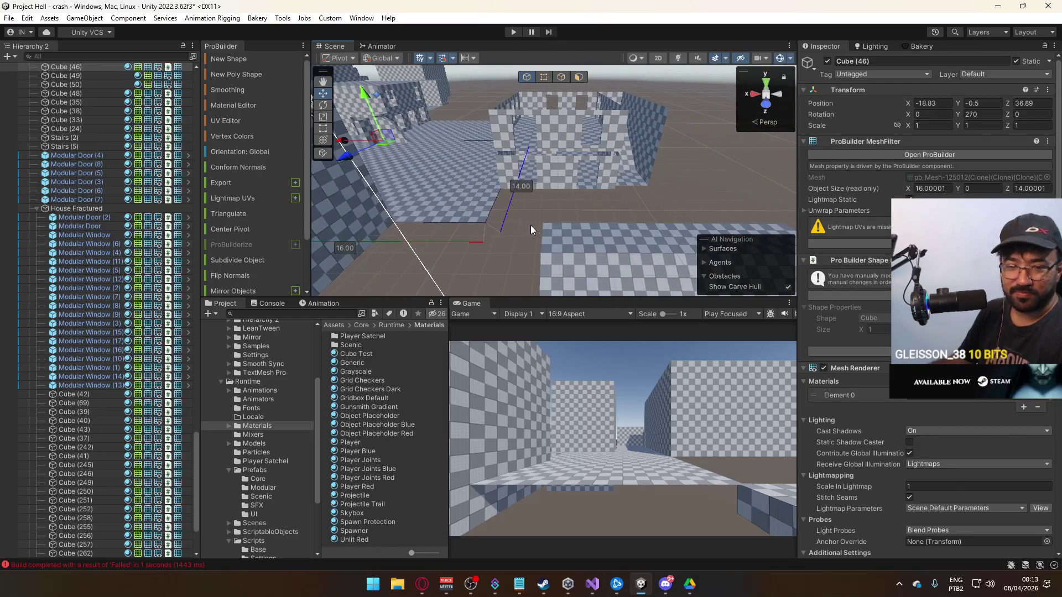
pyautogui.scroll(5, 602, 217)
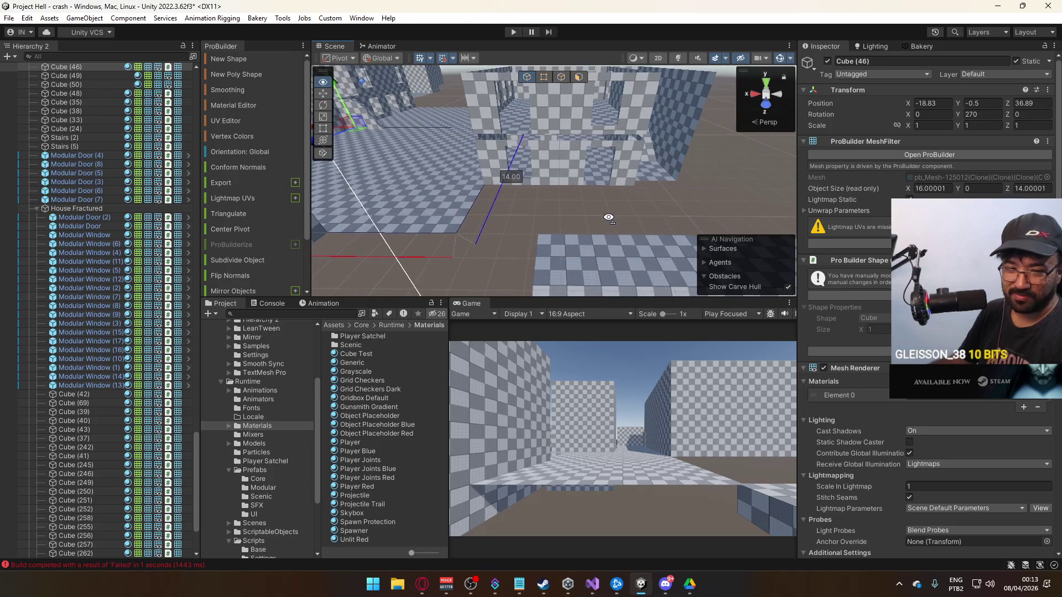
pyautogui.scroll(5, 610, 218)
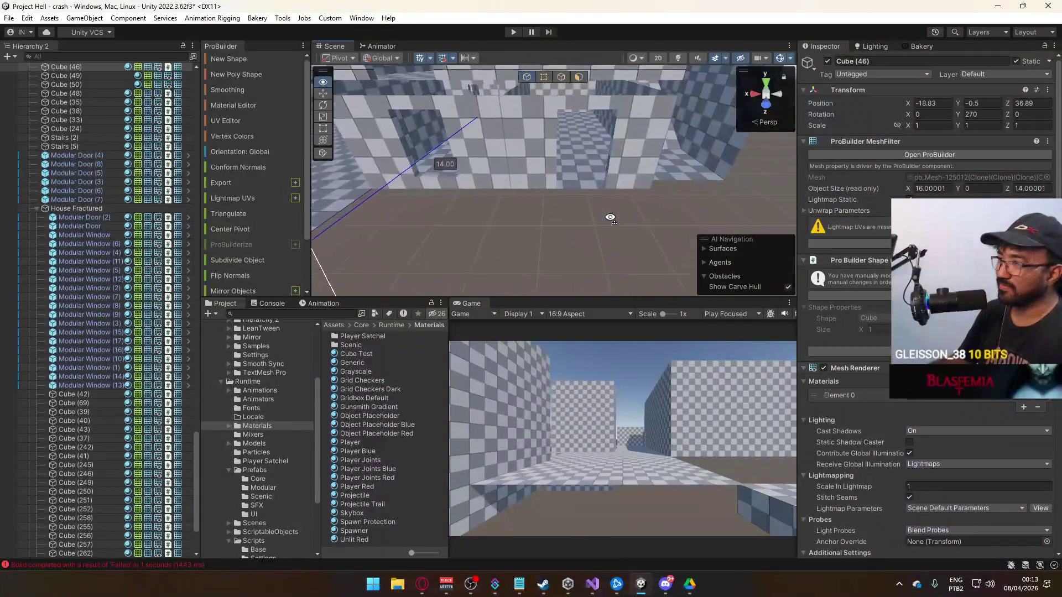
pyautogui.moveTo(605, 218)
pyautogui.mouseDown()
pyautogui.moveTo(616, 170)
pyautogui.moveTo(621, 199)
pyautogui.mouseUp()
pyautogui.click(622, 173)
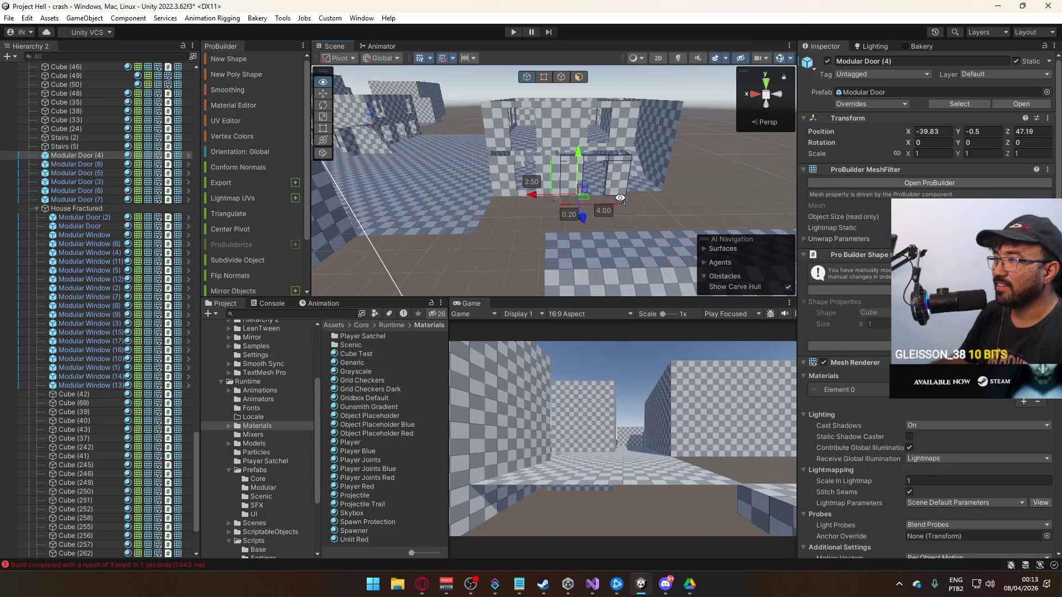
pyautogui.moveTo(620, 198); pyautogui.dragTo(473, 212)
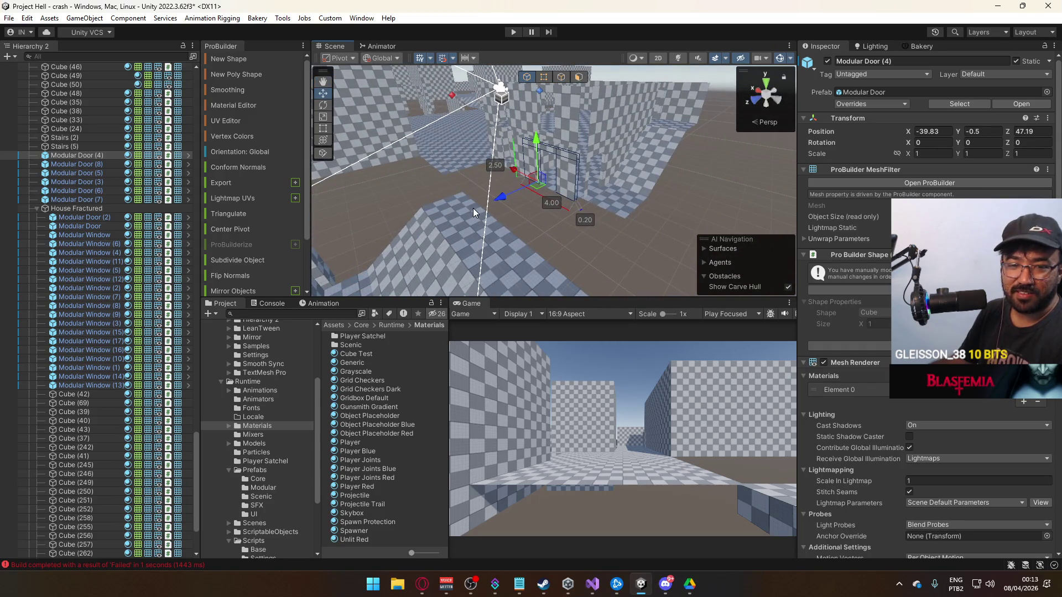
pyautogui.scroll(-3, 473, 209)
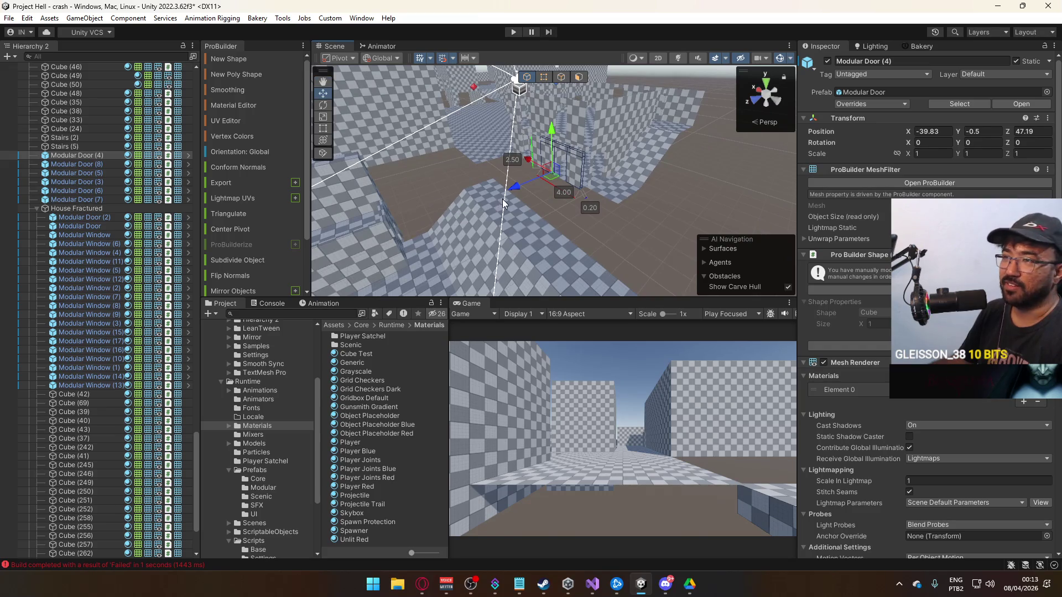
pyautogui.click(485, 214)
pyautogui.moveTo(553, 212); pyautogui.dragTo(560, 189)
# Frame the floor slab Cube (46), then select and frame its copy Cube (53).
pyautogui.click(510, 159)
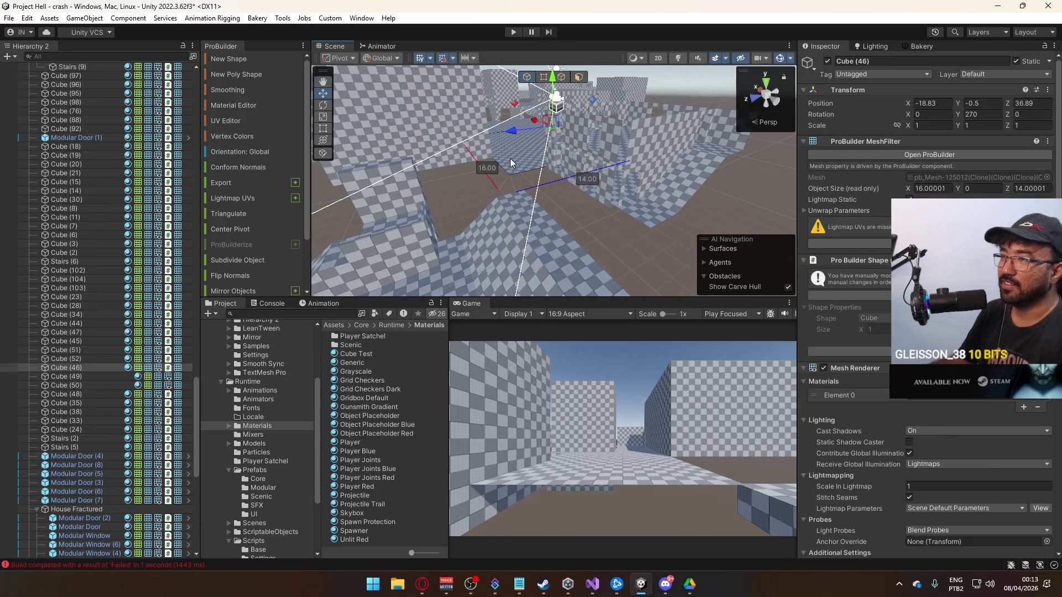
pyautogui.press('f')
pyautogui.moveTo(644, 207); pyautogui.dragTo(510, 126)
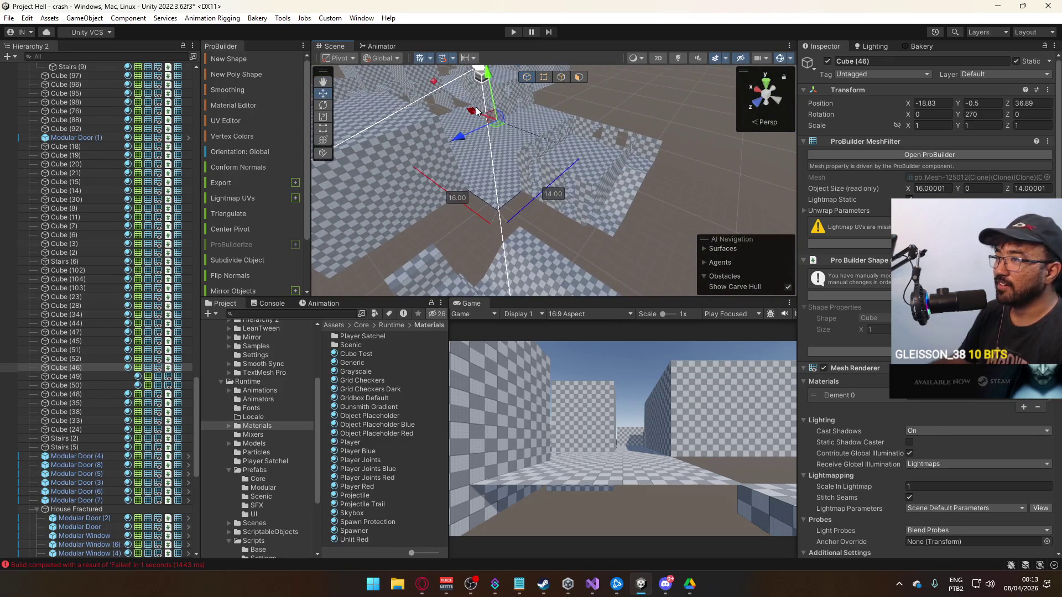
pyautogui.click(575, 153)
pyautogui.press('f')
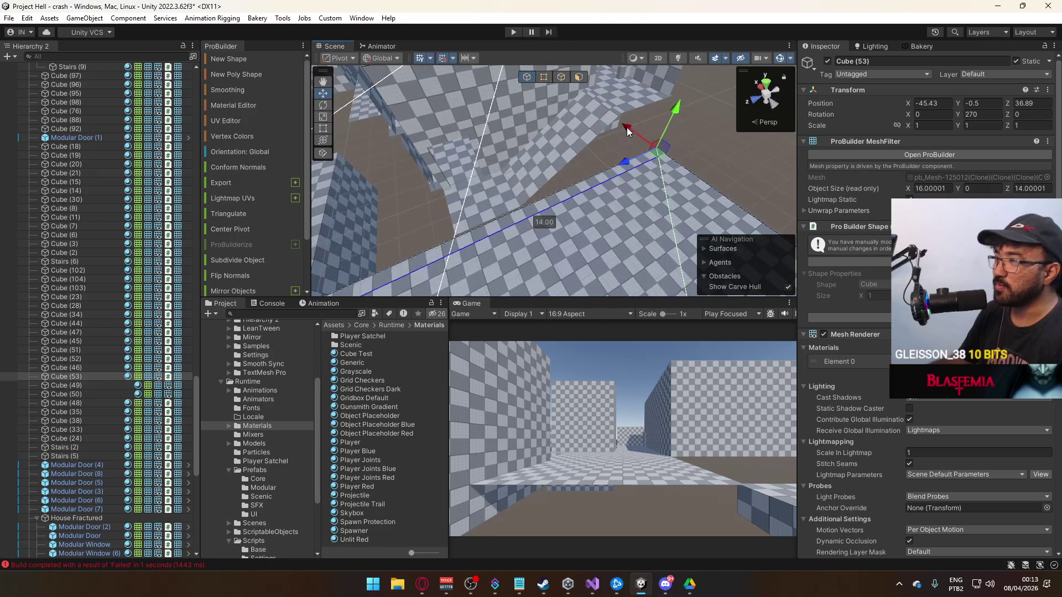
# Drag Cube (53)'s vertices to shrink the slab to about 3 units long.
pyautogui.moveTo(626, 127)
pyautogui.mouseDown()
pyautogui.moveTo(522, 153)
pyautogui.moveTo(407, 128)
pyautogui.mouseUp()
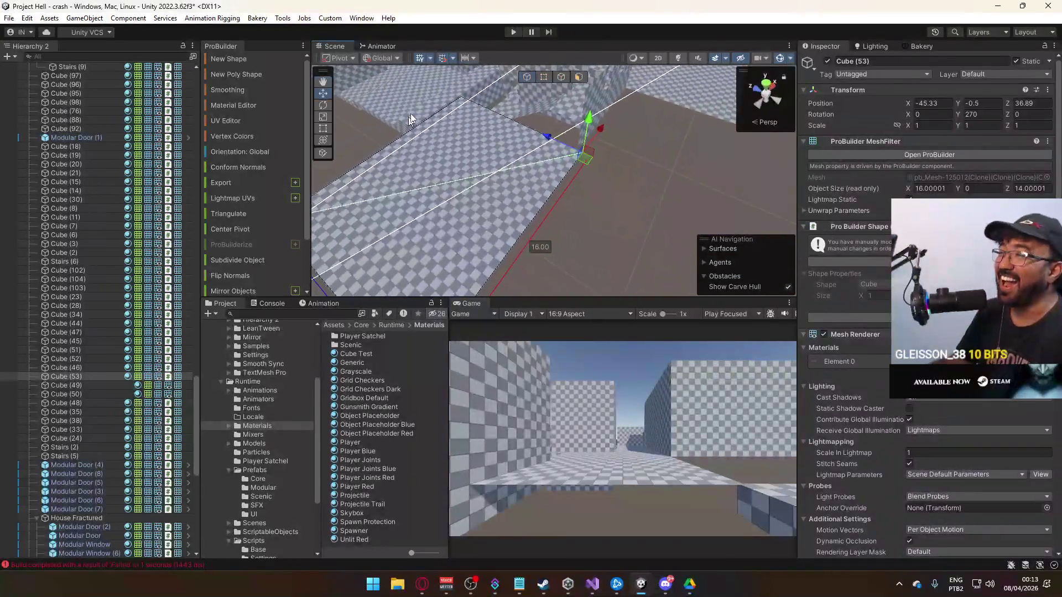
pyautogui.click(543, 78)
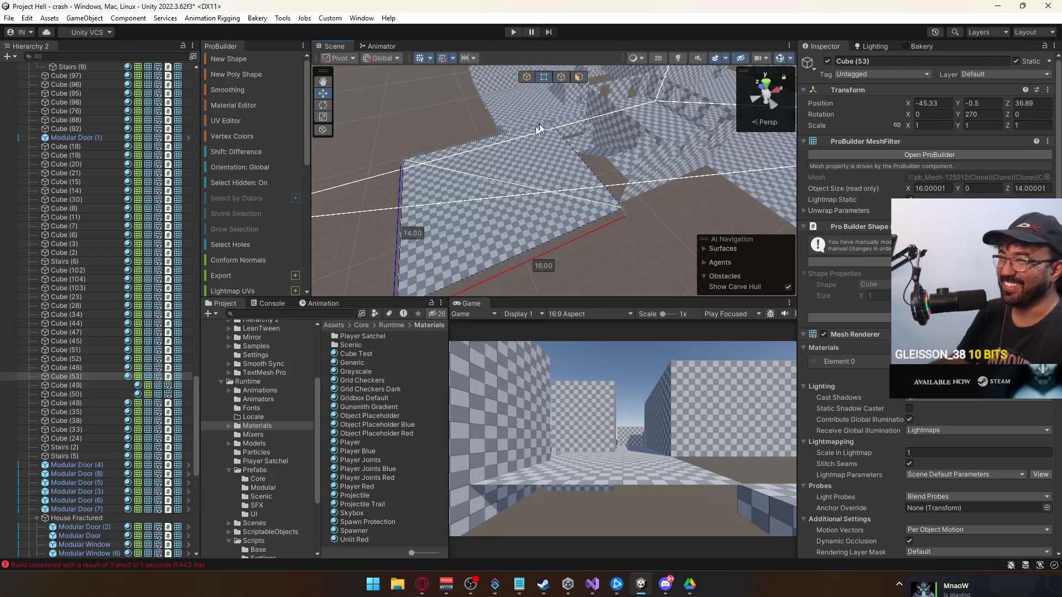
pyautogui.moveTo(442, 155); pyautogui.dragTo(480, 142)
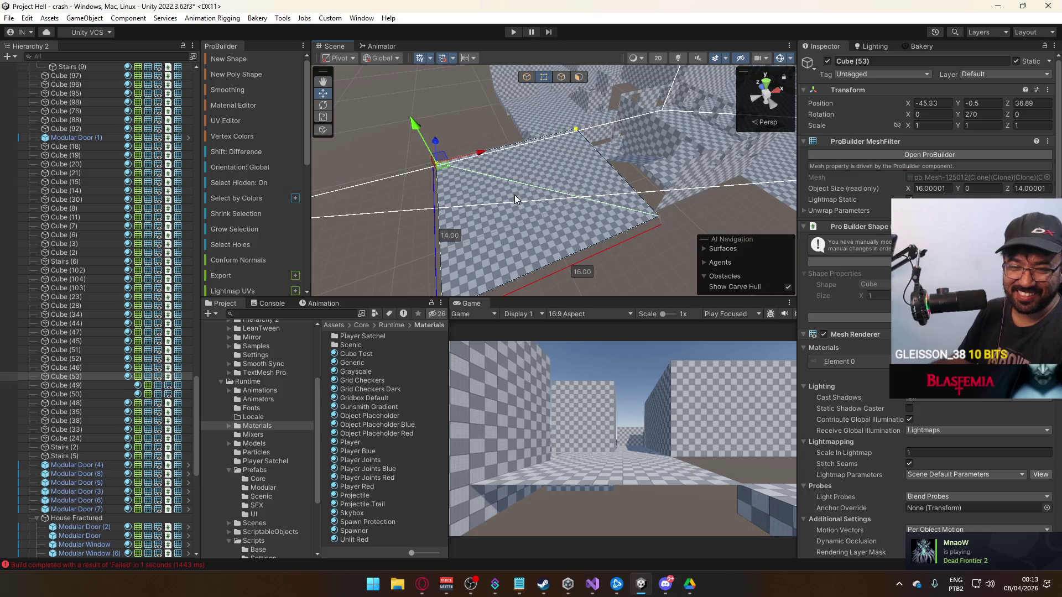
pyautogui.moveTo(515, 194); pyautogui.dragTo(457, 164)
pyautogui.moveTo(435, 131); pyautogui.dragTo(490, 227)
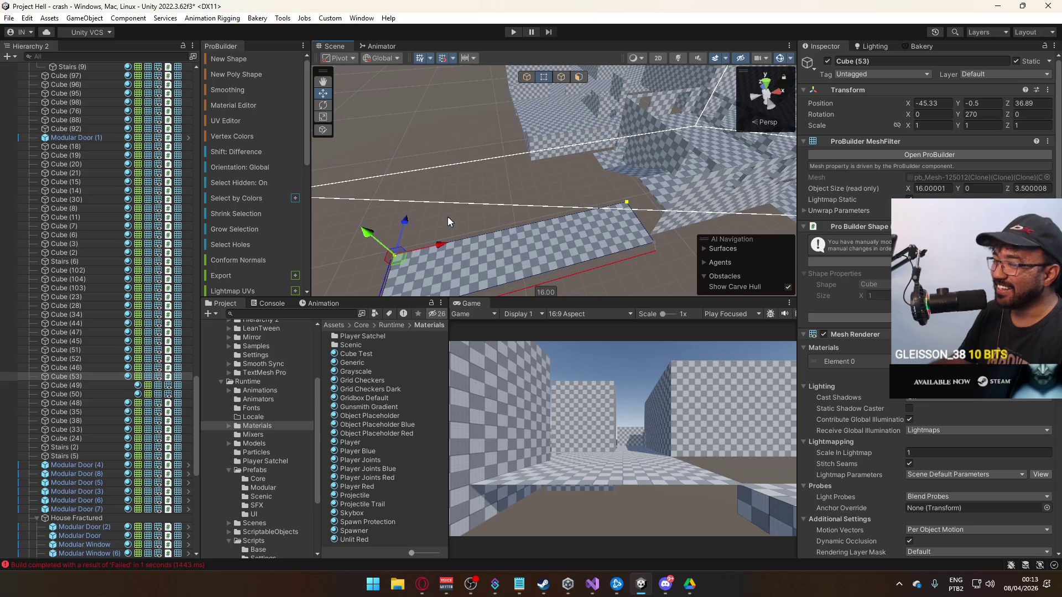
pyautogui.moveTo(407, 228); pyautogui.dragTo(365, 262)
pyautogui.moveTo(479, 197); pyautogui.dragTo(666, 234)
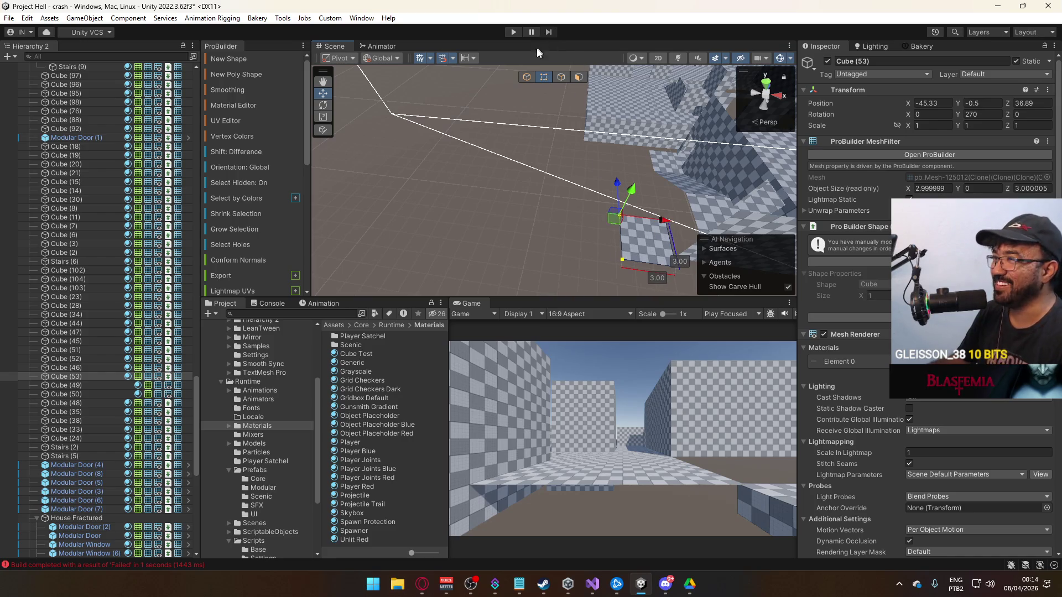
# Raise the small block to height 4.3.
pyautogui.click(526, 77)
pyautogui.moveTo(425, 200)
pyautogui.mouseDown()
pyautogui.moveTo(856, 158)
pyautogui.moveTo(591, 227)
pyautogui.mouseUp()
pyautogui.scroll(-3, 600, 227)
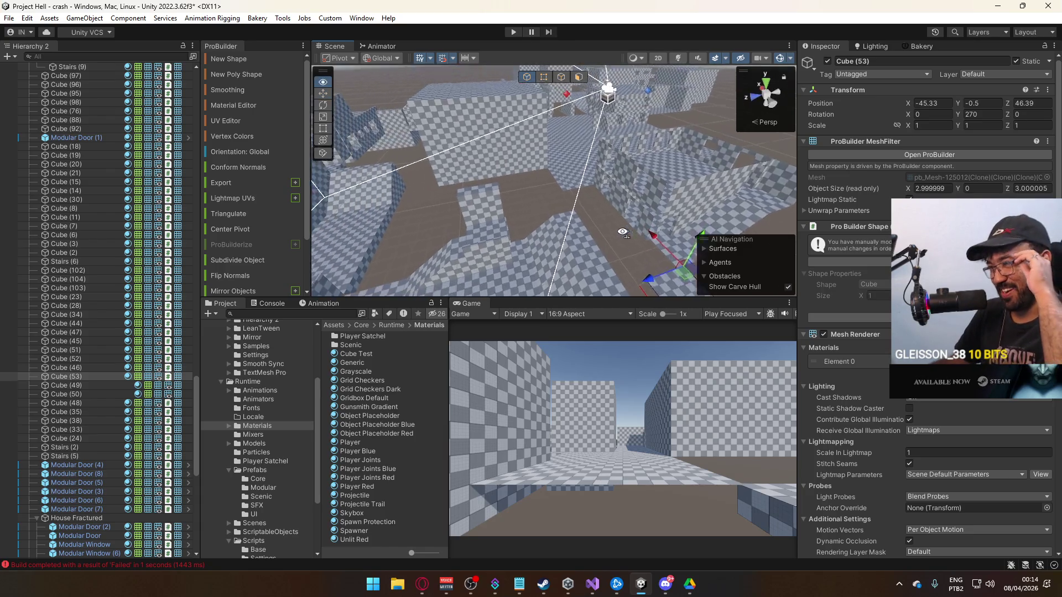
pyautogui.moveTo(593, 239)
pyautogui.mouseDown()
pyautogui.moveTo(638, 212)
pyautogui.moveTo(636, 183)
pyautogui.moveTo(682, 197)
pyautogui.moveTo(457, 220)
pyautogui.mouseUp()
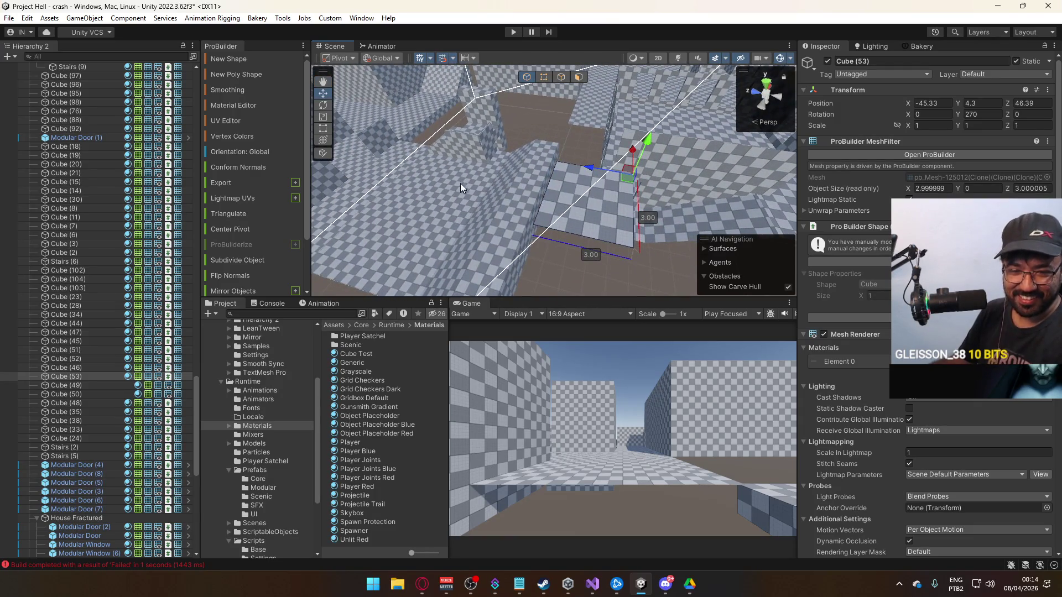
# Narrow the block's depth to 2.5, slide it to the wall, and lower it to Y 2.3.
pyautogui.click(544, 78)
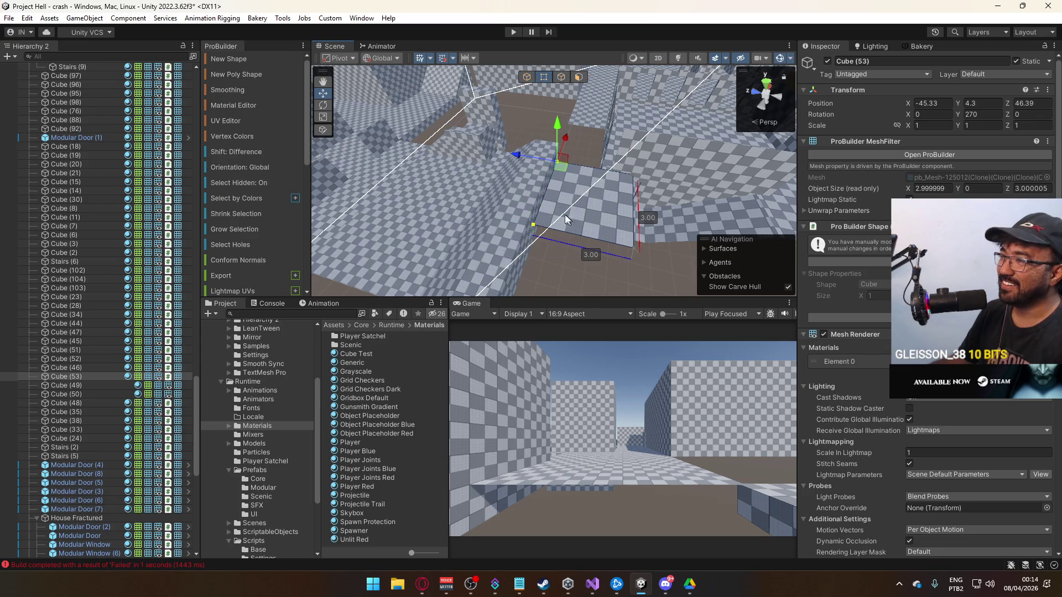
pyautogui.moveTo(518, 157); pyautogui.dragTo(529, 154)
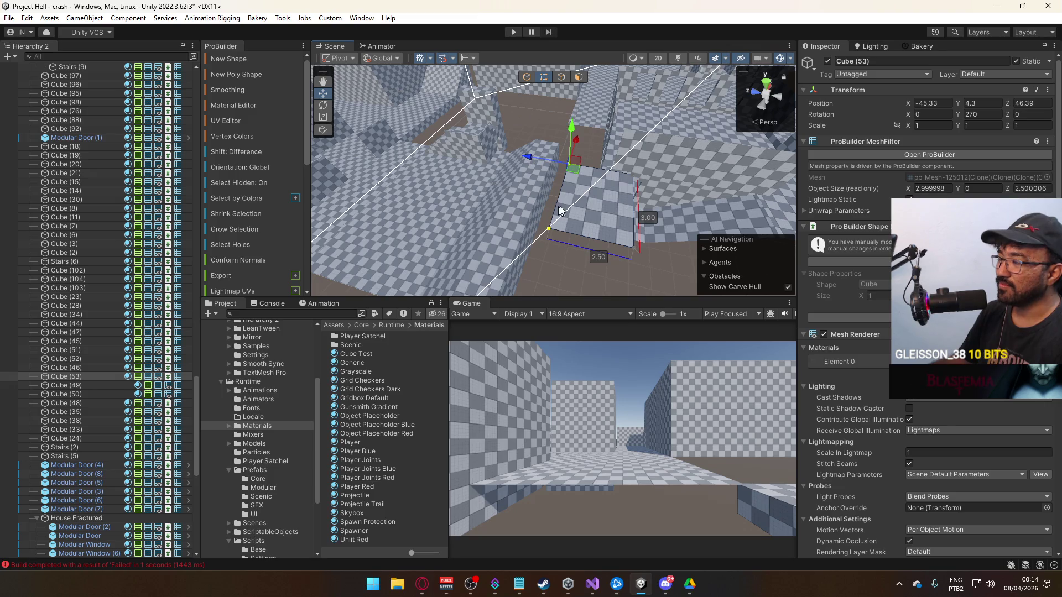
pyautogui.click(527, 78)
pyautogui.moveTo(587, 168)
pyautogui.mouseDown()
pyautogui.moveTo(559, 177)
pyautogui.moveTo(441, 139)
pyautogui.moveTo(481, 156)
pyautogui.moveTo(716, 118)
pyautogui.moveTo(698, 172)
pyautogui.mouseUp()
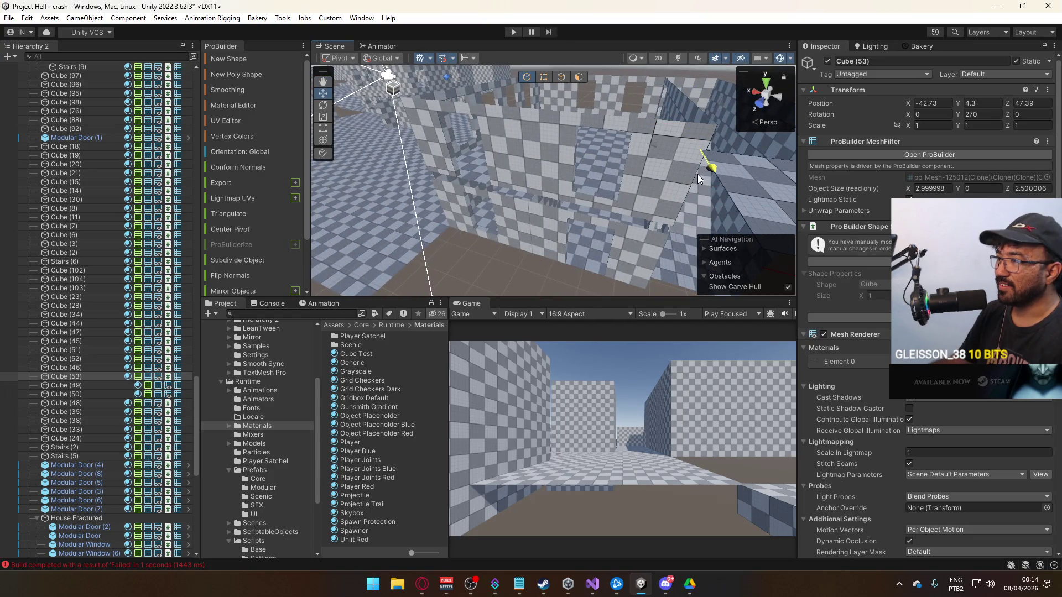
pyautogui.moveTo(722, 110)
pyautogui.mouseDown()
pyautogui.moveTo(702, 193)
pyautogui.moveTo(752, 235)
pyautogui.moveTo(493, 166)
pyautogui.moveTo(511, 174)
pyautogui.moveTo(627, 154)
pyautogui.mouseUp()
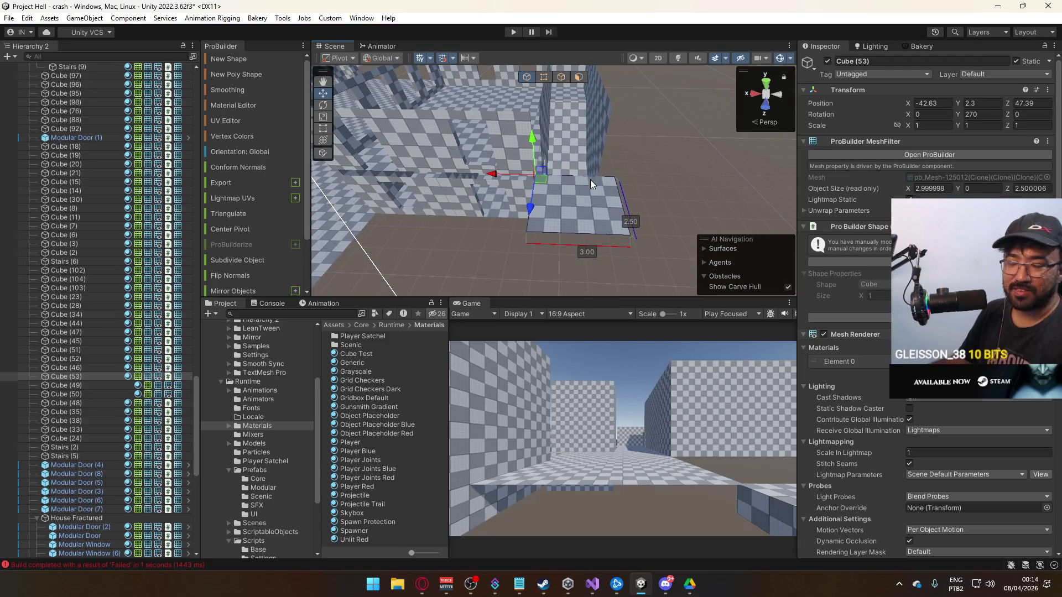
pyautogui.click(505, 141)
pyautogui.moveTo(557, 167); pyautogui.dragTo(583, 205)
# Drag the wall piece's side vertices to widen it to 6.5 units.
pyautogui.click(583, 206)
pyautogui.click(591, 120)
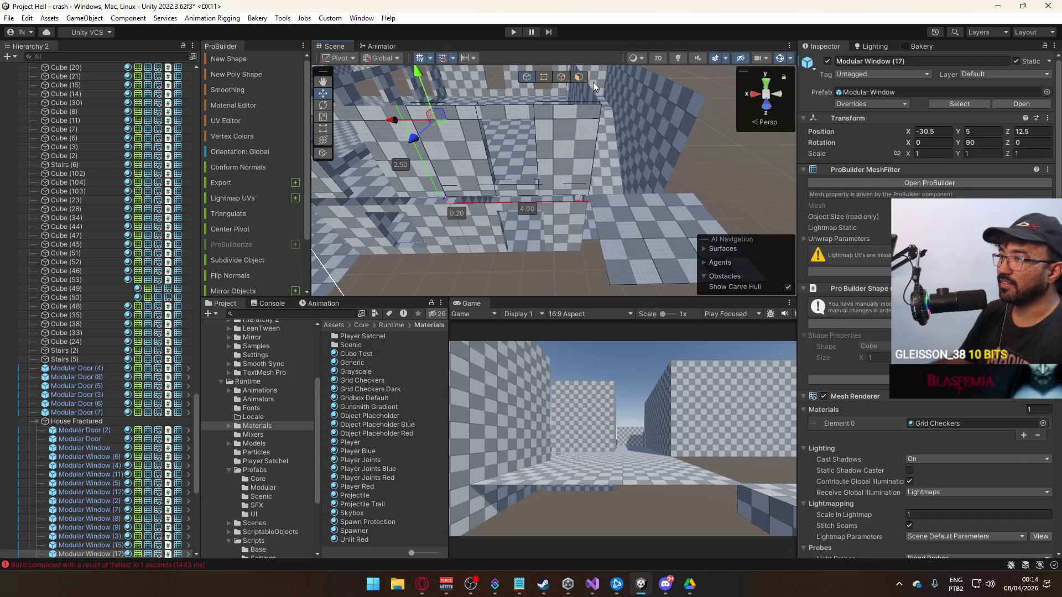
pyautogui.click(544, 77)
pyautogui.click(602, 118)
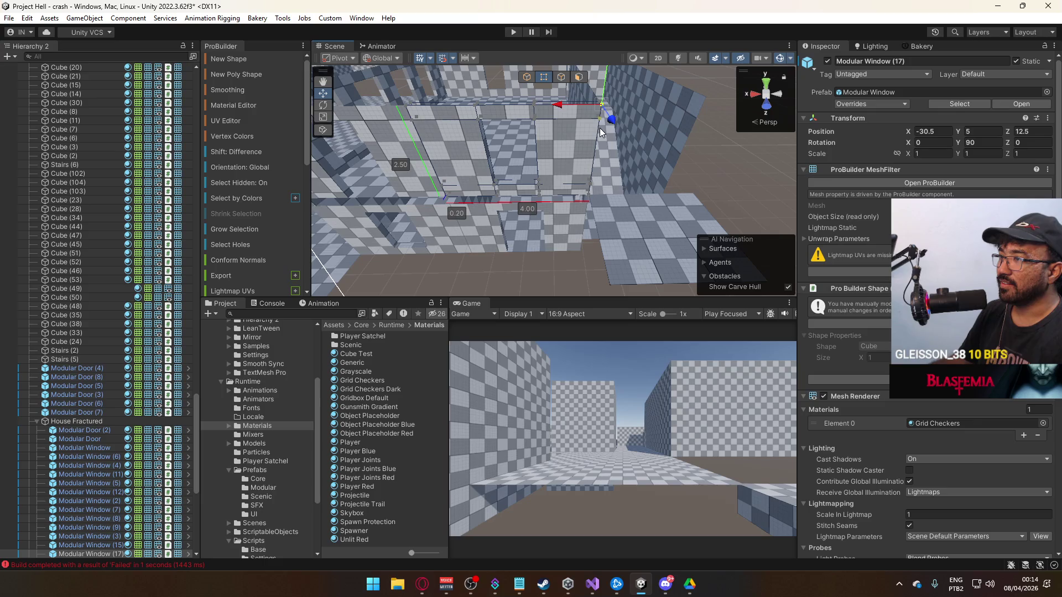
pyautogui.keyDown('shift'); pyautogui.click(586, 196); pyautogui.keyUp('shift')
pyautogui.moveTo(571, 197)
pyautogui.mouseDown()
pyautogui.moveTo(630, 195)
pyautogui.moveTo(609, 181)
pyautogui.moveTo(474, 236)
pyautogui.moveTo(621, 190)
pyautogui.mouseUp()
# Frame the Modular Door (4) wall piece and inspect it from below.
pyautogui.click(569, 157)
pyautogui.press('f')
pyautogui.moveTo(568, 140)
pyautogui.keyDown('alt'); pyautogui.mouseDown()
pyautogui.moveTo(560, 177)
pyautogui.moveTo(577, 122)
pyautogui.moveTo(513, 157)
pyautogui.moveTo(608, 145)
pyautogui.mouseUp(); pyautogui.keyUp('alt')
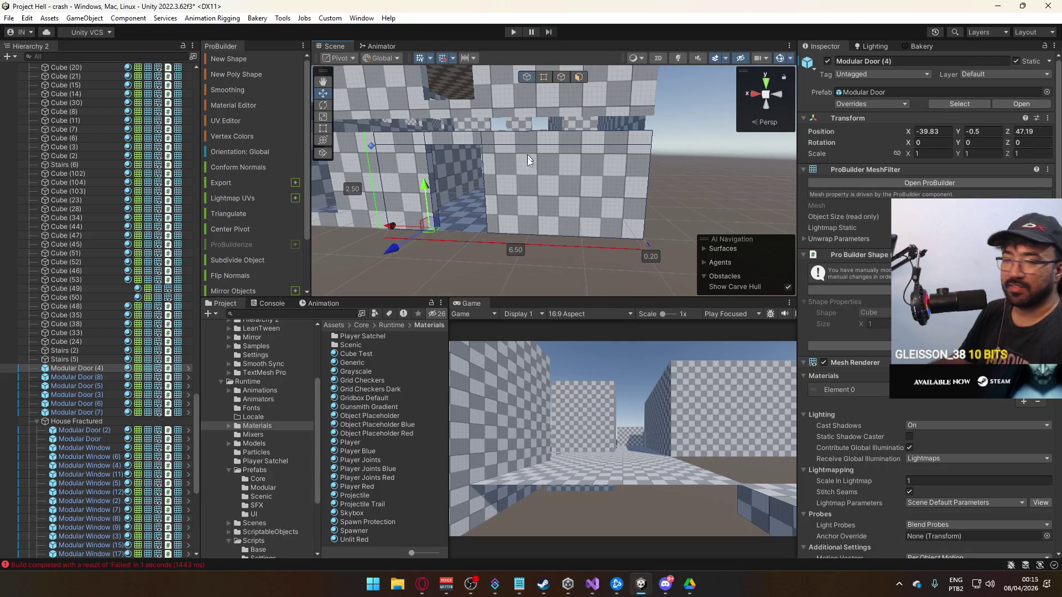
pyautogui.click(567, 284)
pyautogui.moveTo(566, 284)
pyautogui.keyDown('alt'); pyautogui.mouseDown()
pyautogui.moveTo(602, 271)
pyautogui.moveTo(605, 250)
pyautogui.mouseUp(); pyautogui.keyUp('alt')
# Narrow the platform block Cube (53) from 3 to 2.5 units long.
pyautogui.click(605, 250)
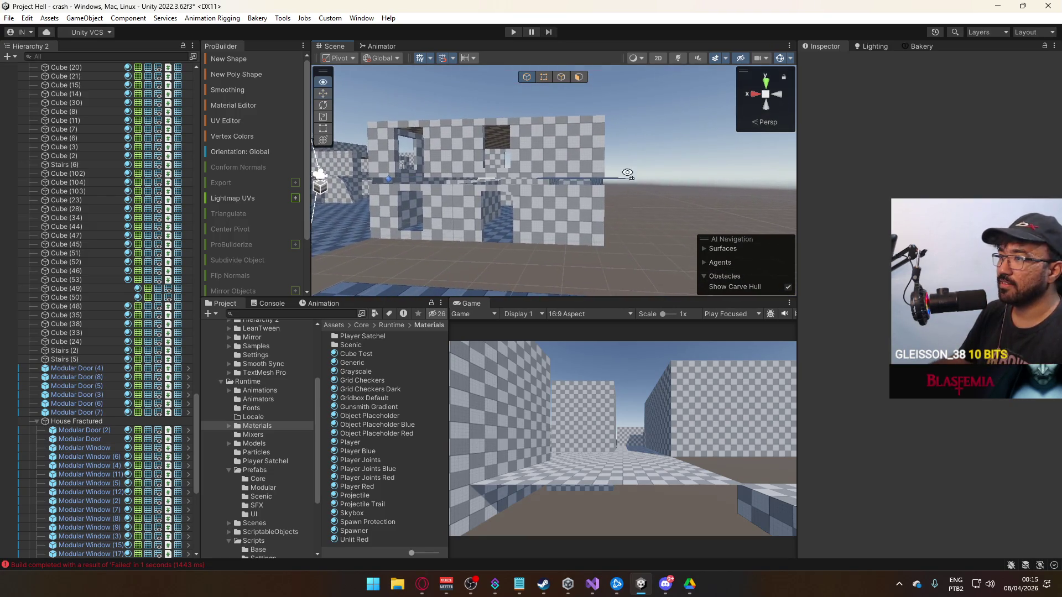
pyautogui.press('f')
pyautogui.moveTo(533, 152)
pyautogui.keyDown('alt'); pyautogui.mouseDown()
pyautogui.moveTo(762, 165)
pyautogui.moveTo(569, 93)
pyautogui.mouseUp(); pyautogui.keyUp('alt')
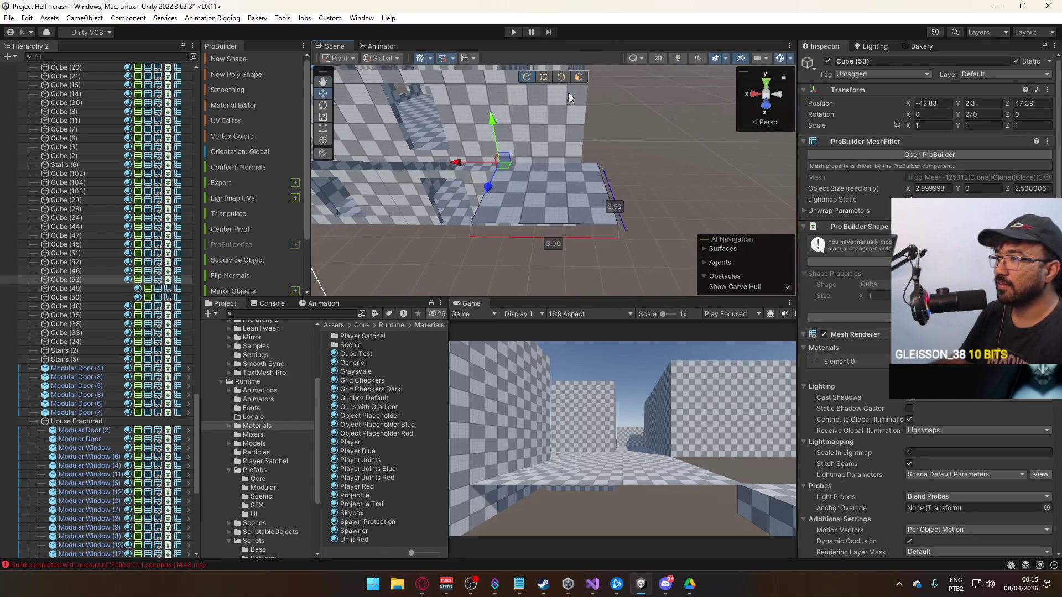
pyautogui.click(544, 76)
pyautogui.moveTo(609, 218)
pyautogui.mouseDown()
pyautogui.moveTo(550, 230)
pyautogui.moveTo(659, 149)
pyautogui.mouseUp()
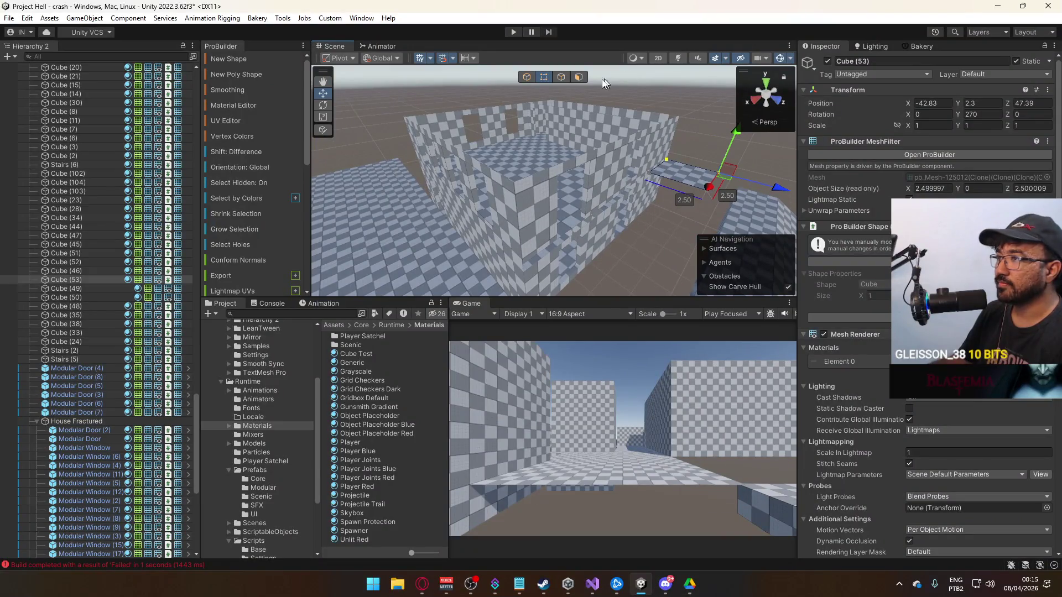
pyautogui.click(562, 77)
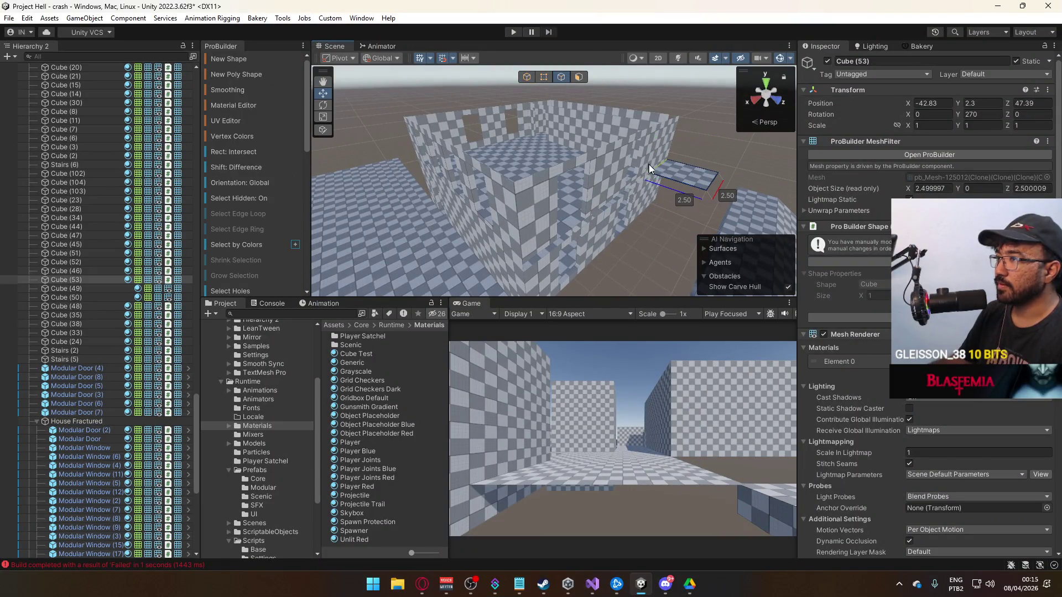
# Extrude the block's end edge to make a 10.5-unit-long ledge.
pyautogui.press('f')
pyautogui.moveTo(736, 166)
pyautogui.keyDown('shift'); pyautogui.mouseDown()
pyautogui.moveTo(536, 264)
pyautogui.moveTo(625, 239)
pyautogui.moveTo(638, 238)
pyautogui.moveTo(594, 249)
pyautogui.moveTo(666, 254)
pyautogui.moveTo(499, 250)
pyautogui.moveTo(519, 247)
pyautogui.mouseUp(); pyautogui.keyUp('shift')
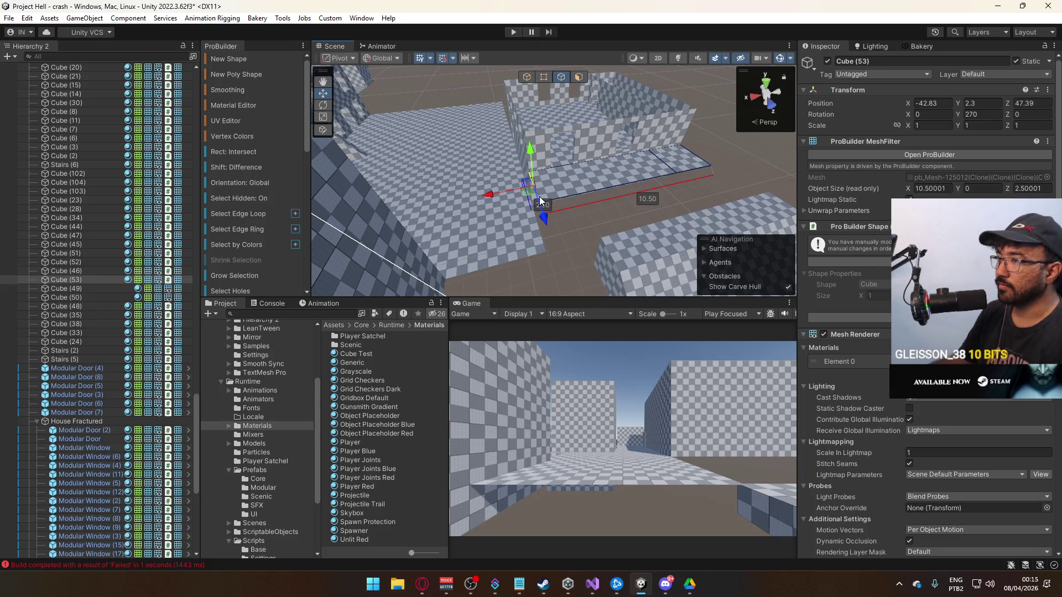
pyautogui.keyDown('alt'); pyautogui.moveTo(606, 208); pyautogui.dragTo(712, 172); pyautogui.keyUp('alt')
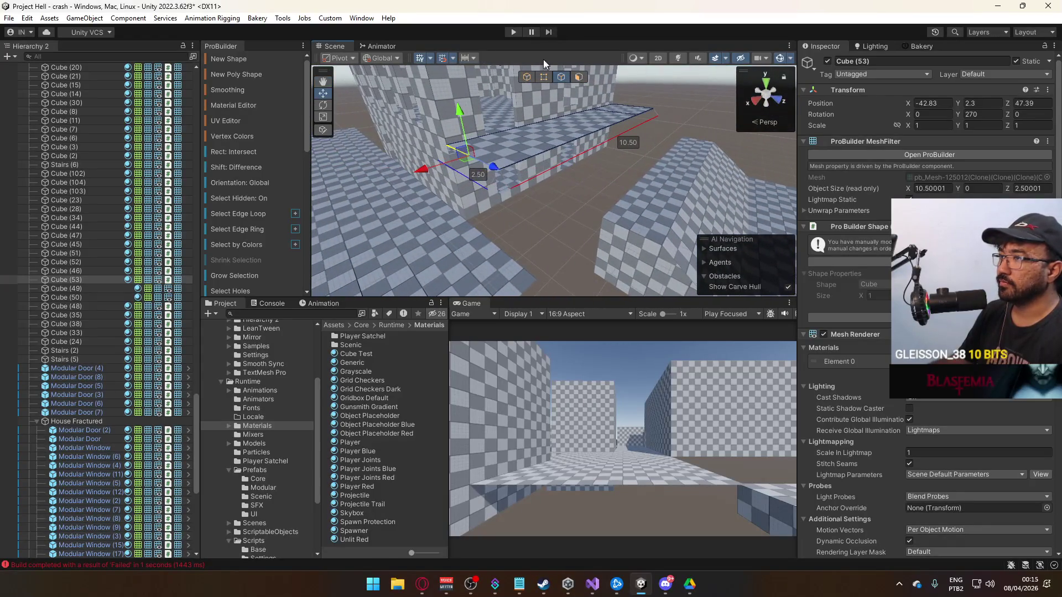
pyautogui.click(527, 78)
pyautogui.moveTo(531, 94)
pyautogui.keyDown('alt'); pyautogui.mouseDown()
pyautogui.moveTo(568, 188)
pyautogui.moveTo(616, 221)
pyautogui.mouseUp(); pyautogui.keyUp('alt')
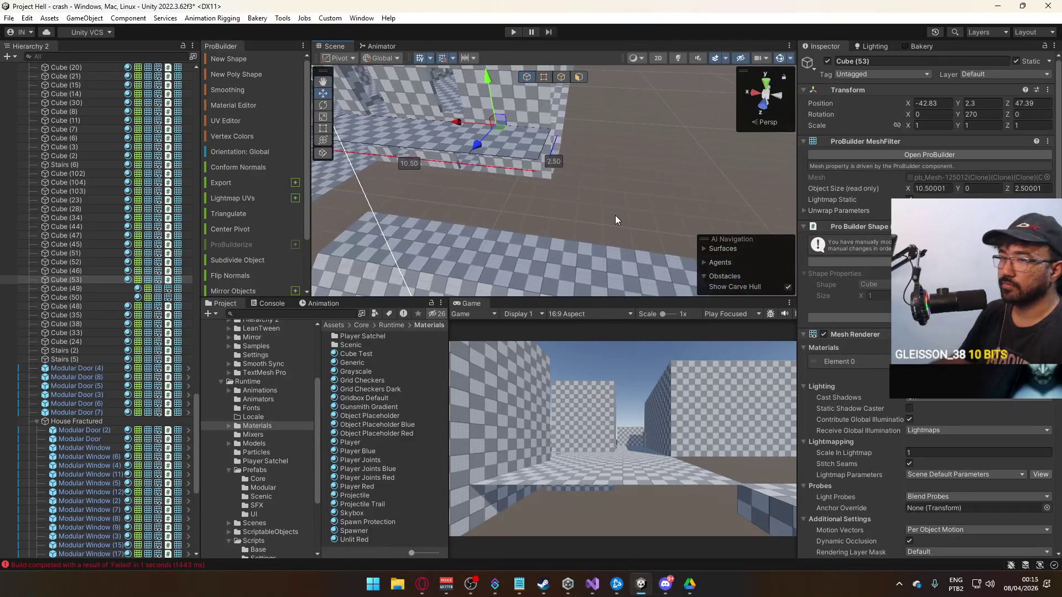
# Move the ledge Cube (53)'s pivot to a corner vertex with Ctrl+J.
pyautogui.click(626, 218)
pyautogui.moveTo(689, 209)
pyautogui.keyDown('alt'); pyautogui.mouseDown()
pyautogui.moveTo(468, 193)
pyautogui.moveTo(727, 172)
pyautogui.moveTo(686, 166)
pyautogui.mouseUp(); pyautogui.keyUp('alt')
pyautogui.click(553, 183)
pyautogui.click(544, 77)
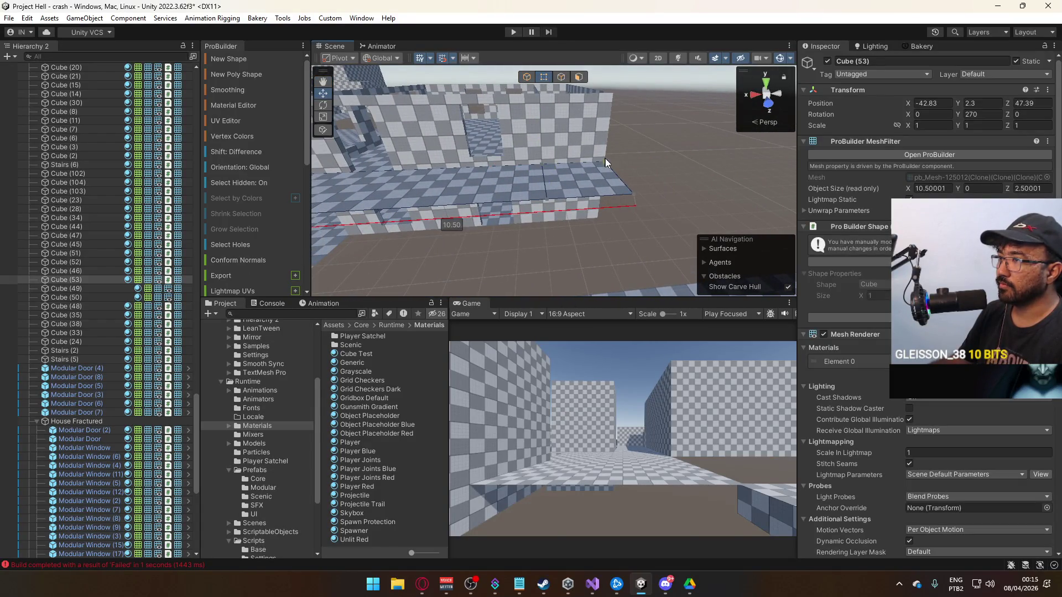
pyautogui.hotkey('ctrl', 'j')
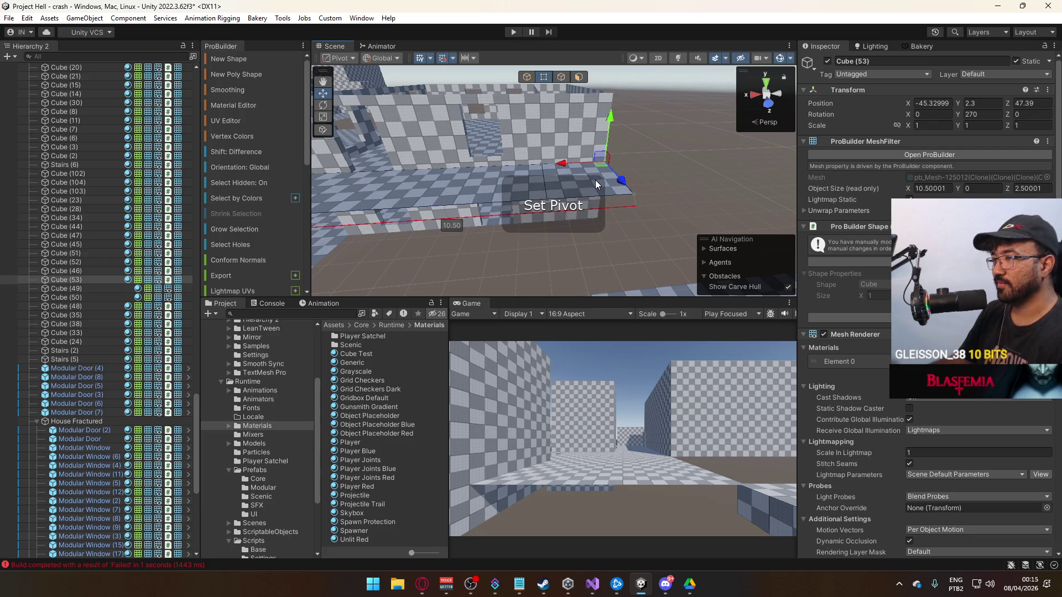
pyautogui.moveTo(553, 151)
pyautogui.keyDown('alt'); pyautogui.mouseDown()
pyautogui.moveTo(540, 174)
pyautogui.moveTo(551, 147)
pyautogui.mouseUp(); pyautogui.keyUp('alt')
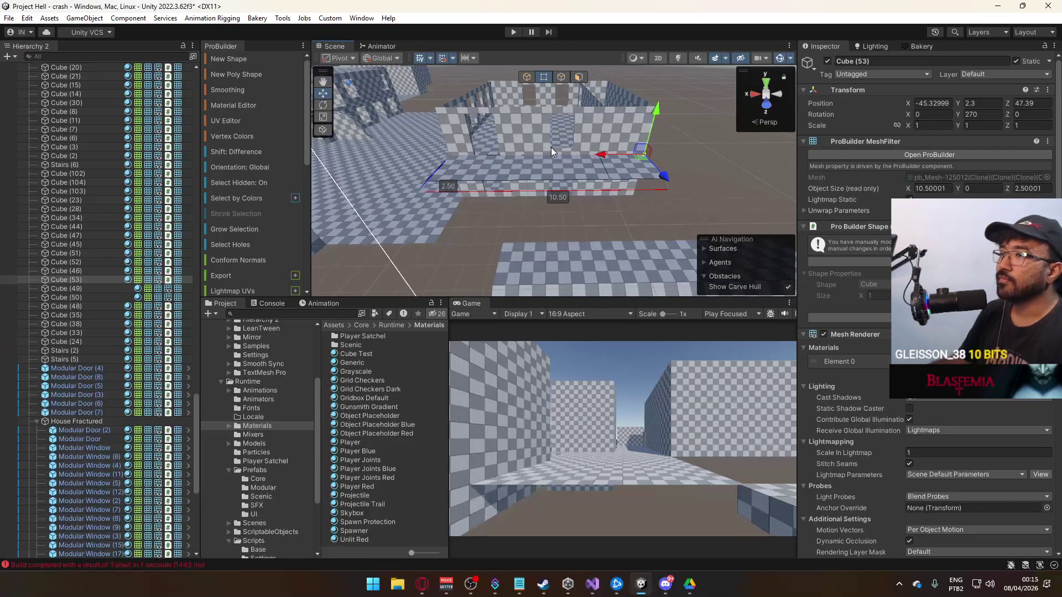